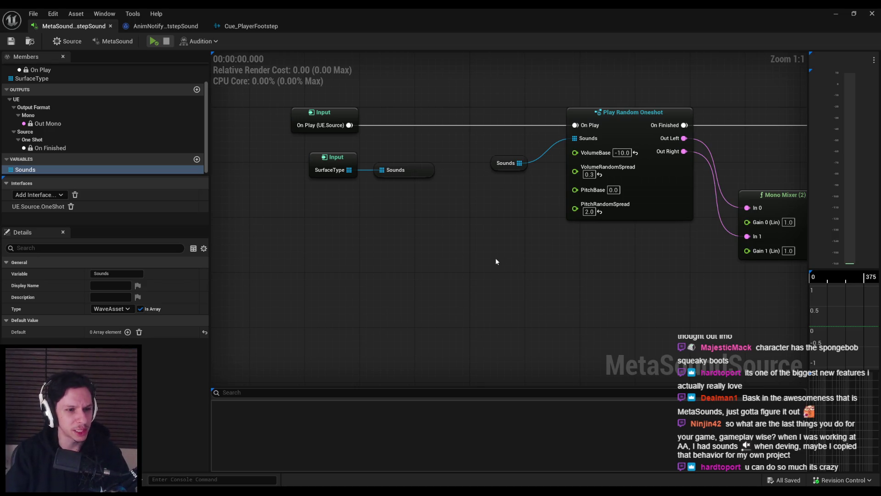
# Step: Nudge the SurfaceType input right, move the Sounds getter up, and save the MetaSound
pyautogui.moveTo(333, 157); pyautogui.dragTo(334, 157)
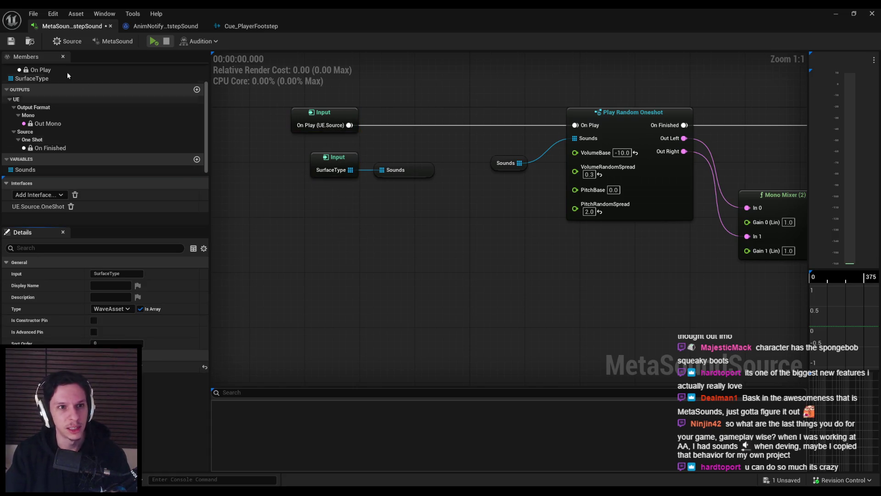
pyautogui.click(15, 45)
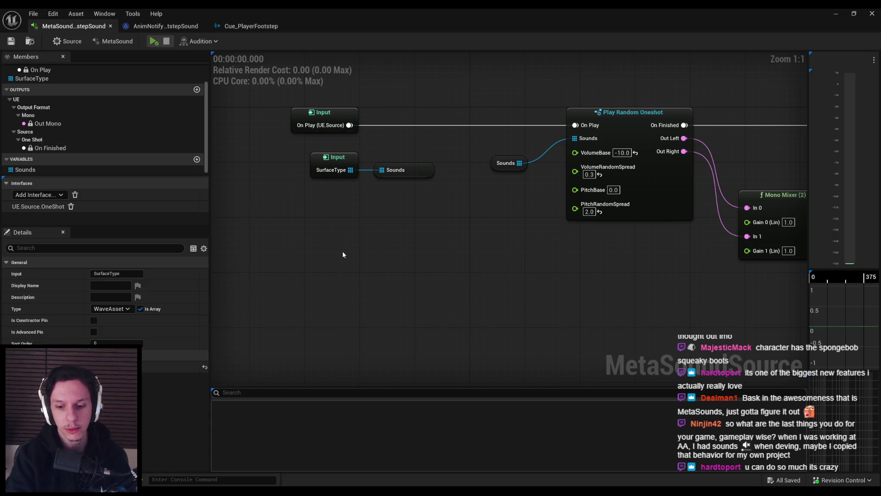
pyautogui.hotkey('alt', 'Tab')
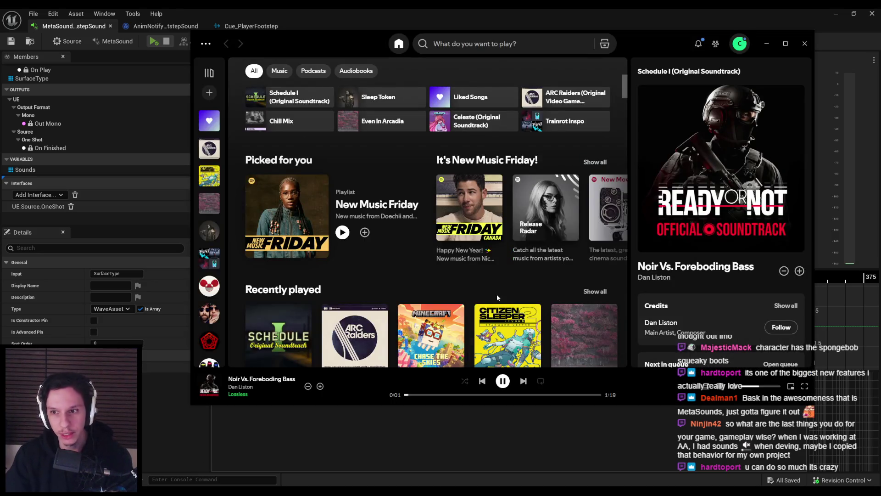
pyautogui.click(343, 433)
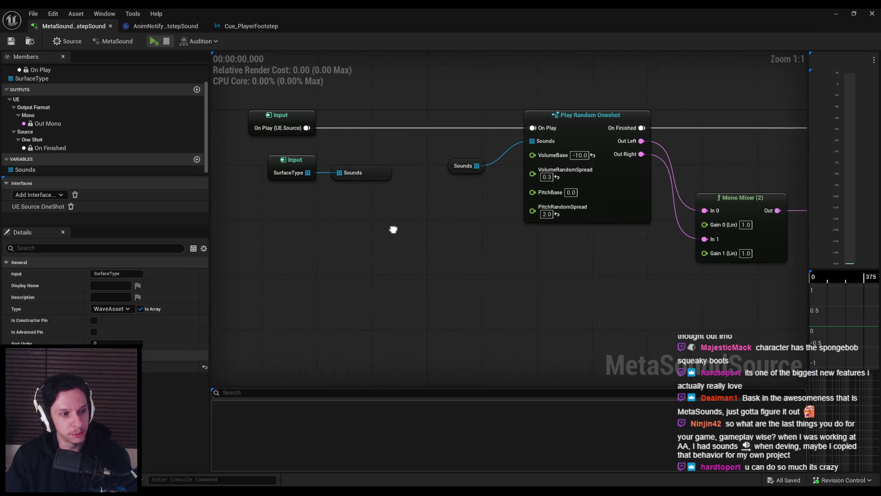
pyautogui.moveTo(450, 171); pyautogui.dragTo(464, 164)
pyautogui.click(452, 208)
pyautogui.hotkey('ctrl', 's')
# Step: Move the mixer up, align the On Finished output with Out Mono, and save
pyautogui.scroll(-2, 384, 238)
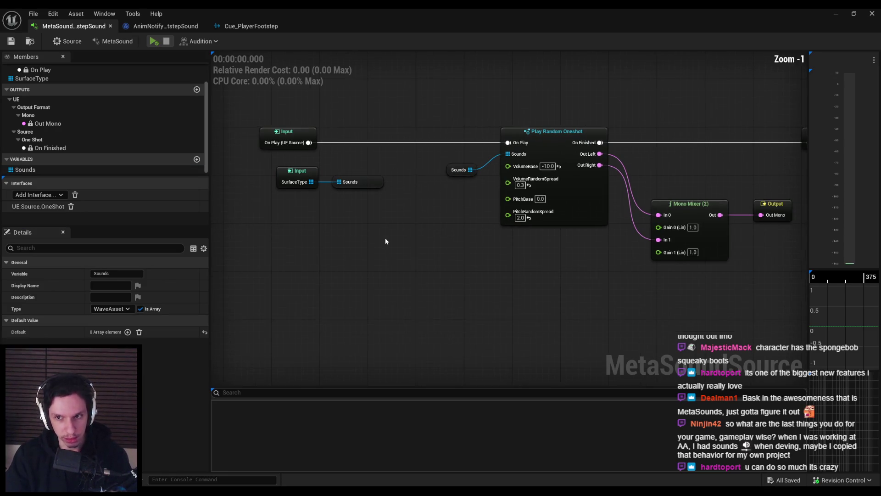
pyautogui.moveTo(563, 276)
pyautogui.mouseDown()
pyautogui.moveTo(528, 215)
pyautogui.moveTo(541, 208)
pyautogui.mouseUp()
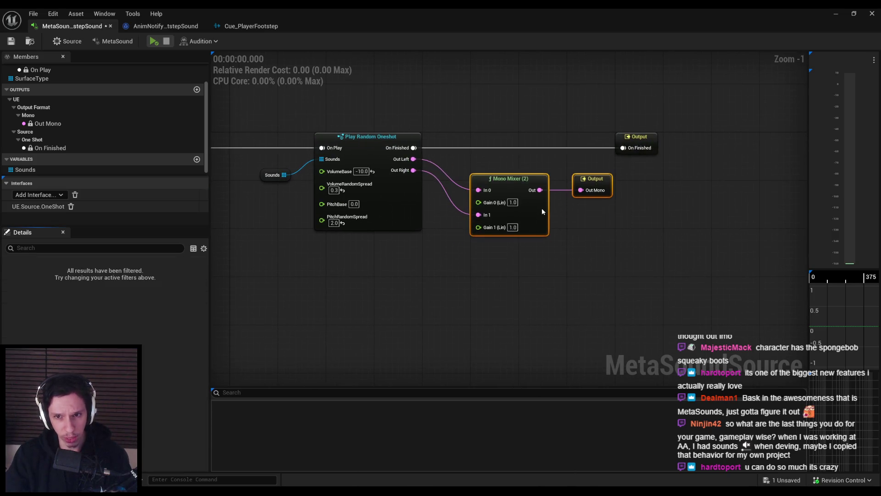
pyautogui.click(613, 238)
pyautogui.moveTo(661, 206); pyautogui.dragTo(570, 130)
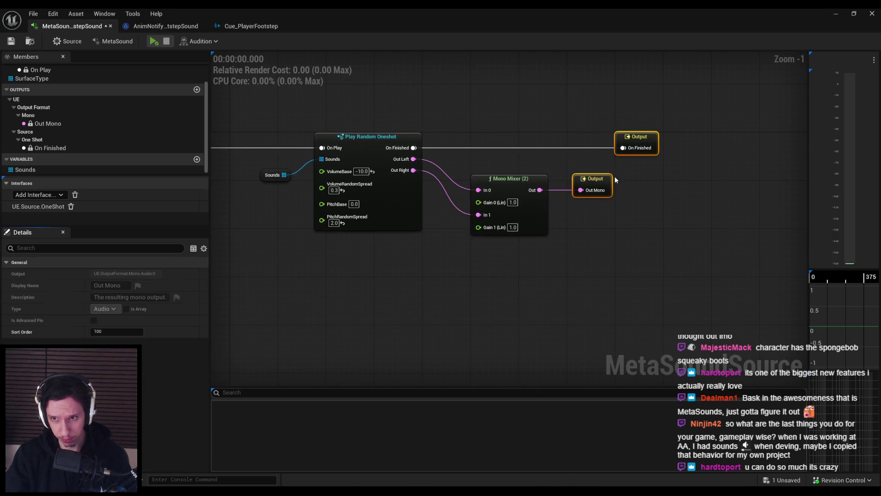
pyautogui.hotkey('shift', 'a')
pyautogui.click(9, 43)
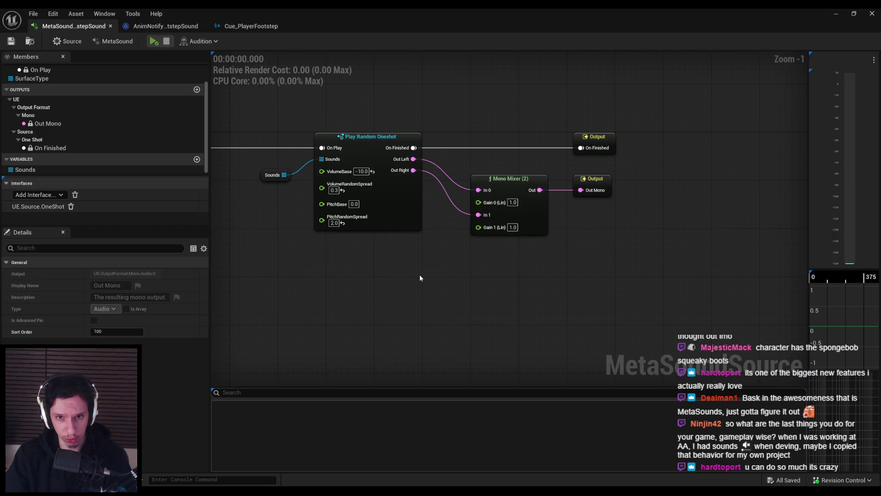
# Step: Shift the player, mixer and output nodes left and lower the SurfaceType input and Sounds getter
pyautogui.moveTo(420, 274); pyautogui.dragTo(531, 268)
pyautogui.moveTo(392, 251)
pyautogui.mouseDown()
pyautogui.moveTo(514, 249)
pyautogui.moveTo(397, 272)
pyautogui.mouseUp()
pyautogui.moveTo(379, 121); pyautogui.dragTo(737, 285)
pyautogui.moveTo(581, 225); pyautogui.dragTo(487, 234)
pyautogui.moveTo(379, 248)
pyautogui.mouseDown()
pyautogui.moveTo(312, 197)
pyautogui.moveTo(268, 187)
pyautogui.mouseUp()
pyautogui.moveTo(287, 195); pyautogui.dragTo(287, 234)
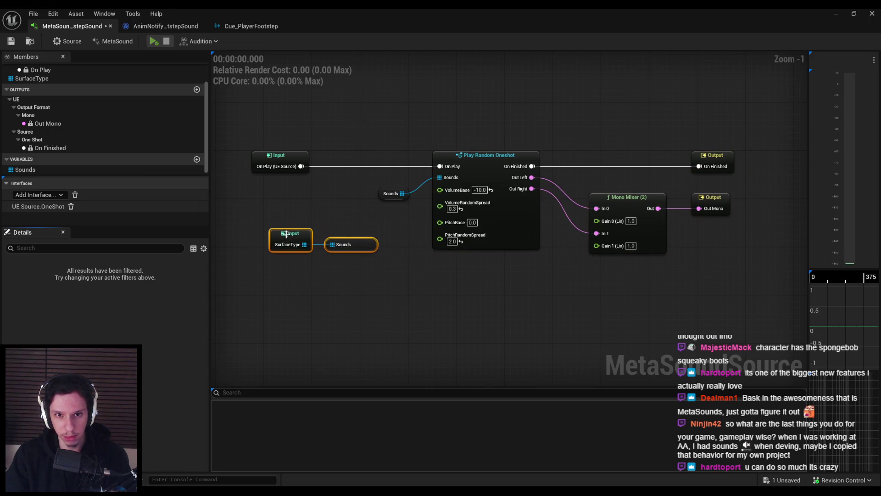
# Step: Nudge the On Play and SurfaceType inputs right, save, and select every node
pyautogui.click(288, 159)
pyautogui.moveTo(288, 158); pyautogui.dragTo(295, 158)
pyautogui.click(310, 285)
pyautogui.moveTo(289, 234); pyautogui.dragTo(293, 234)
pyautogui.click(331, 220)
pyautogui.click(11, 41)
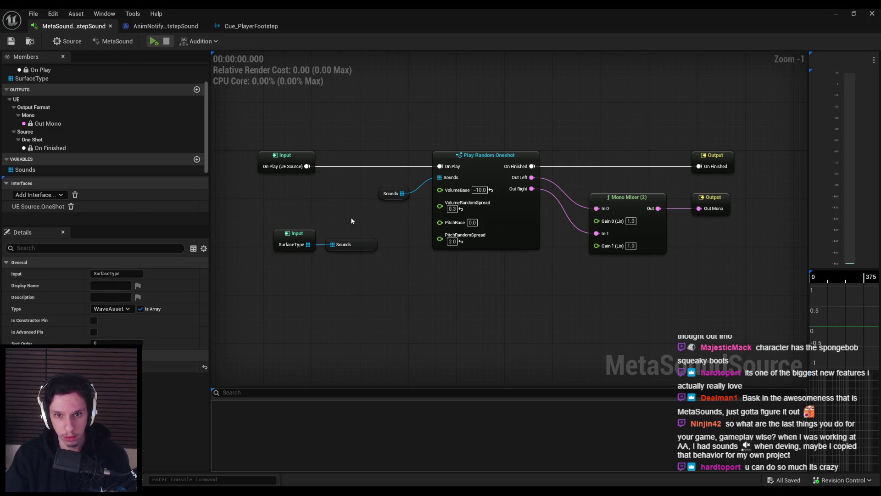
pyautogui.moveTo(752, 285)
pyautogui.mouseDown()
pyautogui.moveTo(596, 193)
pyautogui.moveTo(260, 106)
pyautogui.mouseUp()
# Step: Move Make Array up-left beside the Select node, save the AnimNotify blueprint, and minimize it
pyautogui.click(165, 25)
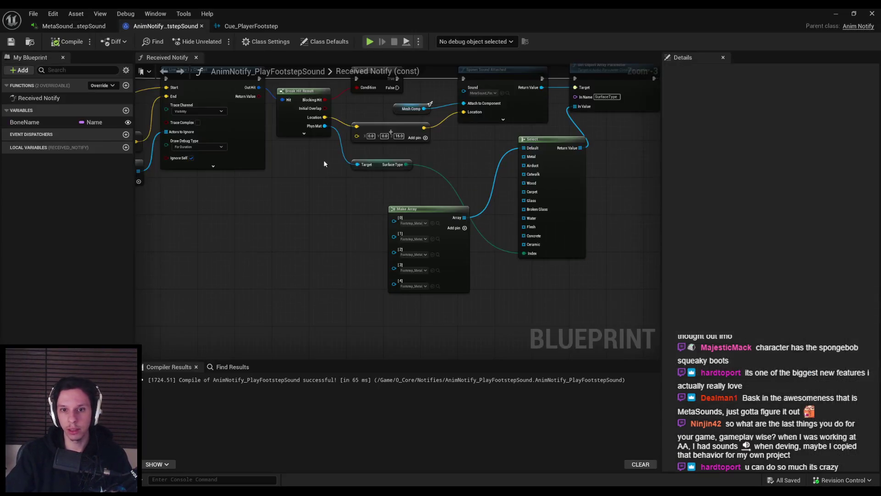
pyautogui.moveTo(419, 266)
pyautogui.mouseDown()
pyautogui.moveTo(364, 255)
pyautogui.moveTo(363, 244)
pyautogui.mouseUp()
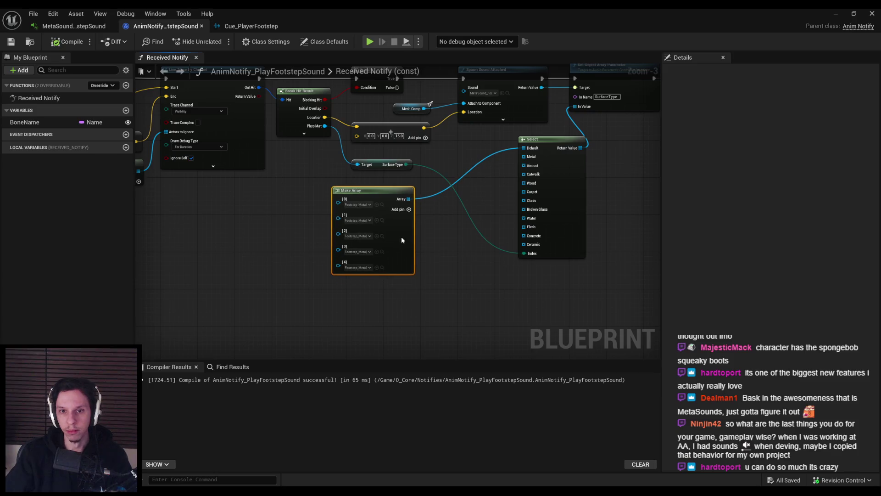
pyautogui.scroll(2, 354, 193)
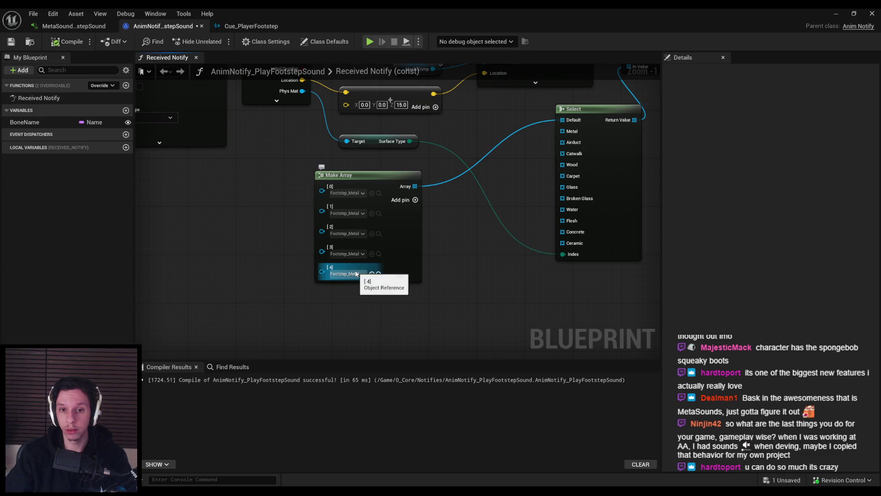
pyautogui.click(11, 41)
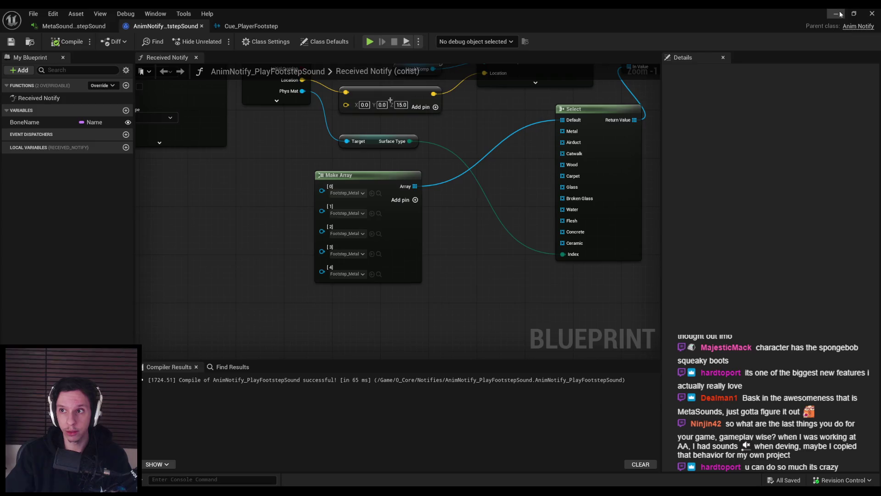
pyautogui.click(835, 13)
pyautogui.rightClick(211, 350)
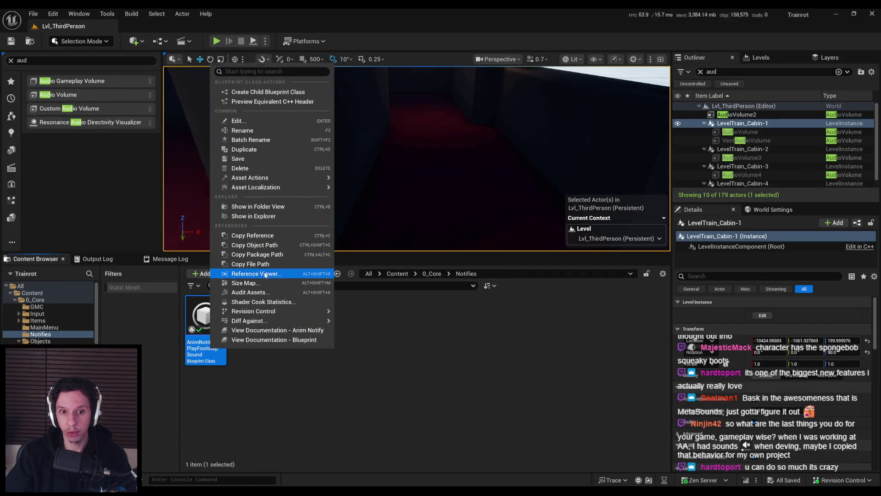
# Step: View the AnimNotify asset's Reference Viewer, then open its Size Map
pyautogui.click(250, 273)
pyautogui.middleClick(38, 16)
pyautogui.rightClick(211, 350)
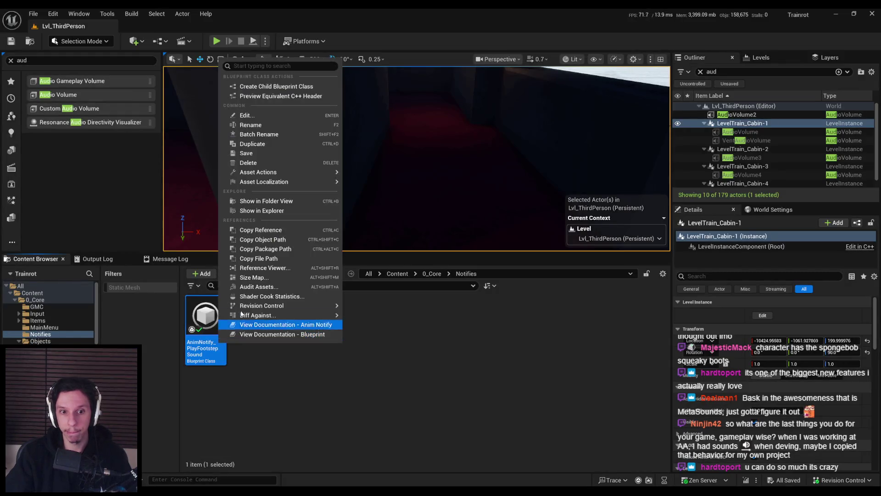
pyautogui.click(251, 289)
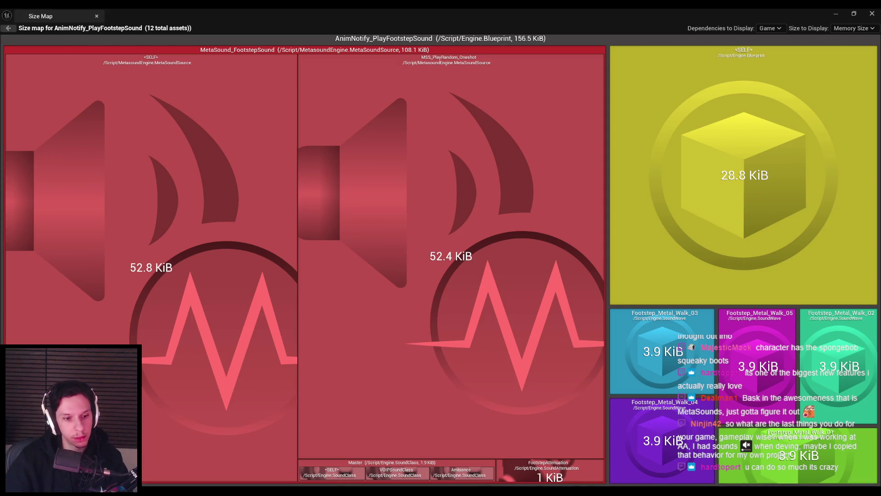
# Step: Compute 3.9 × 5 = 19.5 in Calculator and return to the blueprint
pyautogui.press('super')
pyautogui.write('calc')
pyautogui.press('Return')
pyautogui.write('3.9*5')
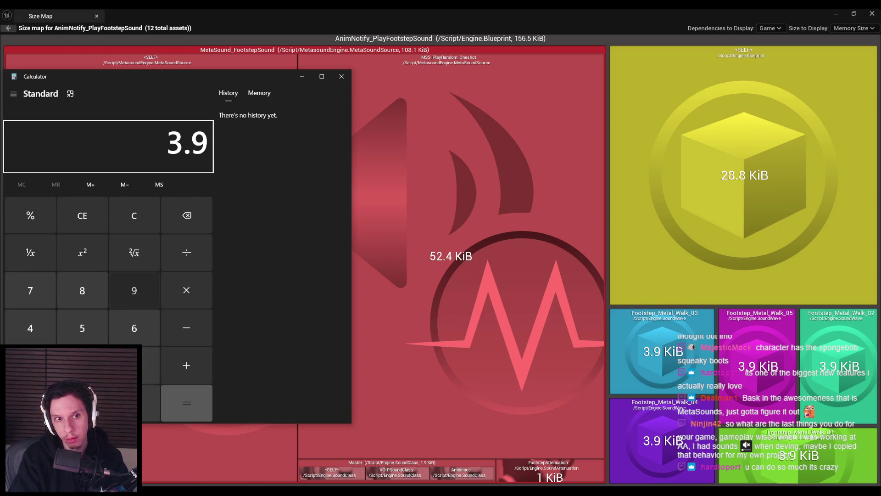
pyautogui.press('Return')
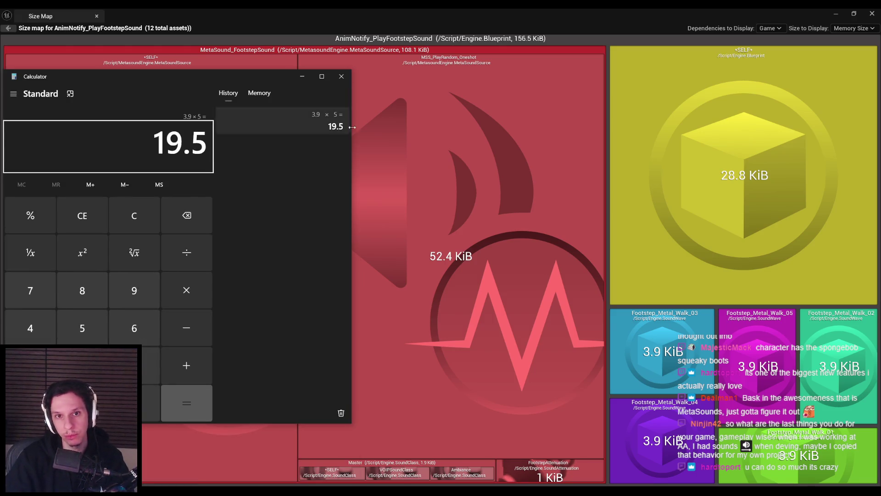
pyautogui.click(836, 14)
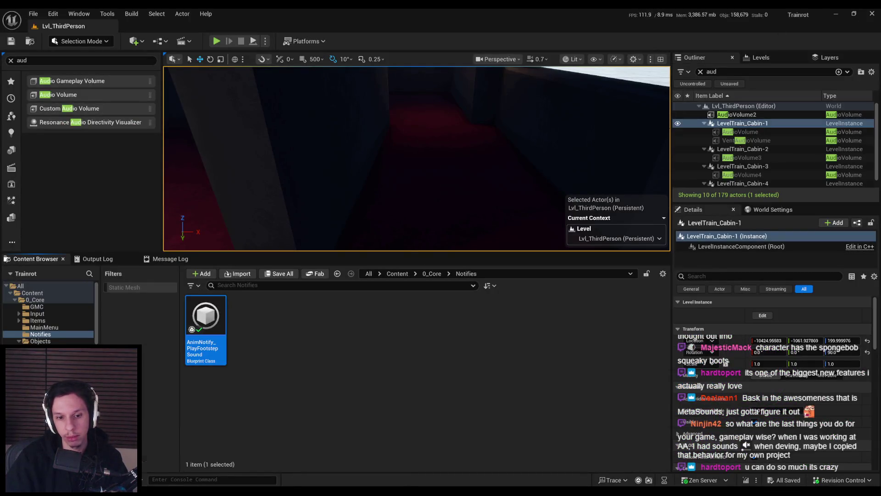
pyautogui.click(271, 463)
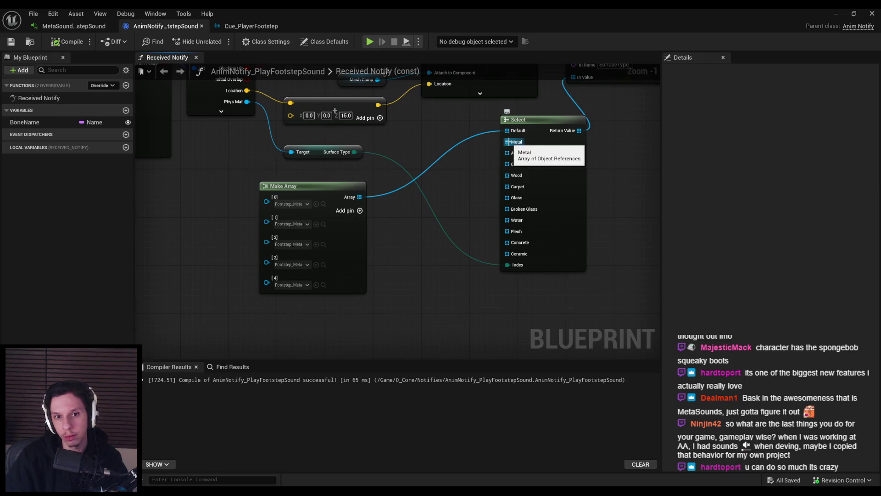
# Step: Wire the sound array into Select's Metal pin, check 19.5 × 8 = 156, and compile
pyautogui.moveTo(507, 130)
pyautogui.mouseDown()
pyautogui.moveTo(508, 145)
pyautogui.moveTo(476, 159)
pyautogui.mouseUp()
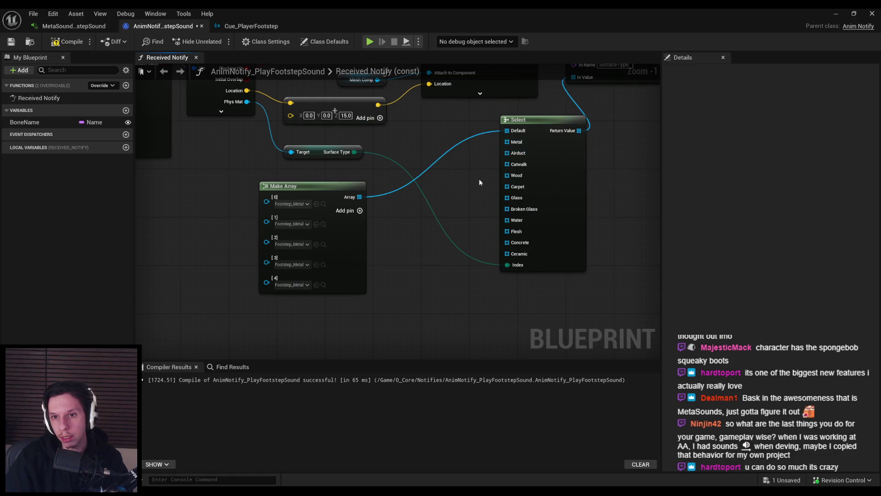
pyautogui.hotkey('alt', 'Tab')
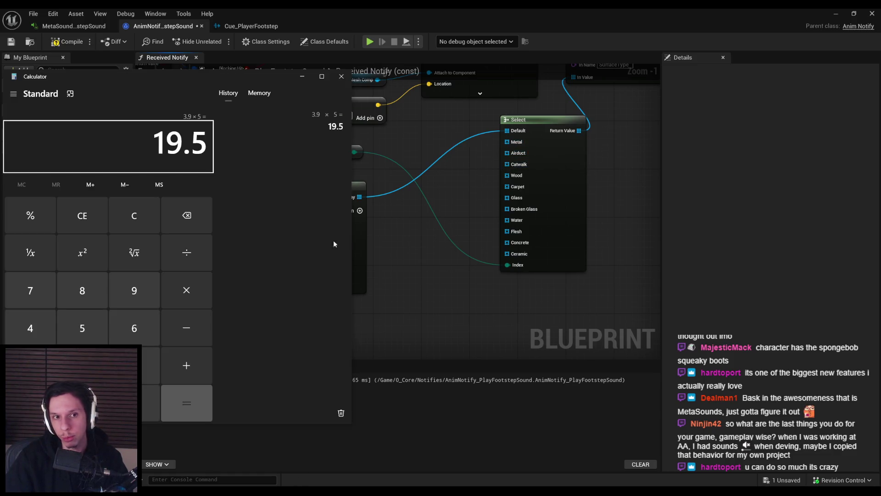
pyautogui.write('*8')
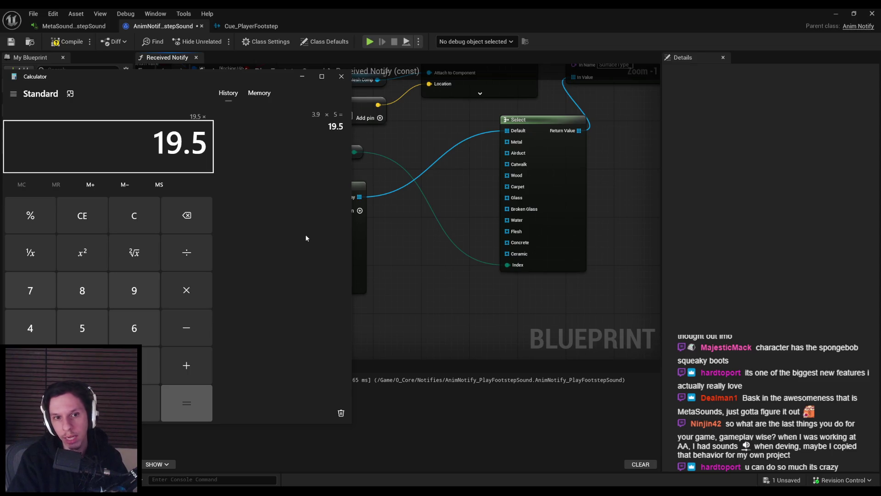
pyautogui.press('Return')
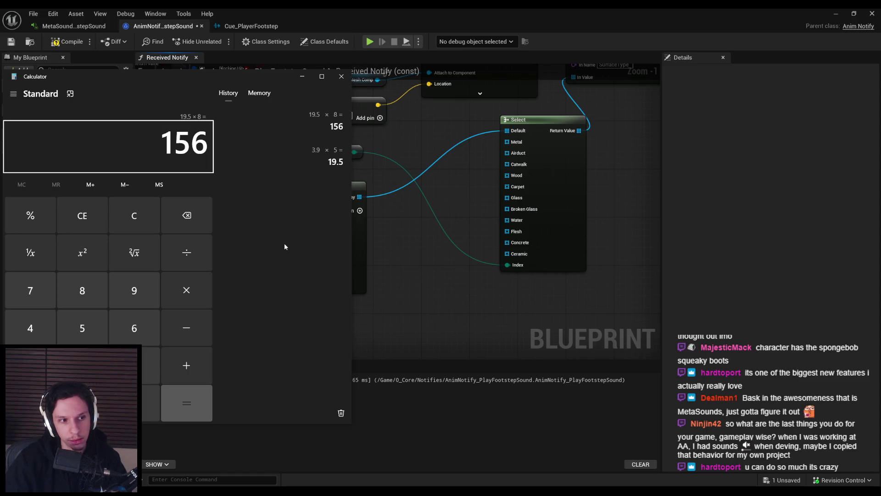
pyautogui.click(341, 76)
pyautogui.click(64, 42)
pyautogui.click(239, 200)
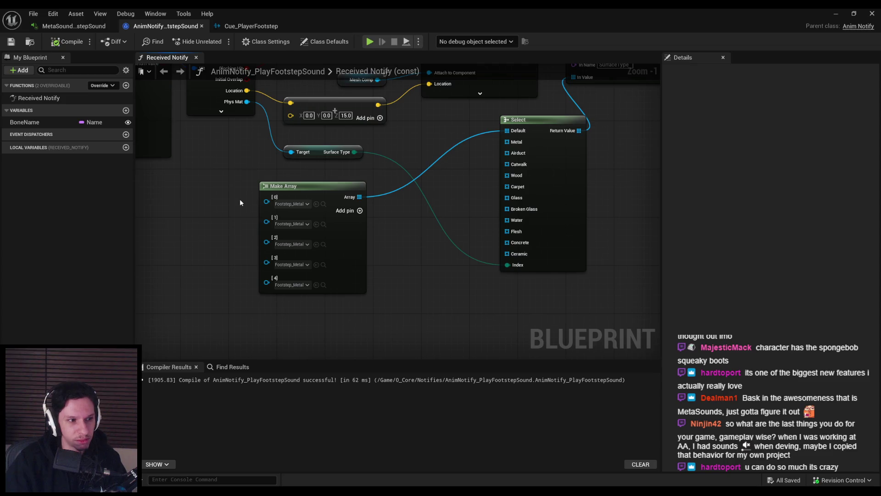
pyautogui.moveTo(241, 200); pyautogui.dragTo(238, 193)
pyautogui.scroll(1, 238, 193)
pyautogui.scroll(-2, 239, 194)
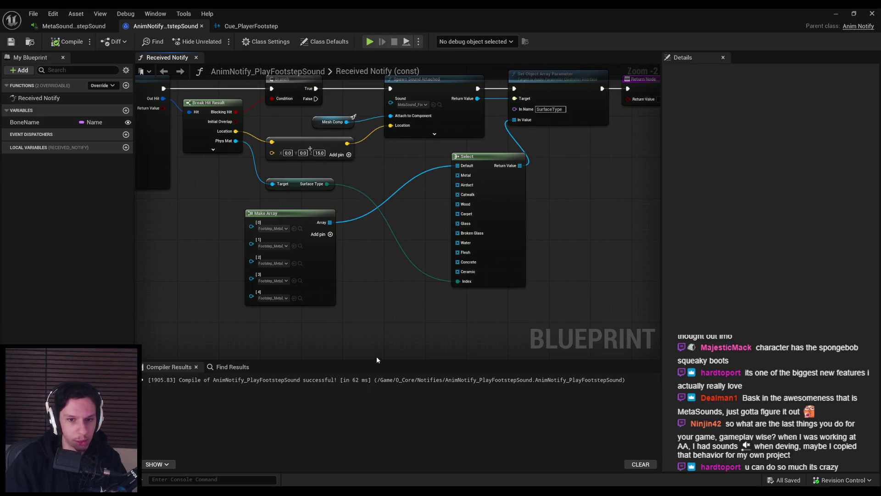
pyautogui.scroll(1, 232, 181)
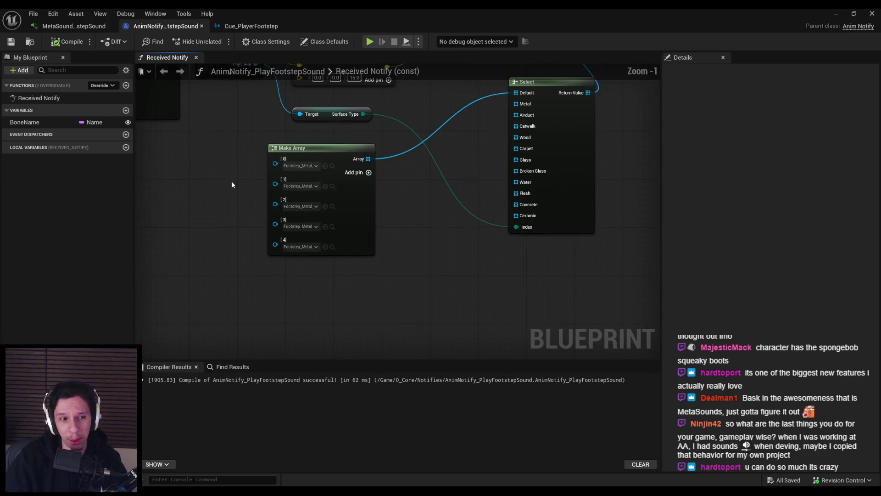
pyautogui.scroll(-1, 407, 260)
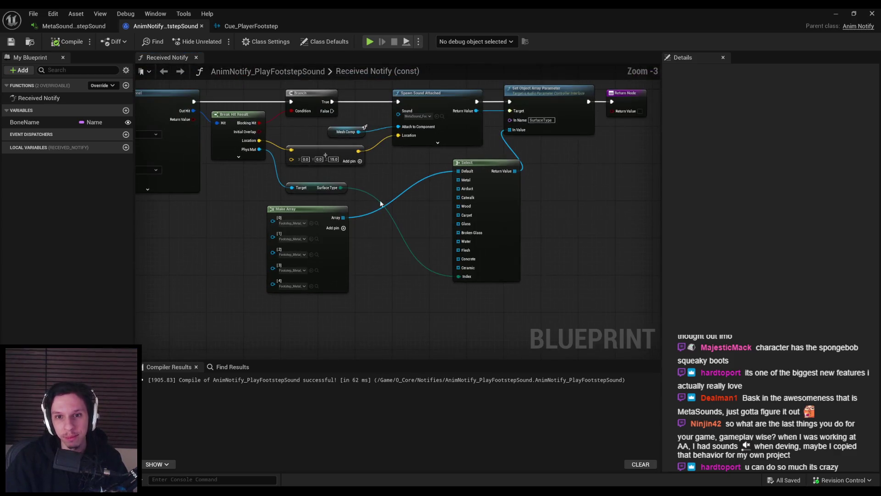
pyautogui.scroll(1, 384, 184)
pyautogui.moveTo(366, 258); pyautogui.dragTo(381, 213)
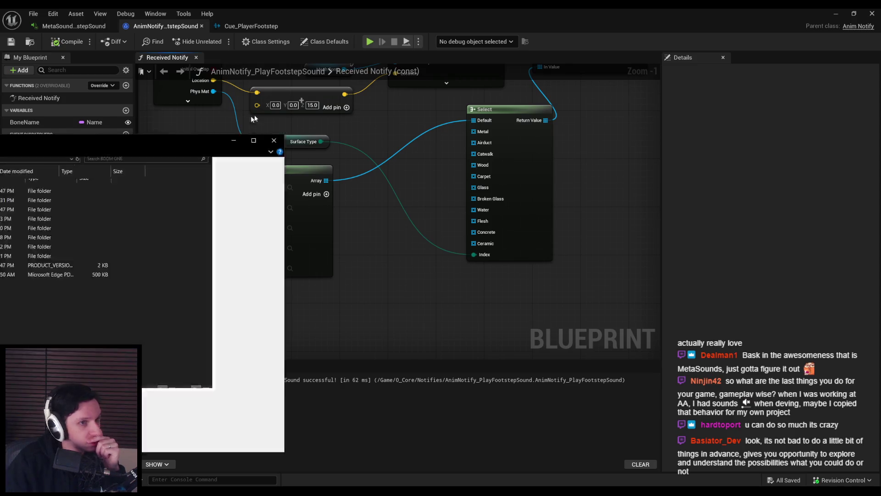
# Step: Browse the Base Package FOLEY and CLOTH folders, then return to the BOOM ONE library
pyautogui.doubleClick(226, 173)
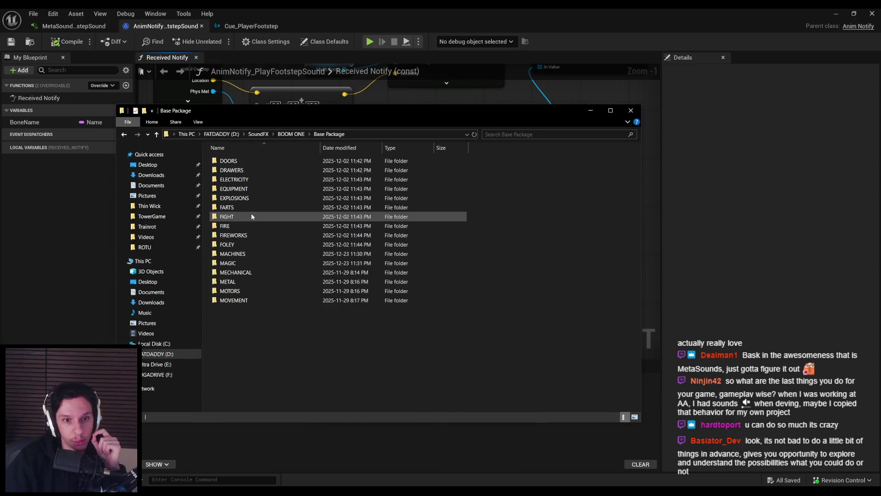
pyautogui.doubleClick(241, 246)
pyautogui.doubleClick(232, 161)
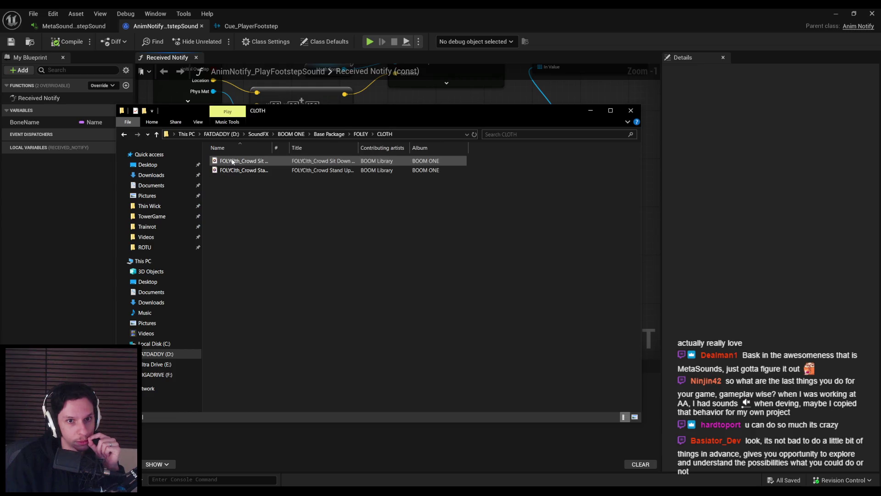
pyautogui.press('BackSpace')
pyautogui.press('BackSpace')
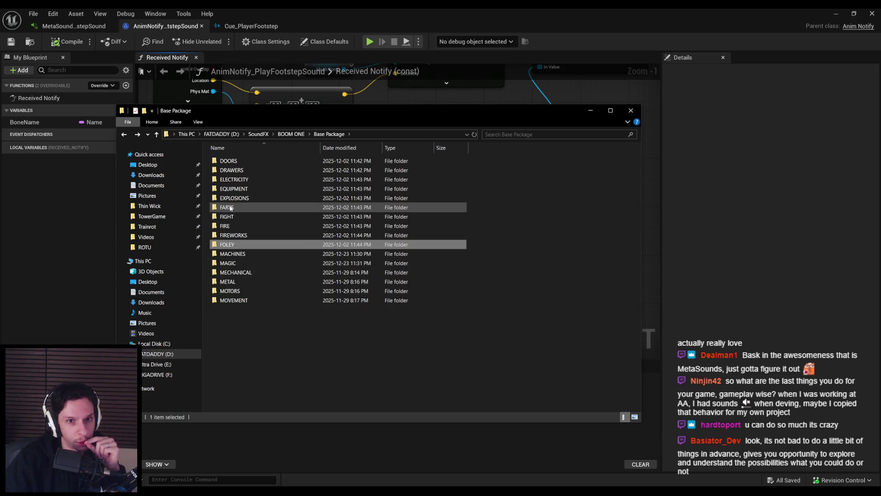
pyautogui.press('BackSpace')
# Step: Check the Update 23-03, 23-06, 23-08 and 23-07 folders
pyautogui.doubleClick(234, 188)
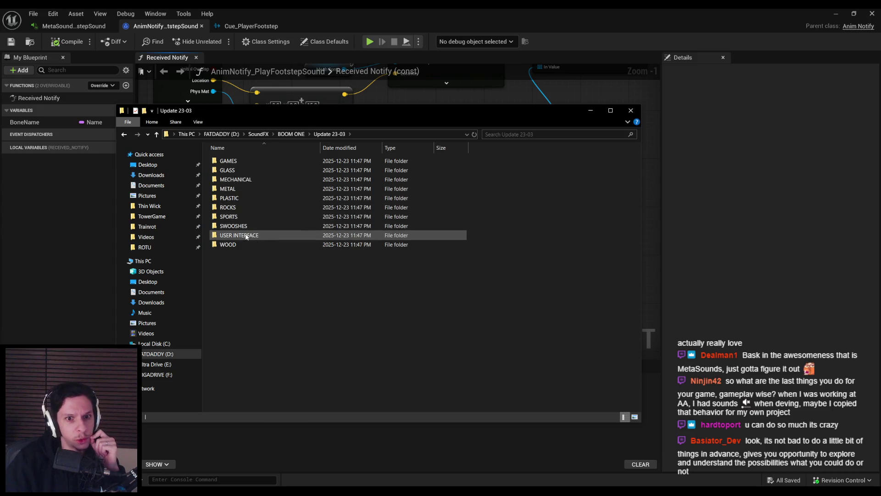
pyautogui.press('BackSpace')
pyautogui.doubleClick(239, 198)
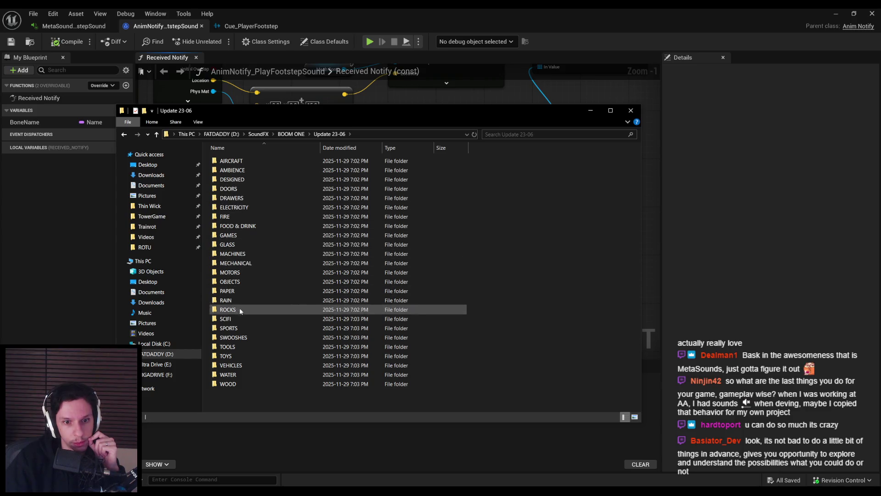
pyautogui.press('BackSpace')
pyautogui.doubleClick(238, 205)
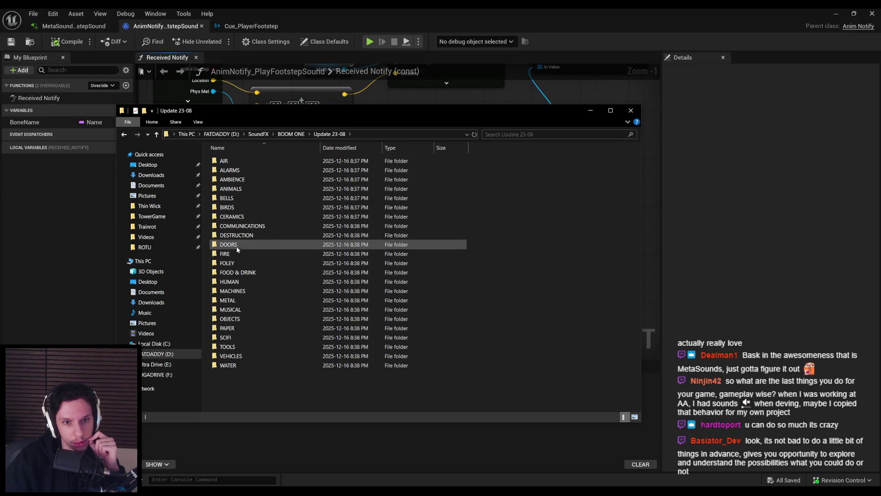
pyautogui.click(238, 260)
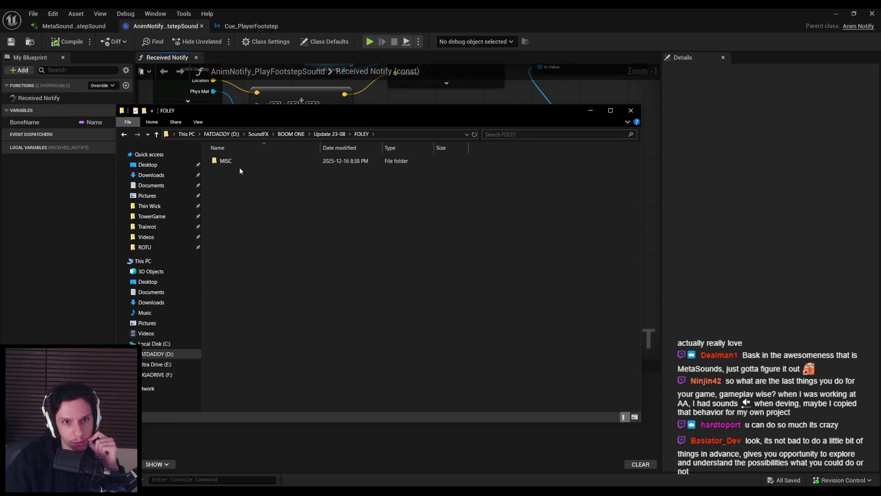
pyautogui.press('BackSpace')
pyautogui.press('BackSpace')
pyautogui.press('BackSpace')
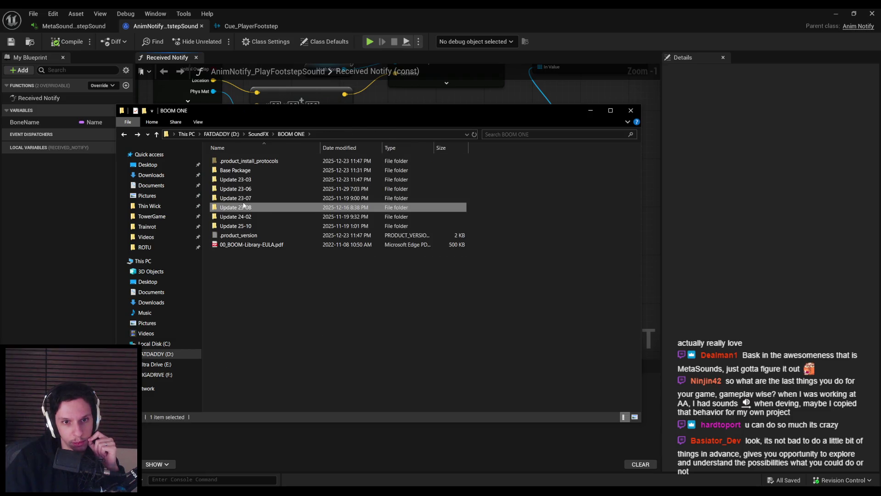
pyautogui.doubleClick(237, 199)
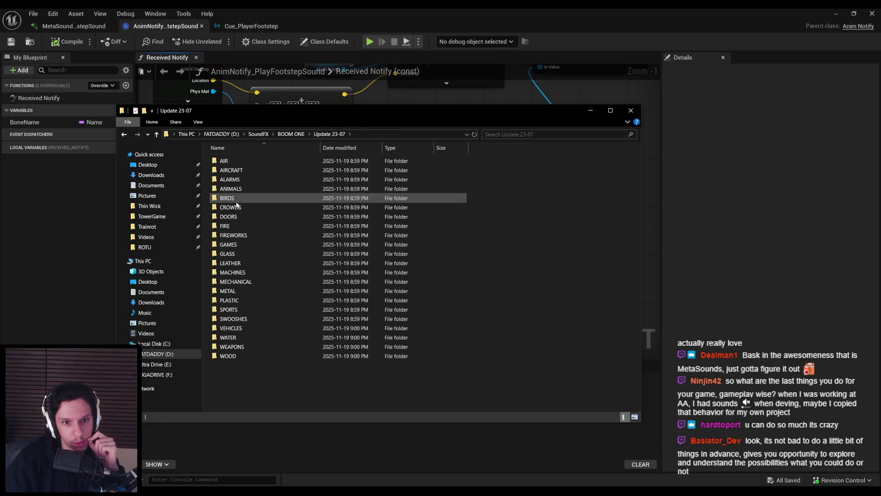
pyautogui.click(244, 246)
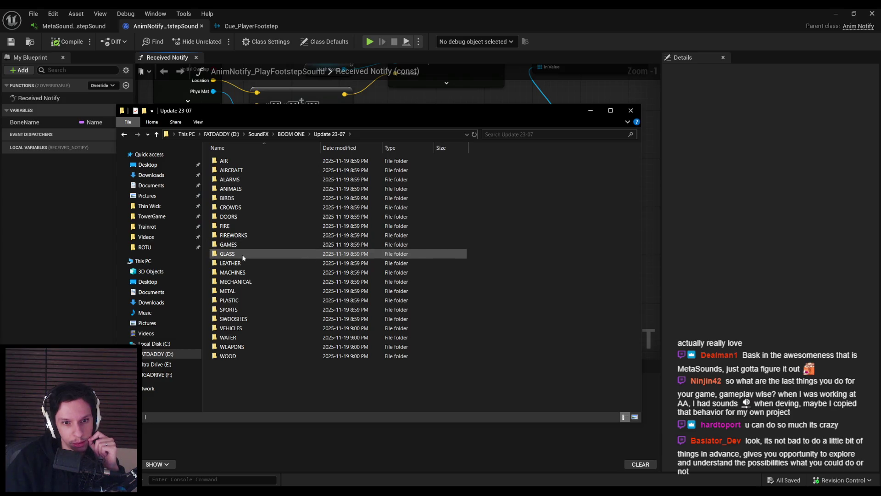
pyautogui.press('BackSpace')
# Step: Check Update 24-02 and the Update 25-10 FOLEY, MISC and OBJECTS folders
pyautogui.doubleClick(242, 228)
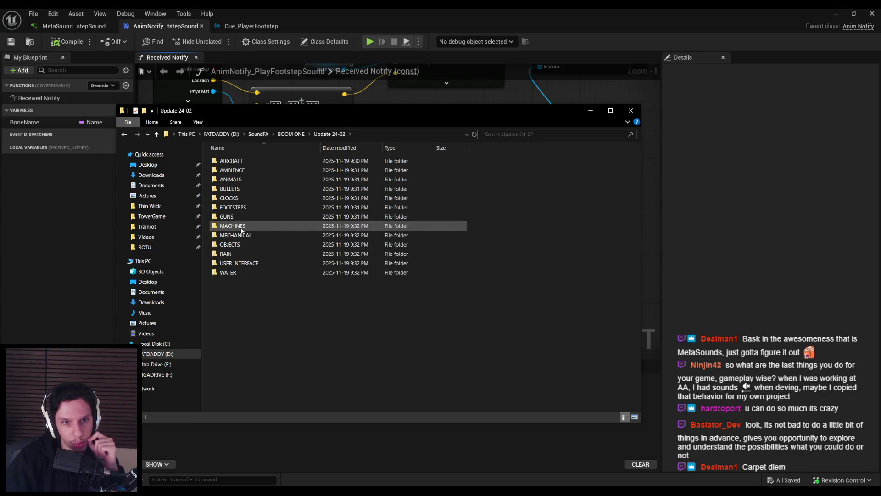
pyautogui.press('BackSpace')
pyautogui.doubleClick(240, 221)
pyautogui.click(234, 184)
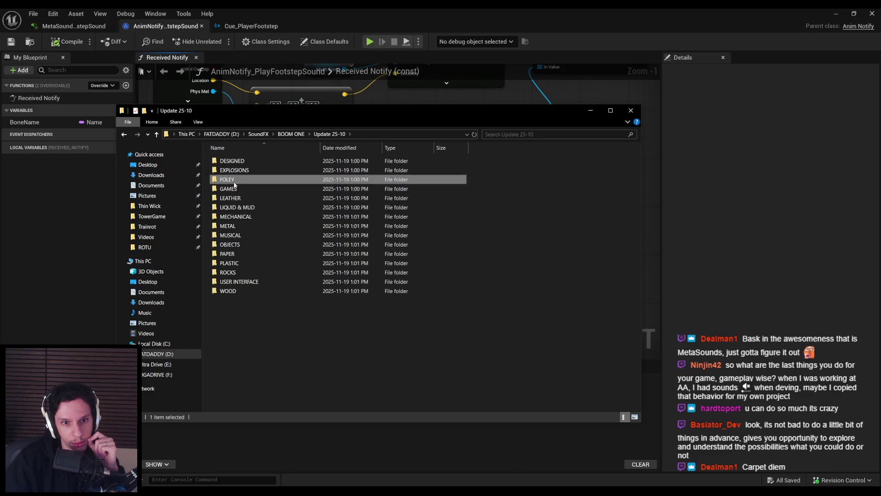
pyautogui.doubleClick(233, 183)
pyautogui.doubleClick(226, 162)
pyautogui.press('BackSpace')
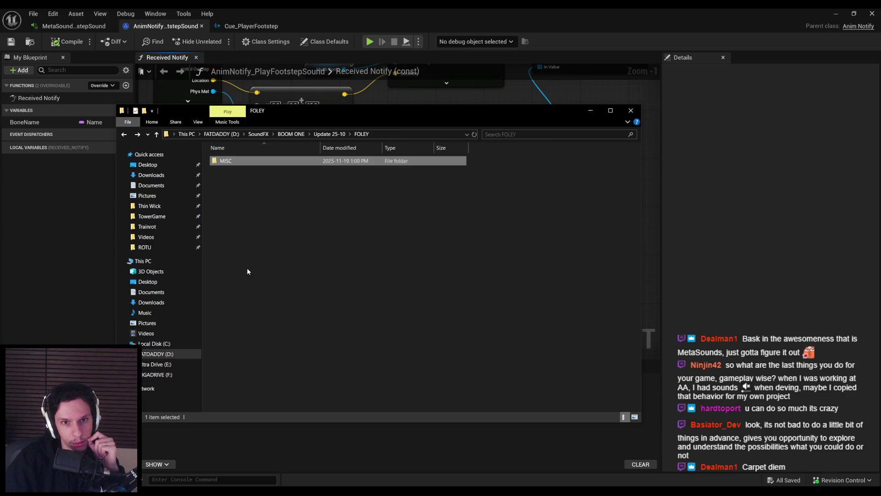
pyautogui.press('BackSpace')
pyautogui.click(238, 307)
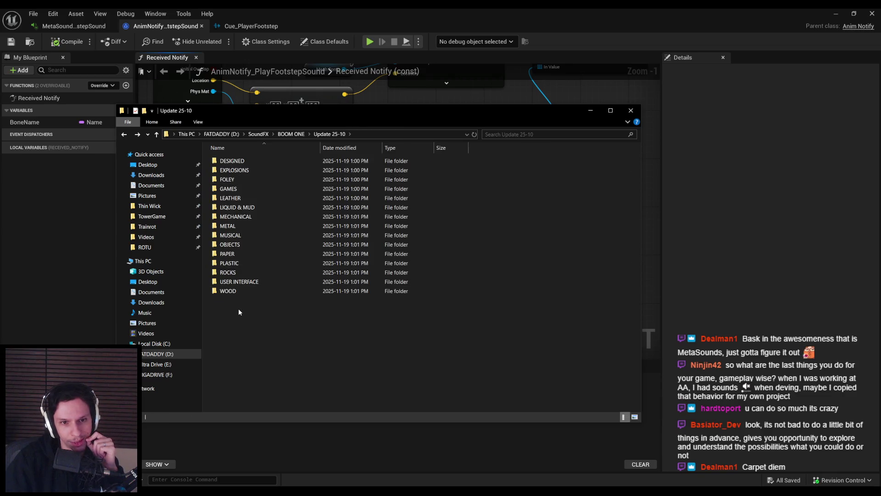
pyautogui.doubleClick(234, 246)
pyautogui.press('BackSpace')
pyautogui.press('BackSpace')
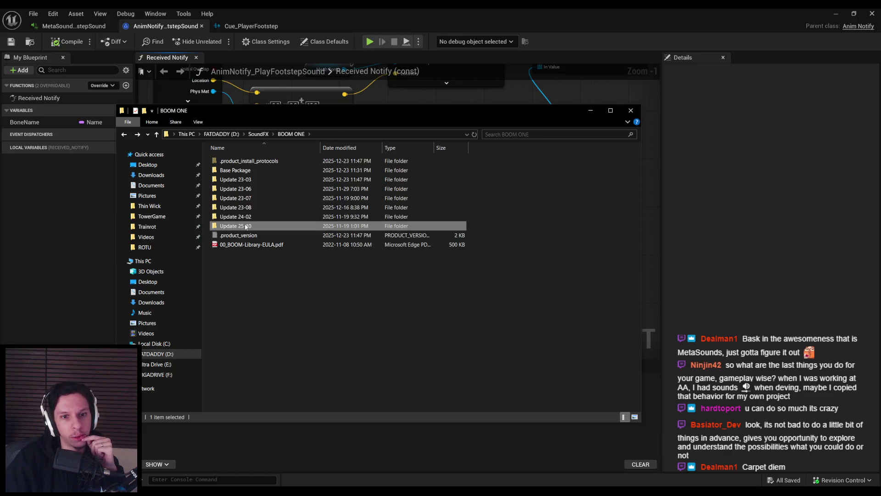
# Step: Revisit Base Package, then open Update 24-02 and its FOOTSTEPS folder
pyautogui.doubleClick(234, 170)
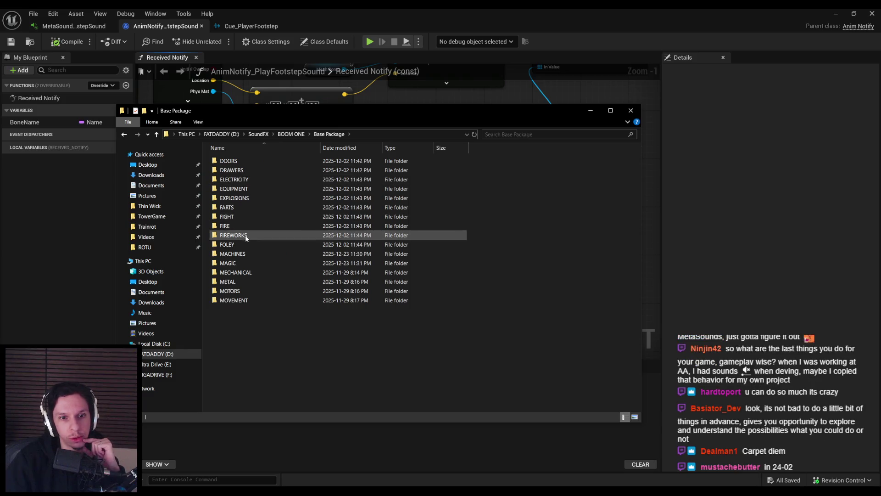
pyautogui.press('BackSpace')
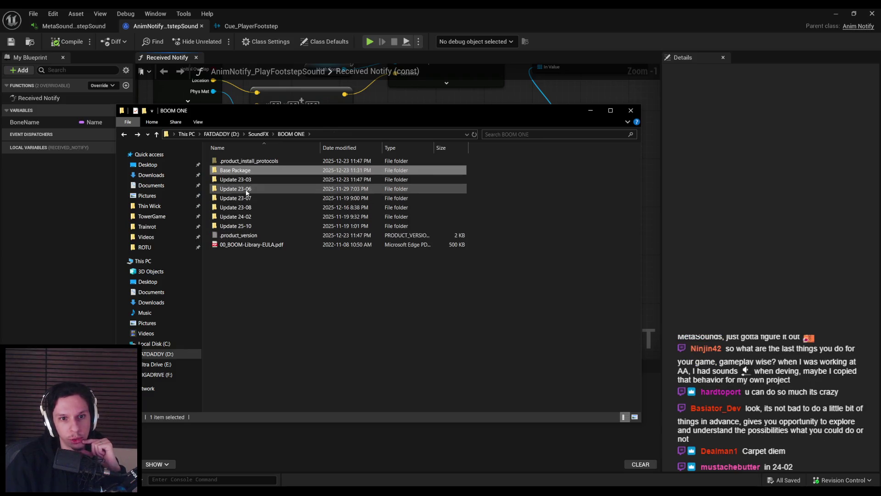
pyautogui.doubleClick(253, 217)
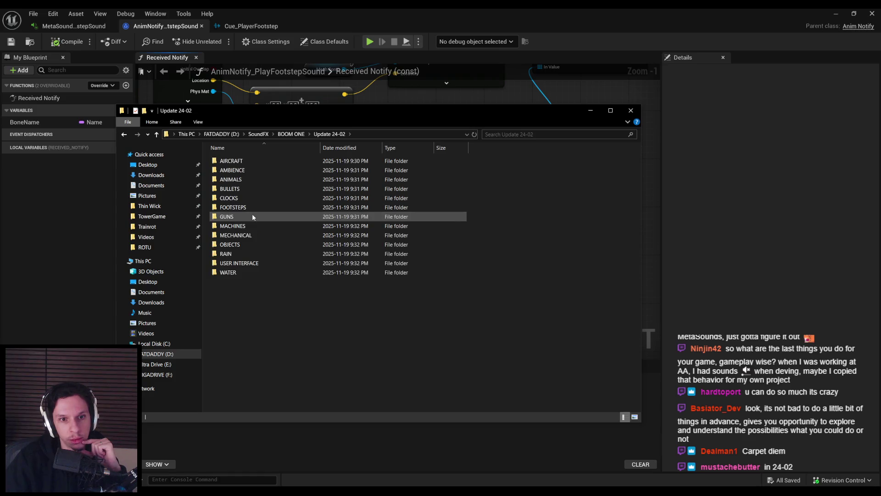
pyautogui.doubleClick(247, 207)
# Step: Open the HUMAN folder, play the Fabric Run sample, and raise volume to 71
pyautogui.doubleClick(227, 161)
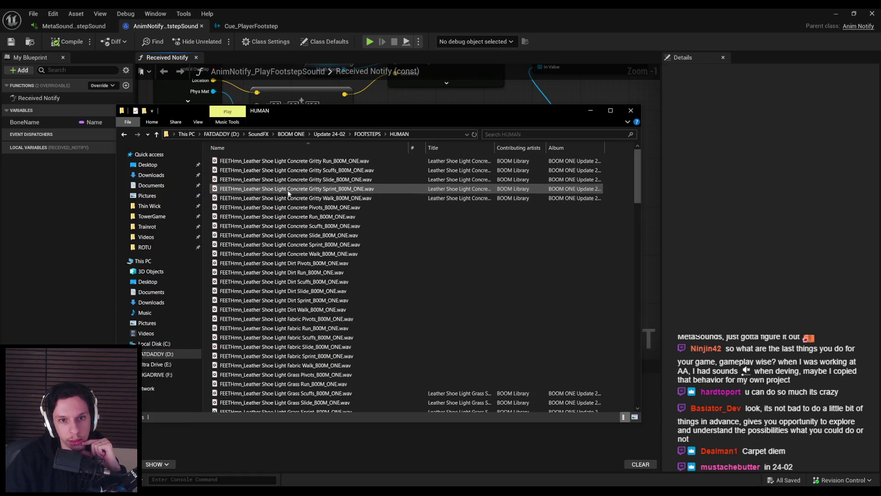
pyautogui.scroll(-2, 298, 211)
pyautogui.scroll(-2, 312, 236)
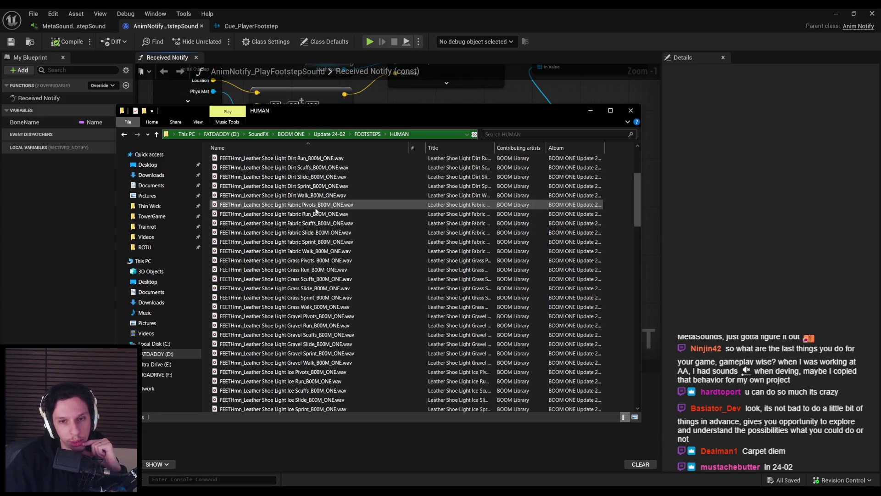
pyautogui.doubleClick(317, 214)
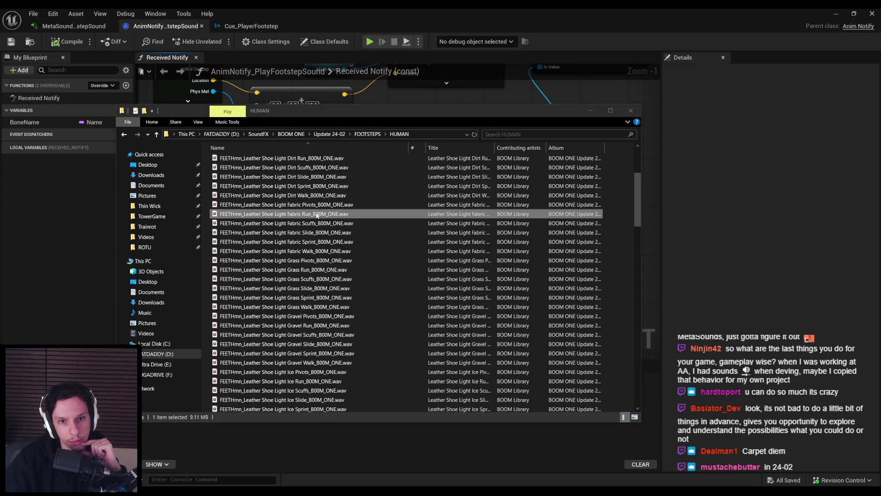
pyautogui.click(791, 304)
pyautogui.click(793, 281)
pyautogui.moveTo(794, 283); pyautogui.dragTo(797, 284)
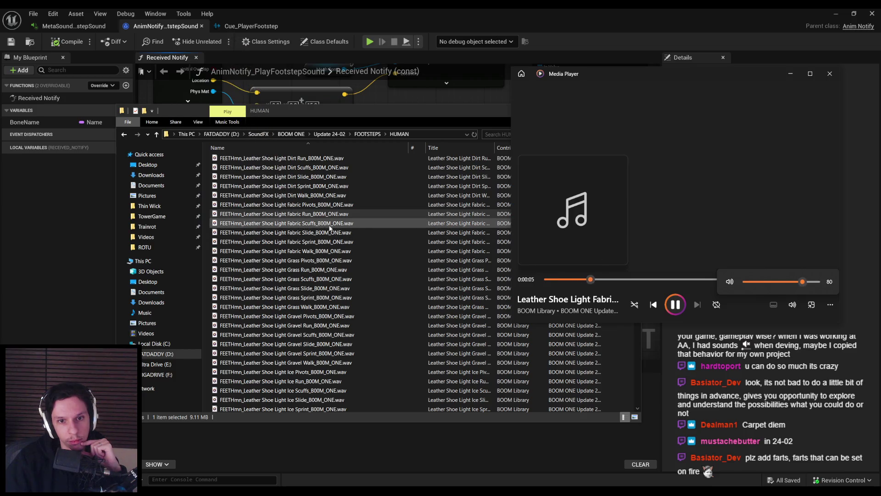
# Step: Audition the Fabric Scuffs, Sprint, Walk and Pivots and Grass Pivots samples
pyautogui.doubleClick(321, 223)
pyautogui.doubleClick(327, 241)
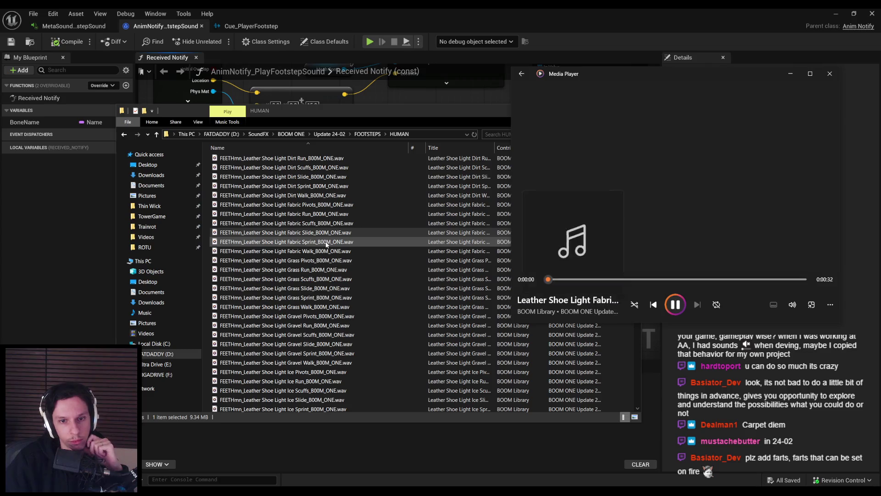
pyautogui.doubleClick(327, 250)
pyautogui.doubleClick(323, 260)
pyautogui.doubleClick(325, 242)
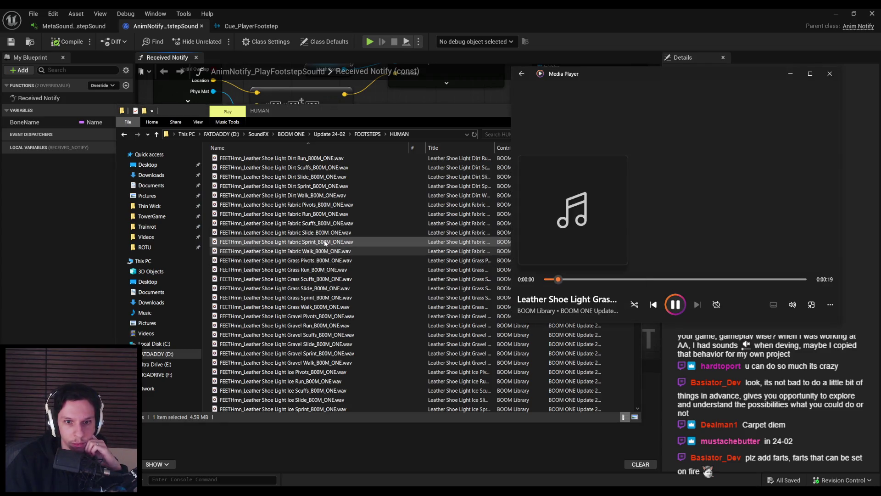
pyautogui.doubleClick(326, 205)
# Step: Audition the Dirt Run, Concrete Run, Concrete Walk and Dirt Sprint samples
pyautogui.scroll(3, 326, 205)
pyautogui.doubleClick(317, 242)
pyautogui.scroll(1, 325, 209)
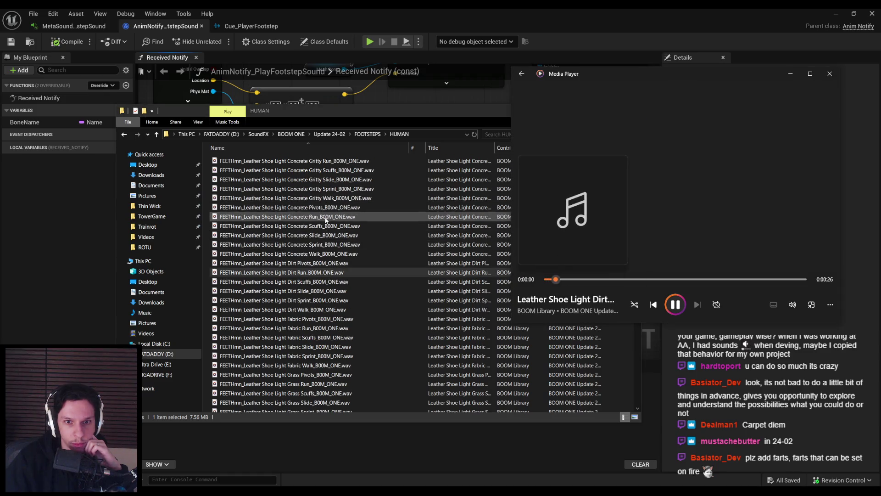
pyautogui.doubleClick(325, 217)
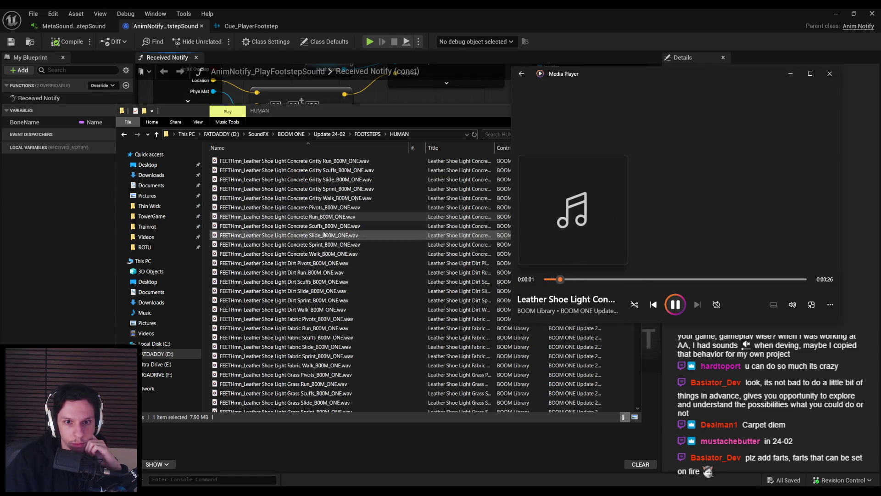
pyautogui.click(327, 255)
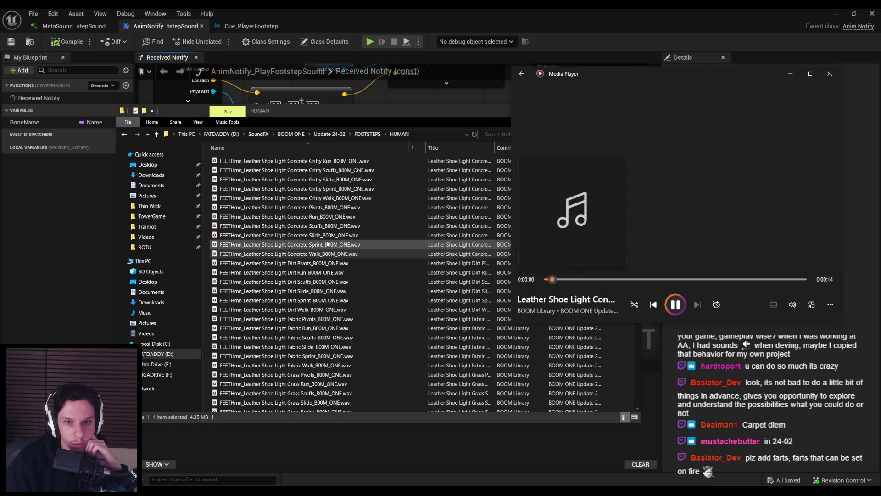
pyautogui.doubleClick(328, 217)
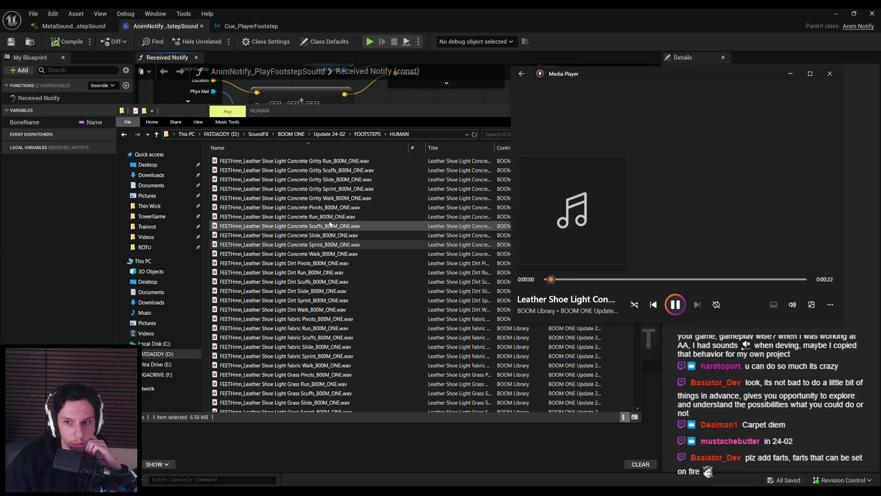
pyautogui.click(329, 255)
pyautogui.doubleClick(328, 255)
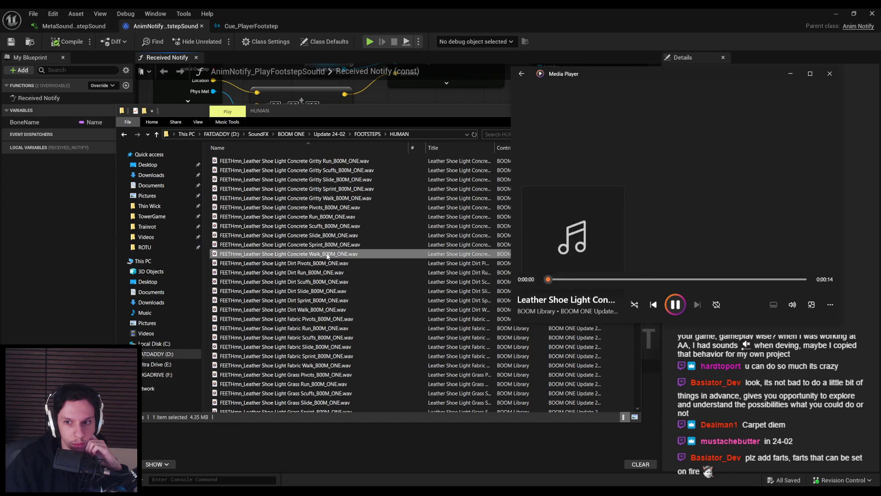
pyautogui.doubleClick(320, 301)
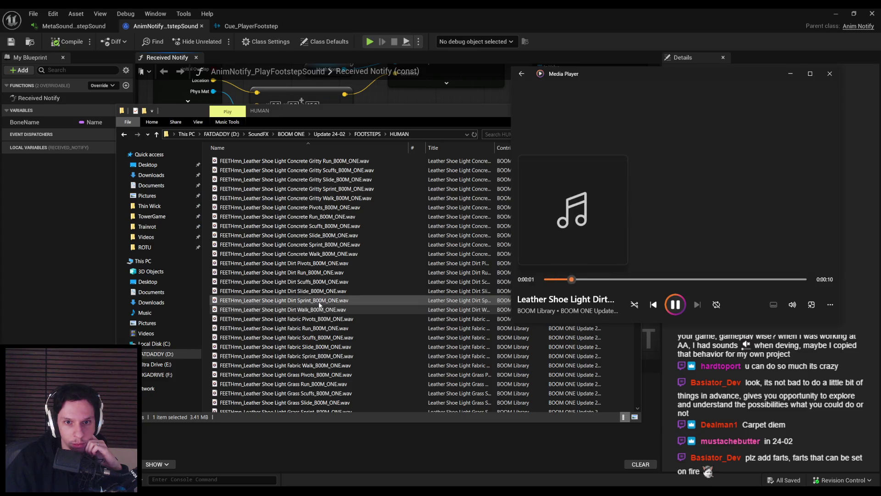
# Step: Audition the Fabric Walk and Sprint plus Light Fabric Sprint and Walk samples
pyautogui.scroll(-3, 320, 304)
pyautogui.doubleClick(318, 287)
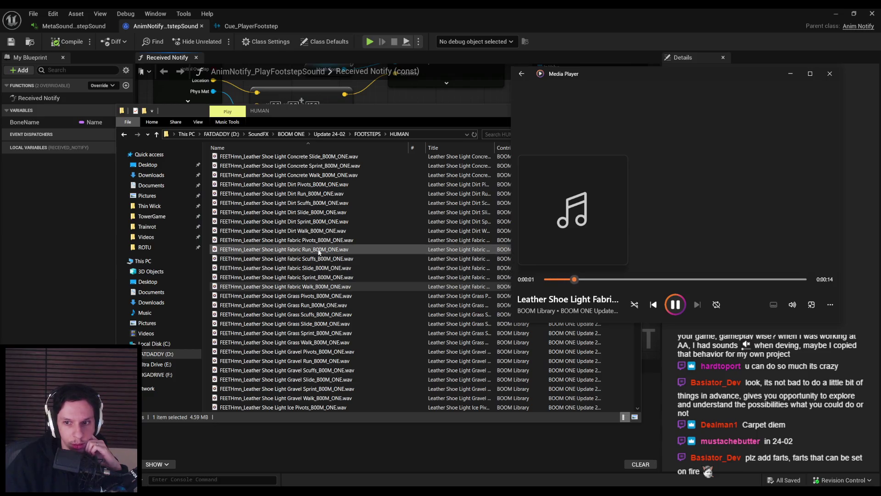
pyautogui.doubleClick(320, 279)
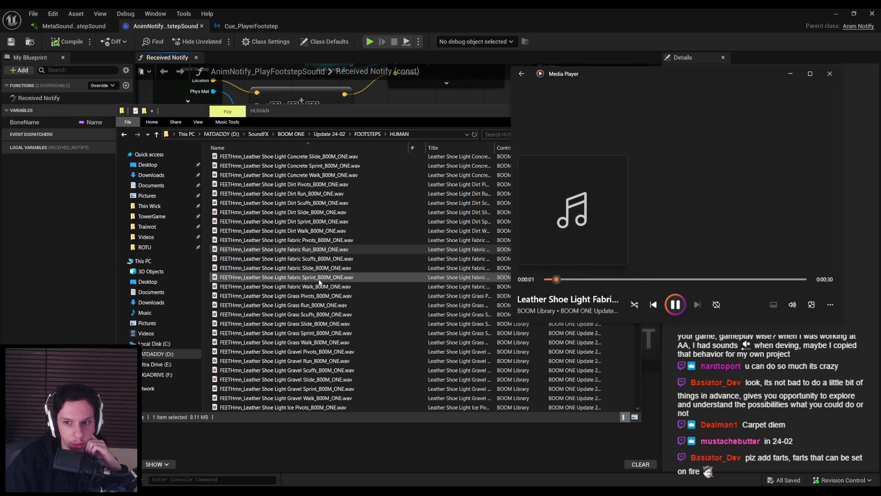
pyautogui.doubleClick(320, 278)
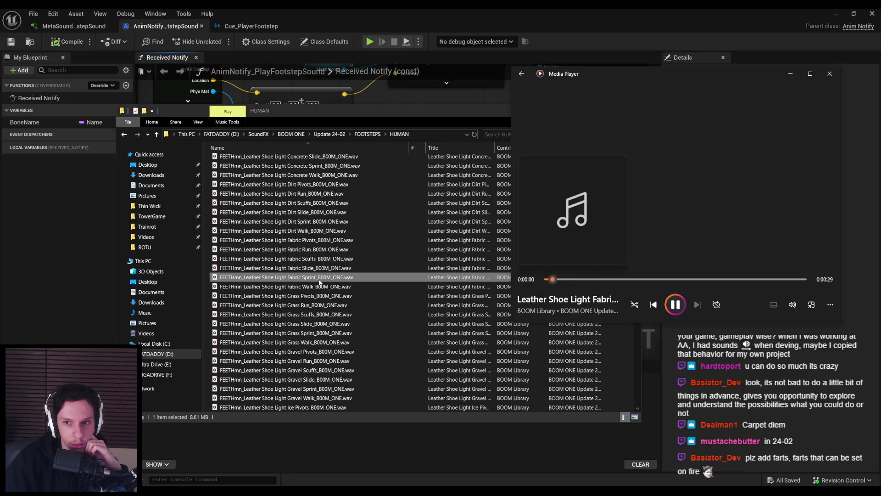
pyautogui.doubleClick(320, 287)
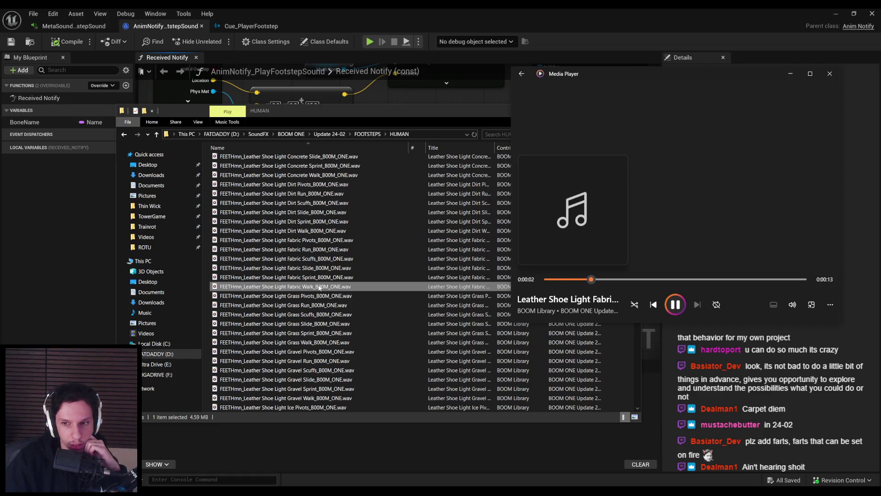
# Step: Audition the Light Metal Walk, Slide, Run and Sprint samples, then return to Unreal
pyautogui.scroll(-2, 327, 305)
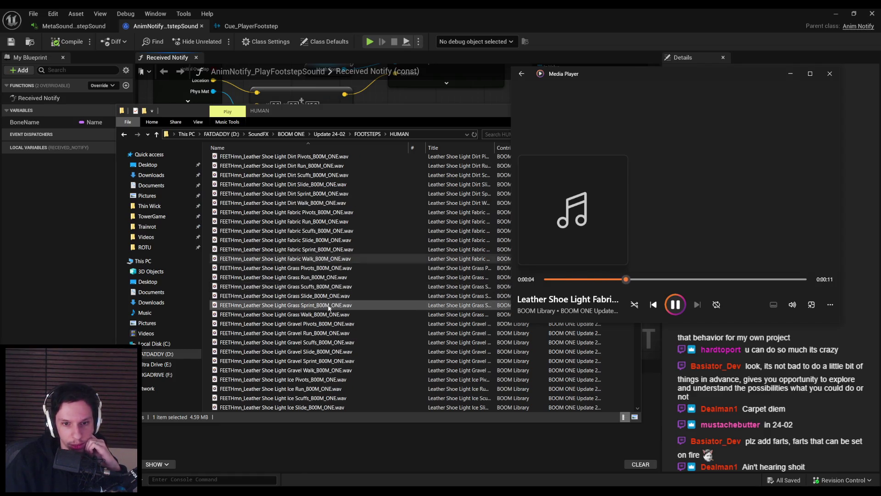
pyautogui.scroll(-5, 328, 307)
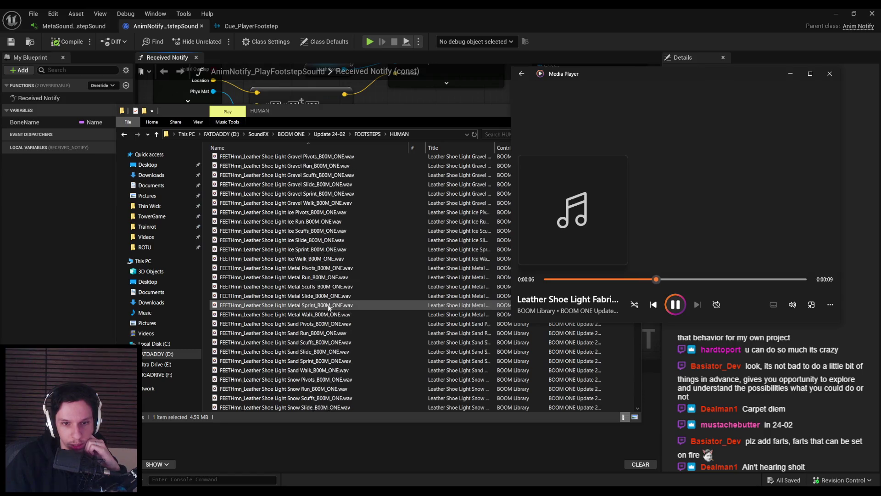
pyautogui.doubleClick(322, 313)
pyautogui.doubleClick(319, 296)
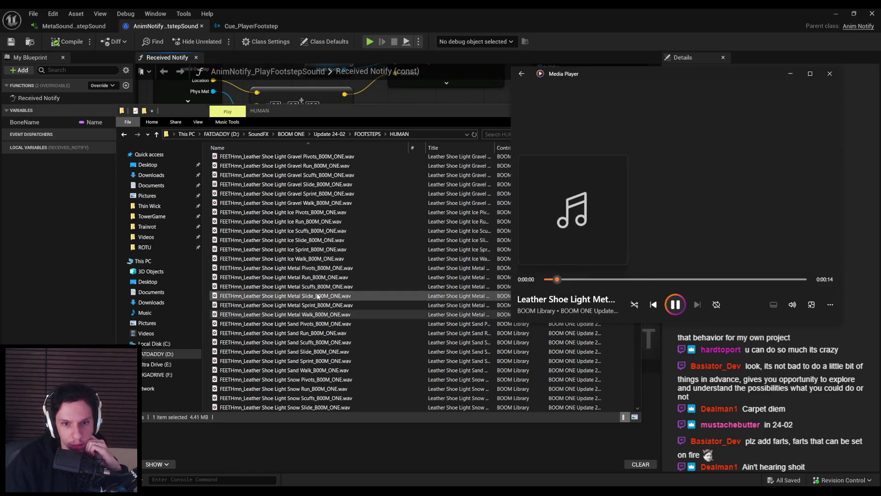
pyautogui.doubleClick(317, 277)
pyautogui.doubleClick(320, 305)
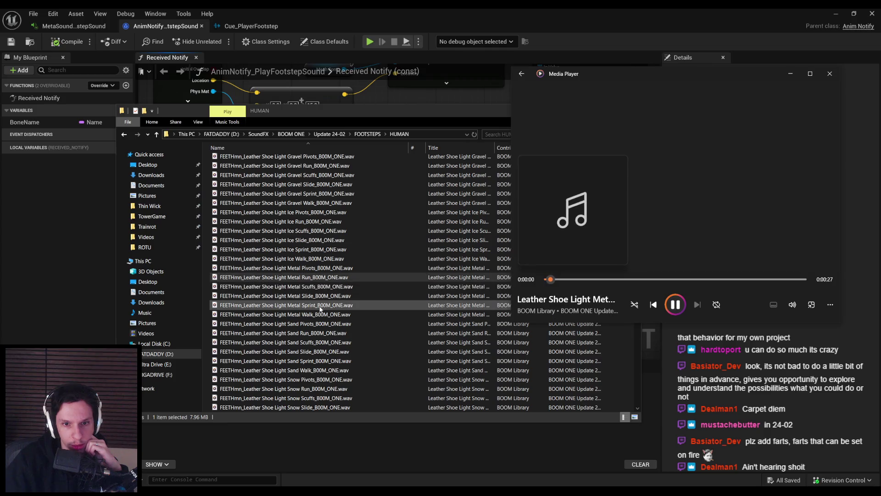
pyautogui.doubleClick(317, 277)
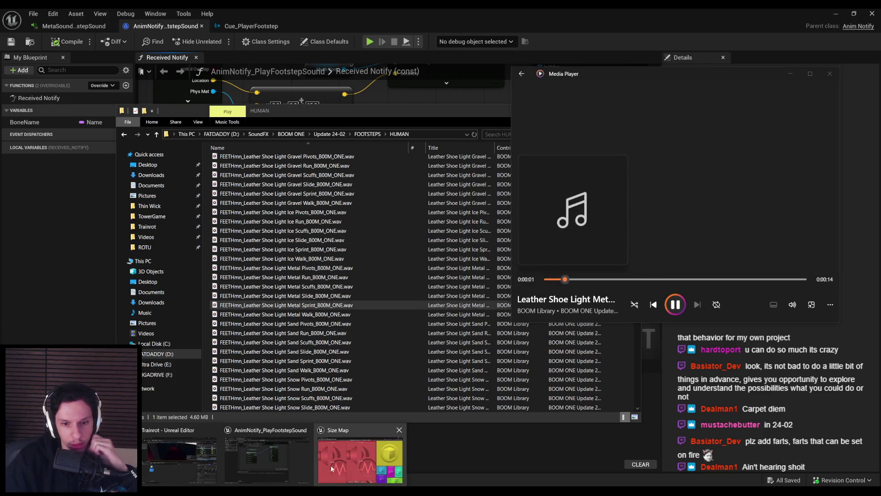
pyautogui.click(272, 470)
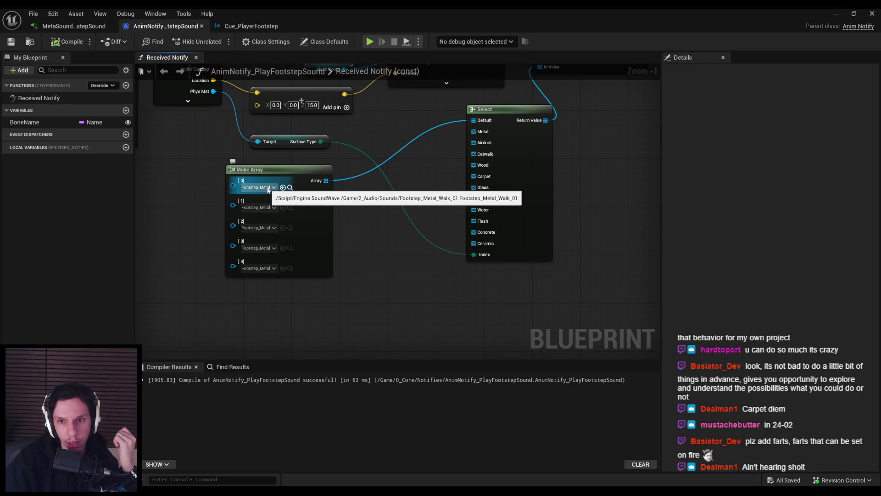
pyautogui.hotkey('alt', 'Tab')
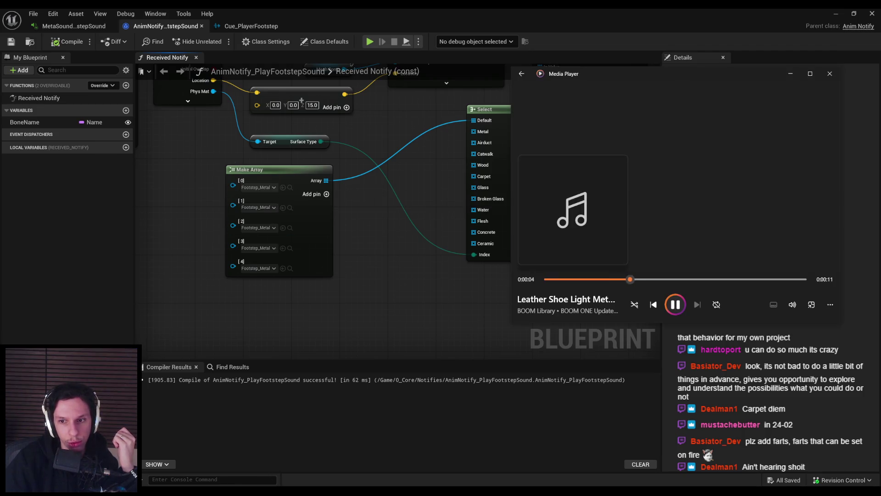
pyautogui.moveTo(224, 491)
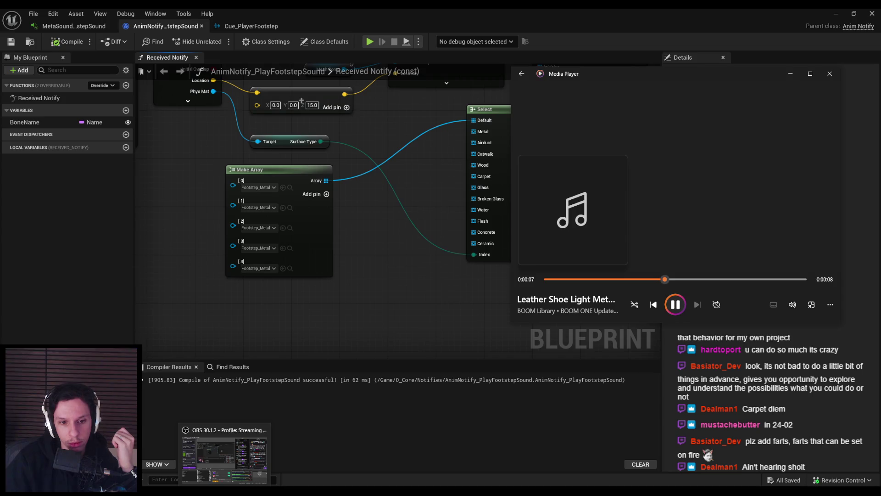
pyautogui.click(334, 443)
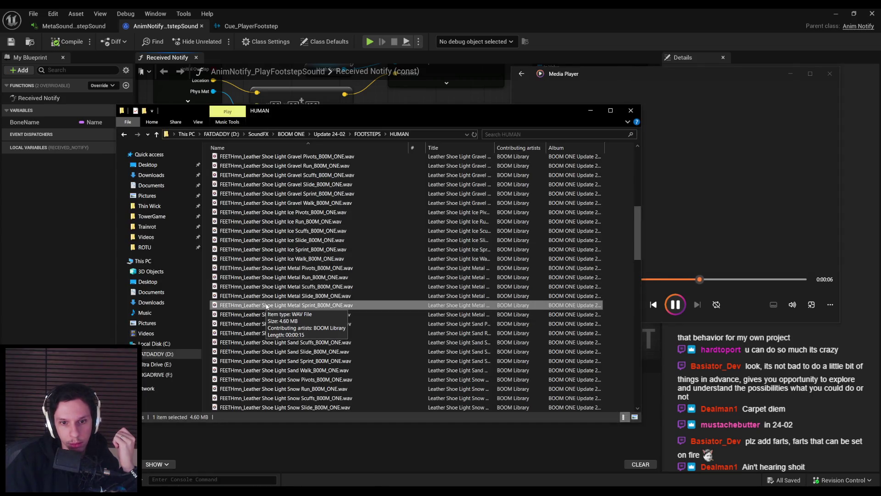
pyautogui.doubleClick(280, 316)
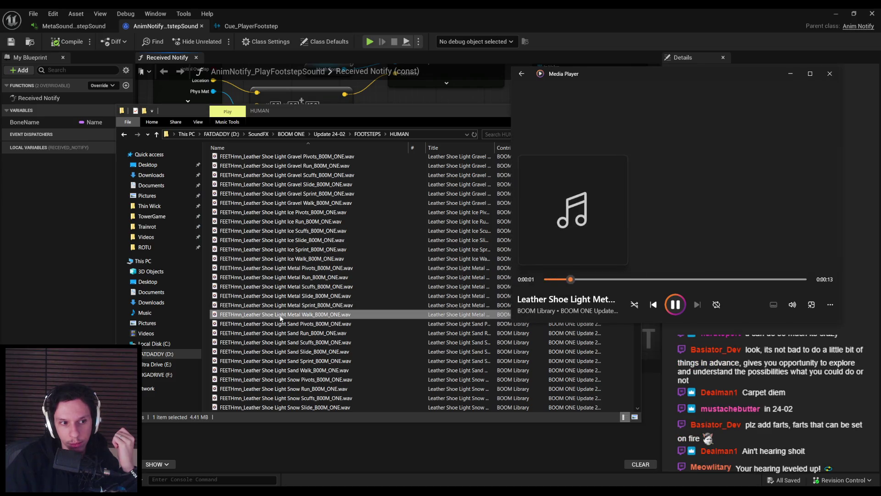
# Step: Audition the Light Ice Walk and Light Wood Walk footstep samples
pyautogui.doubleClick(281, 258)
pyautogui.scroll(-1, 289, 323)
pyautogui.scroll(-4, 290, 324)
pyautogui.doubleClick(296, 342)
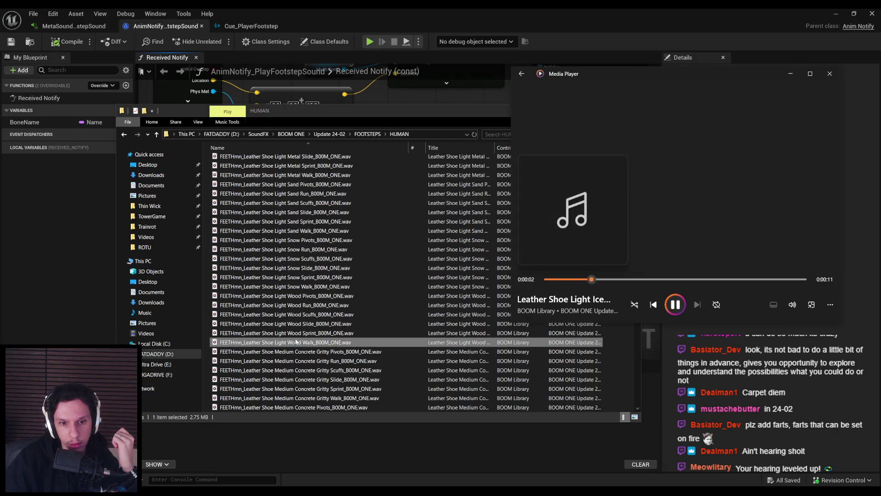
# Step: Audition the Medium Fabric Walk, Run and Sprint samples
pyautogui.scroll(-8, 294, 321)
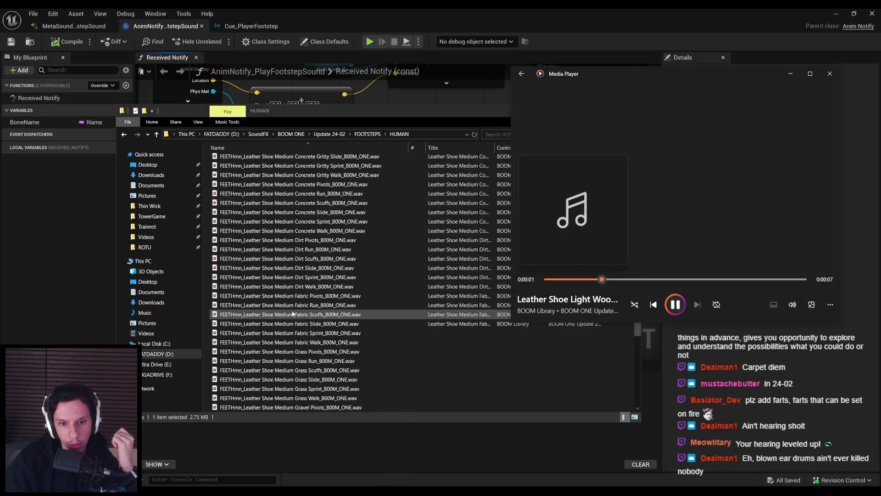
pyautogui.doubleClick(298, 342)
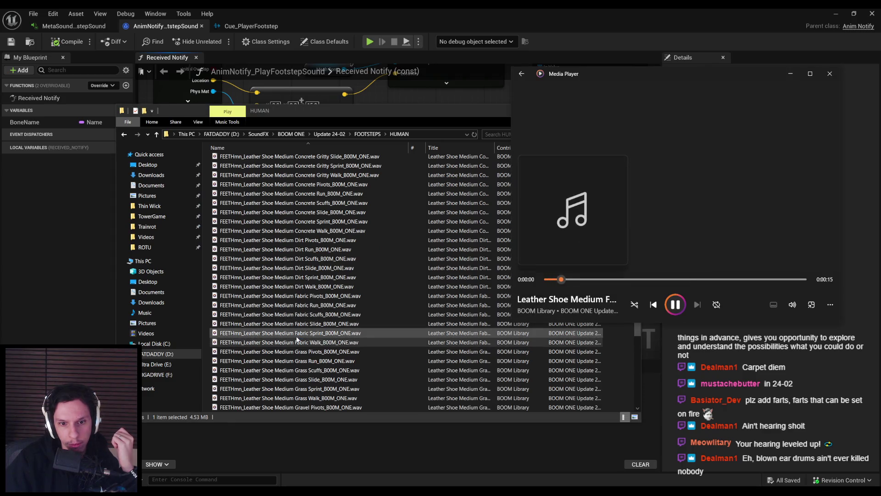
pyautogui.doubleClick(296, 305)
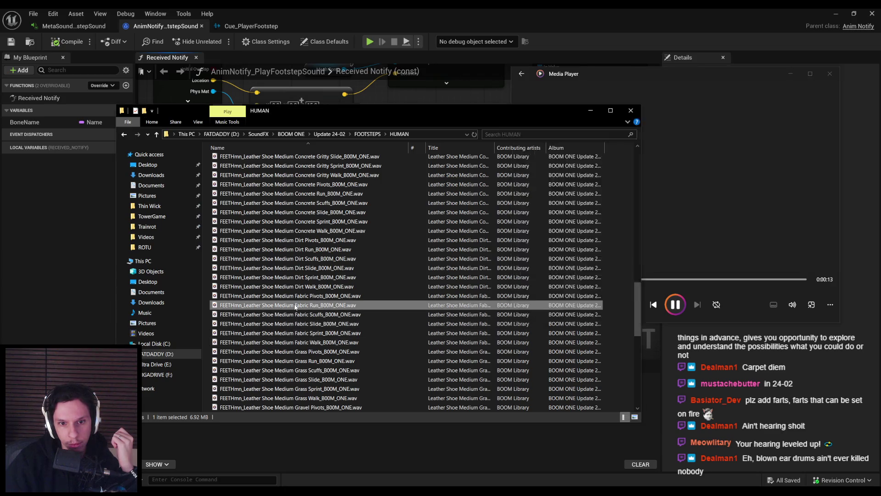
pyautogui.doubleClick(297, 333)
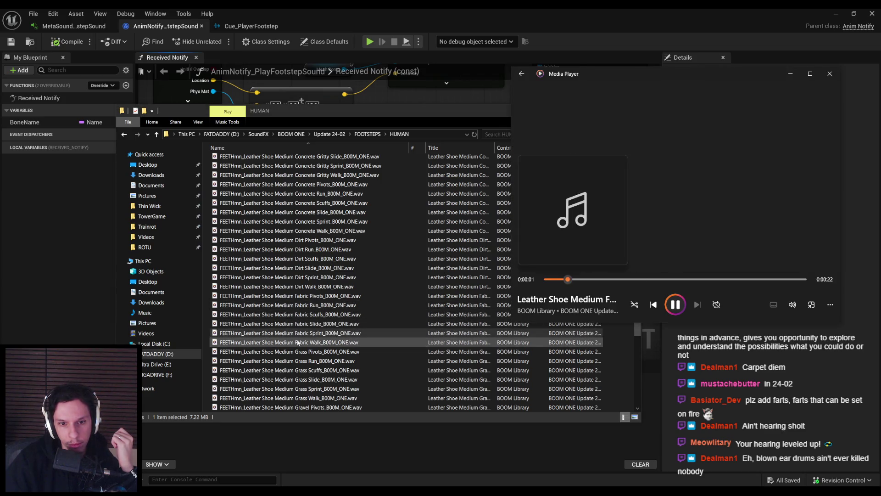
pyautogui.doubleClick(297, 341)
# Step: Audition more Medium Fabric Sprint, Run and Slide takes, then pause playback
pyautogui.scroll(-6, 296, 340)
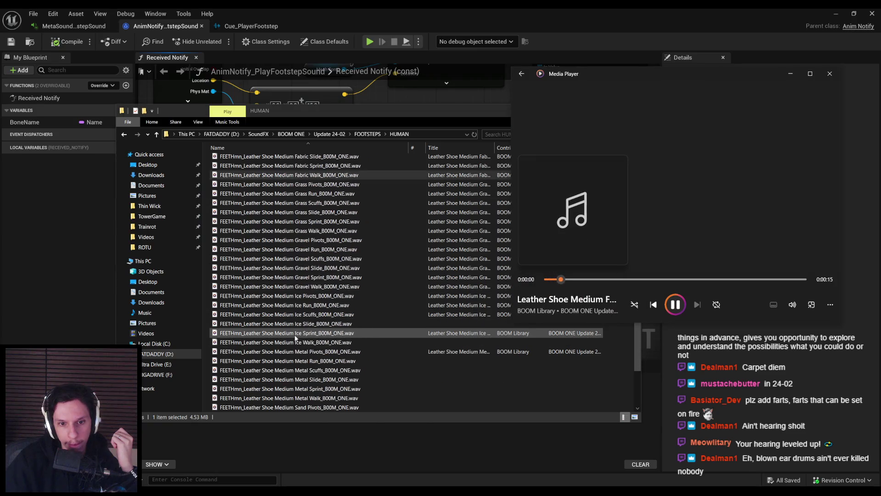
pyautogui.scroll(-6, 312, 335)
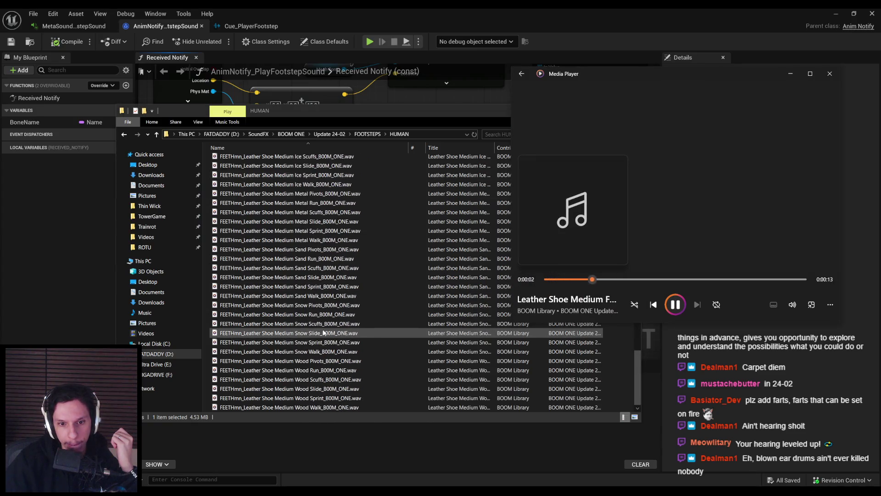
pyautogui.scroll(12, 323, 332)
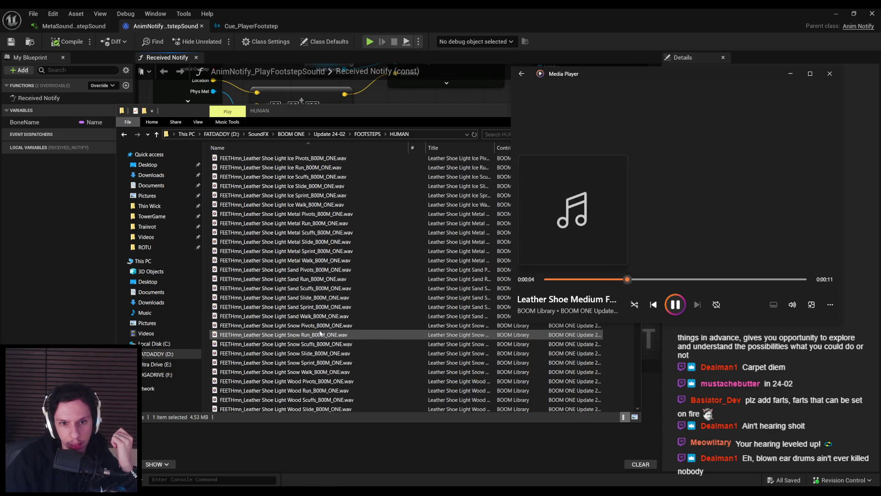
pyautogui.scroll(-2, 319, 334)
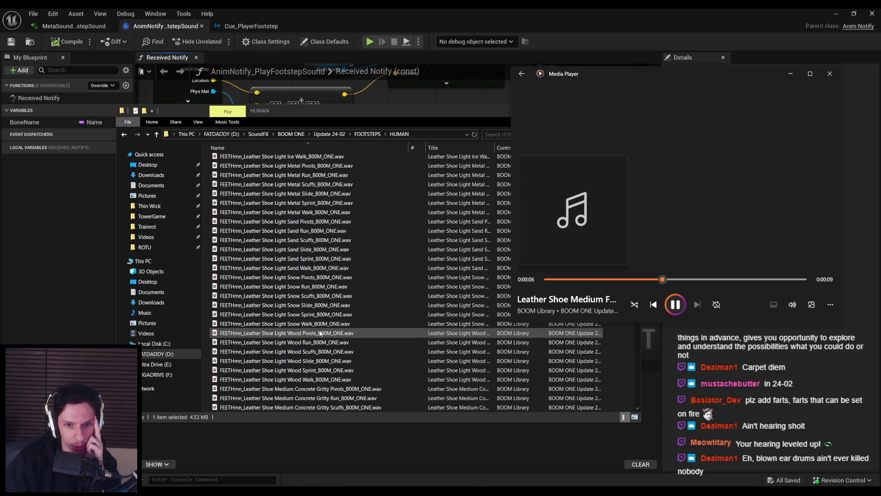
pyautogui.scroll(-9, 320, 334)
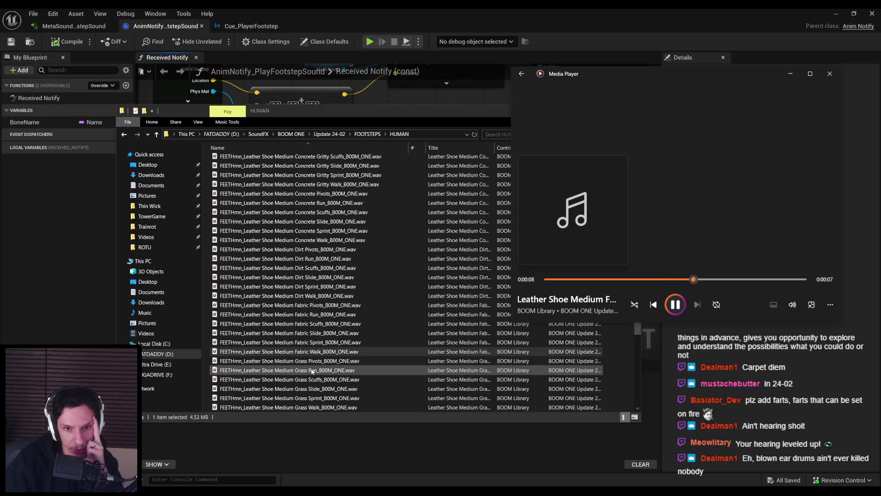
pyautogui.doubleClick(320, 343)
pyautogui.doubleClick(315, 315)
pyautogui.doubleClick(318, 333)
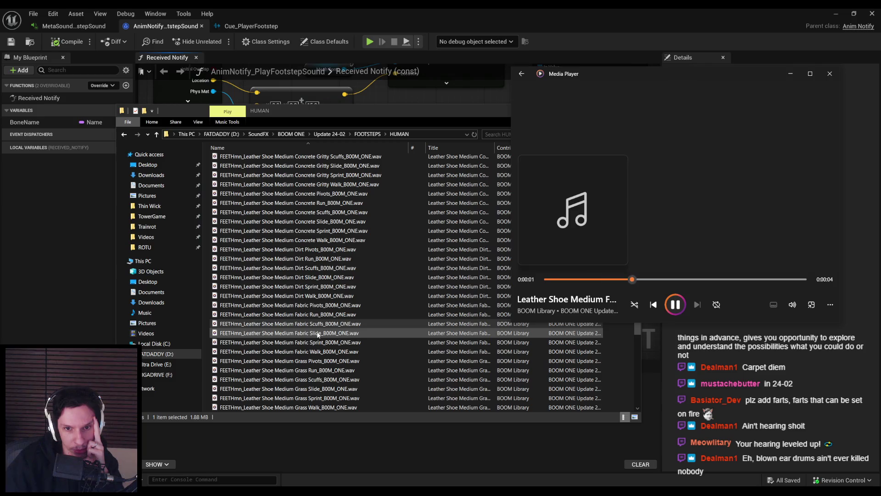
pyautogui.doubleClick(322, 351)
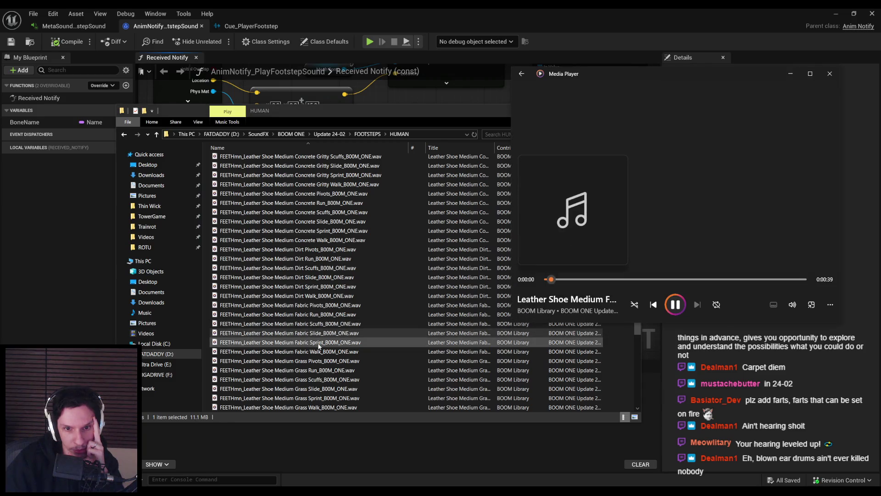
pyautogui.click(322, 352)
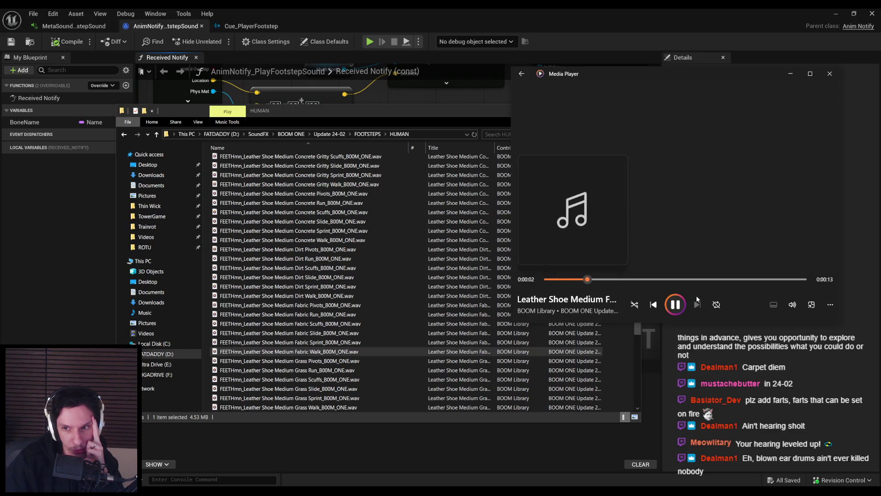
pyautogui.press('XF86AudioPlay')
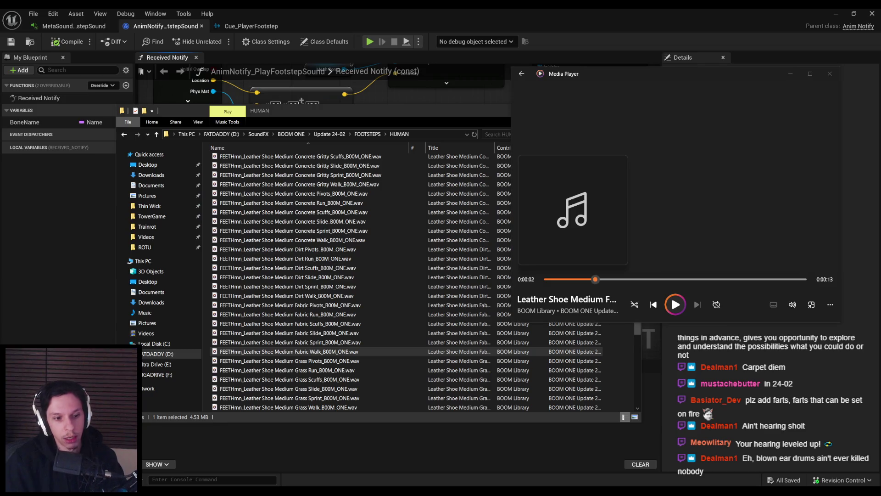
# Step: Launch Audacity and import the Leather Shoe Medium Fabric Walk sample into it
pyautogui.press('super')
pyautogui.write('audac')
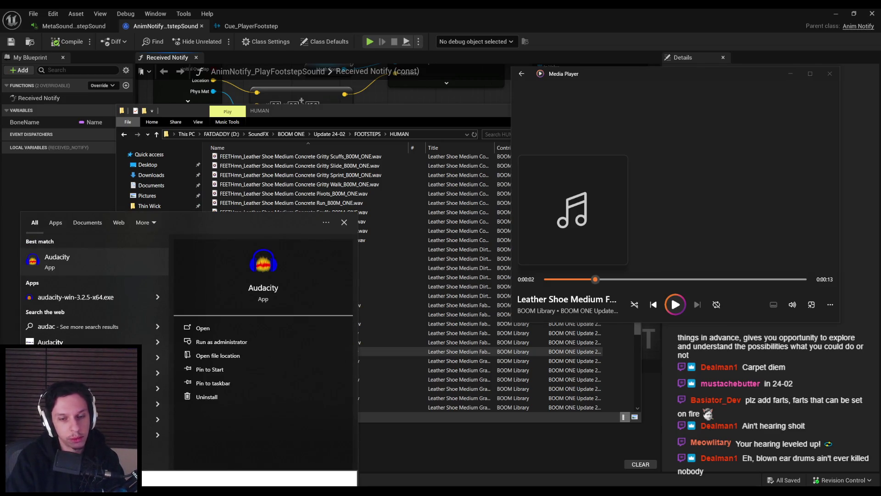
pyautogui.press('Return')
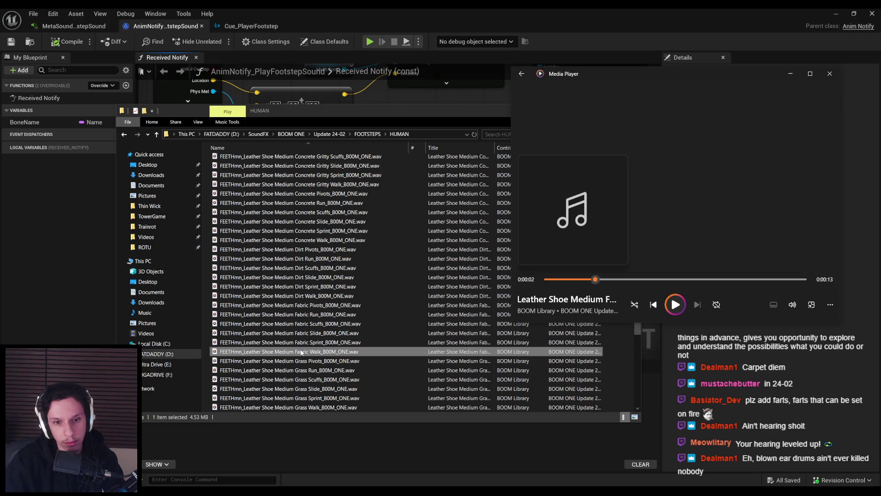
pyautogui.hotkey('alt', 'Tab')
pyautogui.hotkey('alt', 'Tab')
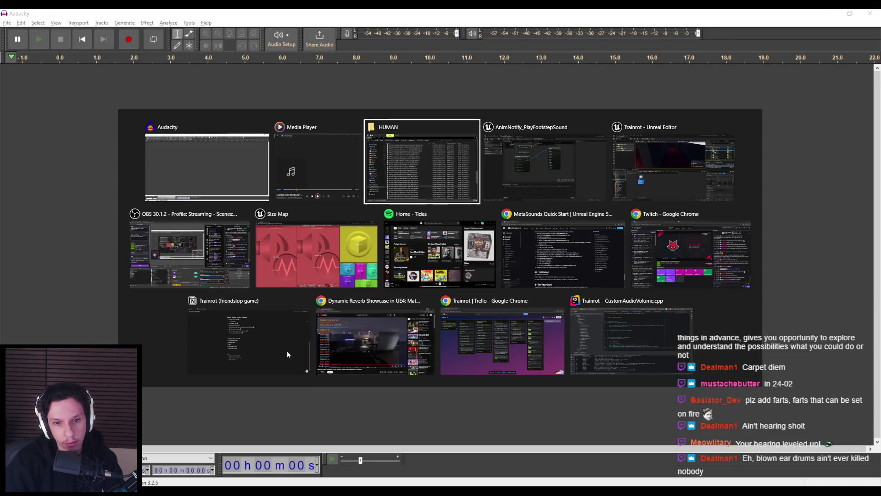
pyautogui.moveTo(287, 351); pyautogui.dragTo(80, 231)
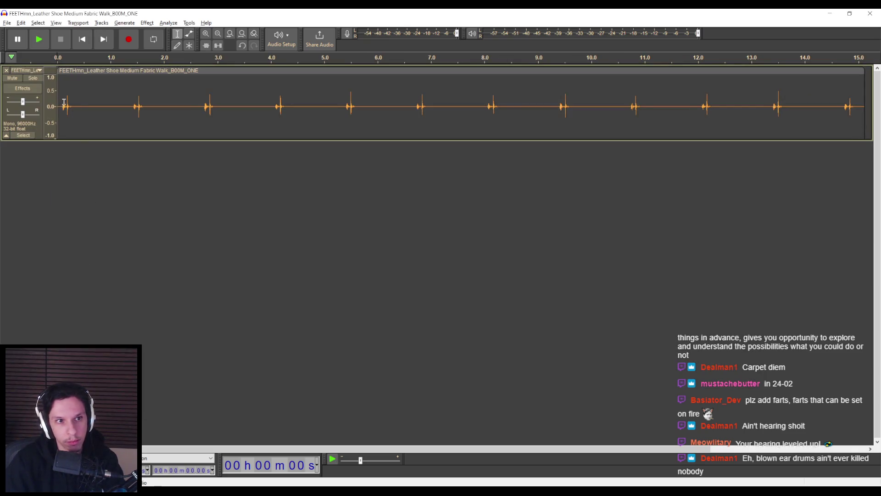
# Step: Split the first footstep into its own clip and set a loop range over it
pyautogui.moveTo(78, 114); pyautogui.dragTo(76, 116)
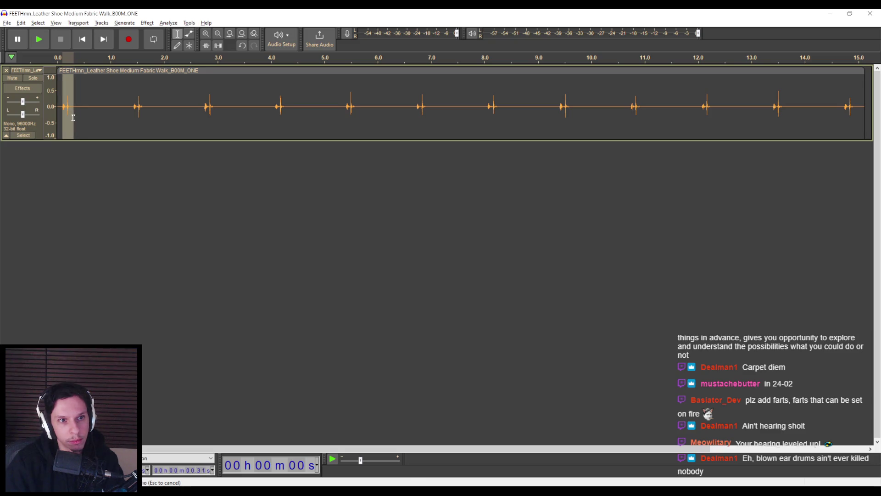
pyautogui.moveTo(73, 118); pyautogui.dragTo(73, 119)
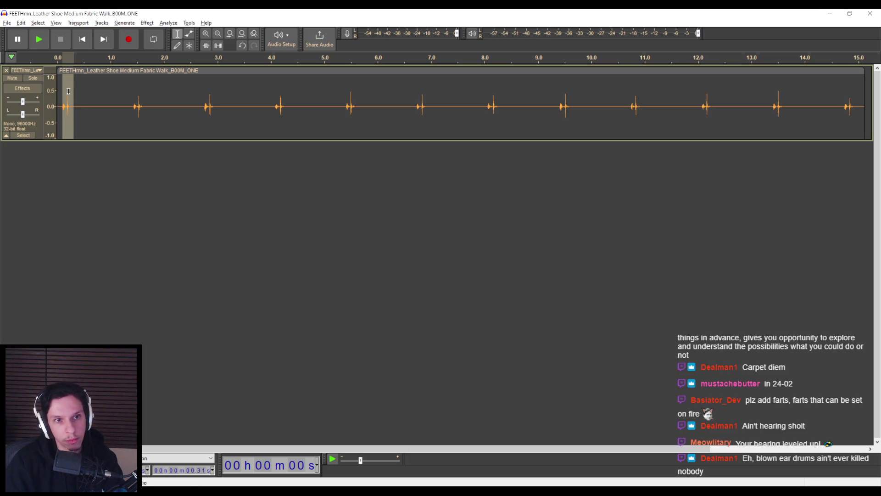
pyautogui.hotkey('ctrl', 'i')
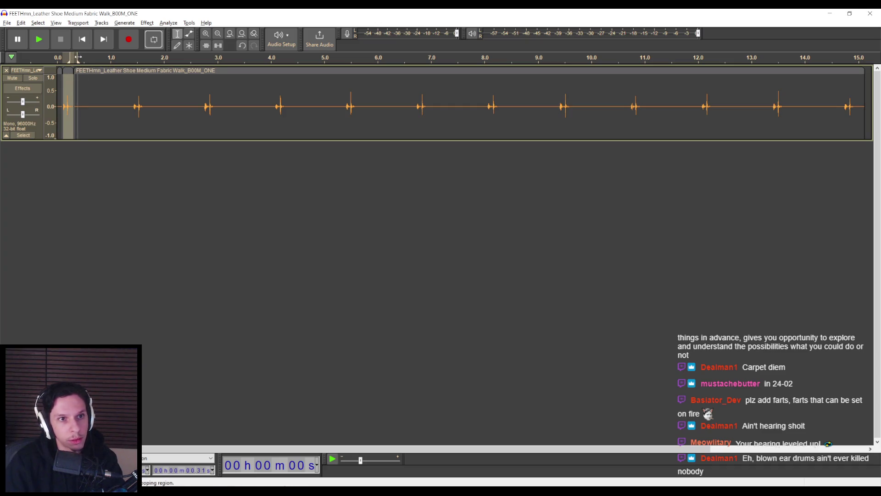
pyautogui.moveTo(68, 60); pyautogui.dragTo(37, 61)
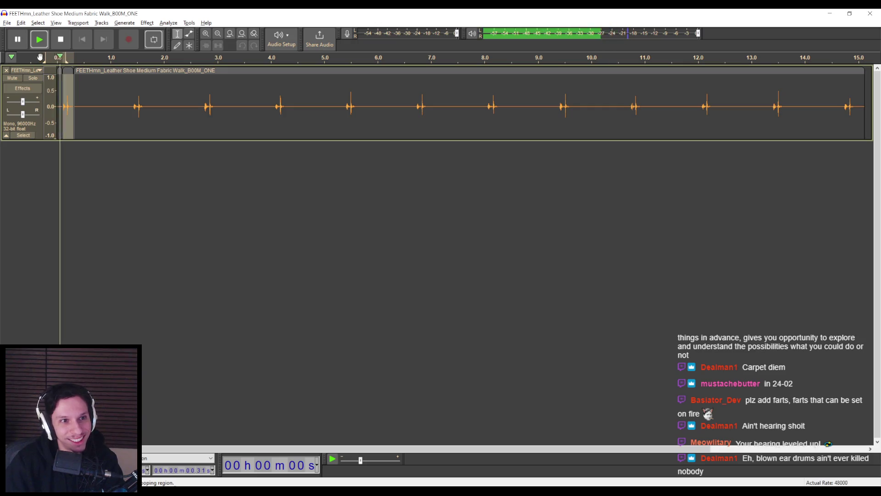
pyautogui.click(11, 57)
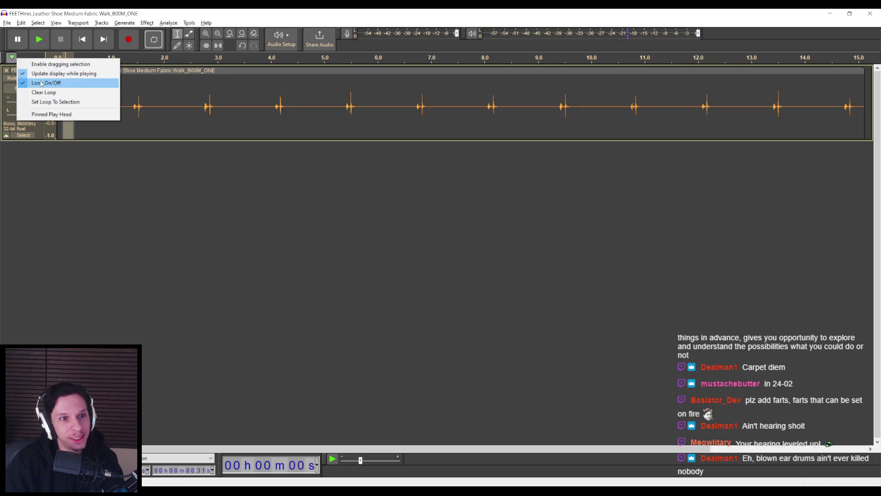
# Step: Turn loop playback off, play the recording from the start, and select around the second footstep
pyautogui.click(32, 83)
pyautogui.click(12, 58)
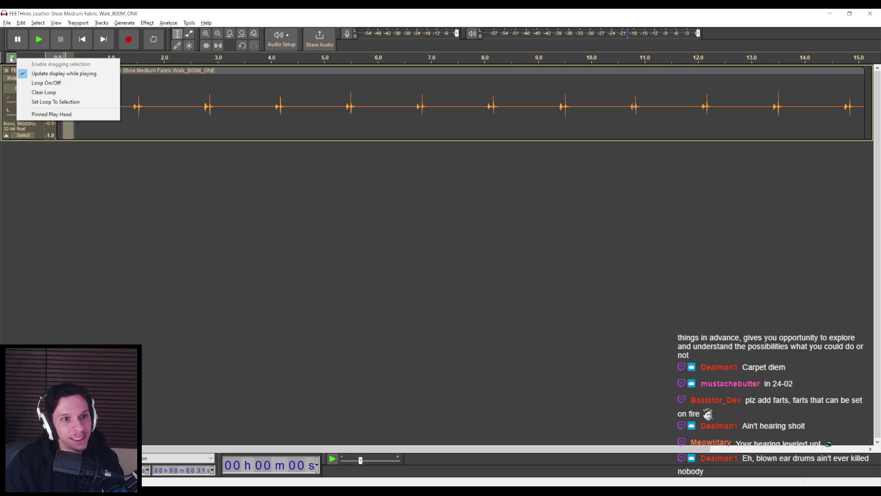
pyautogui.click(71, 60)
pyautogui.rightClick(70, 56)
pyautogui.click(71, 57)
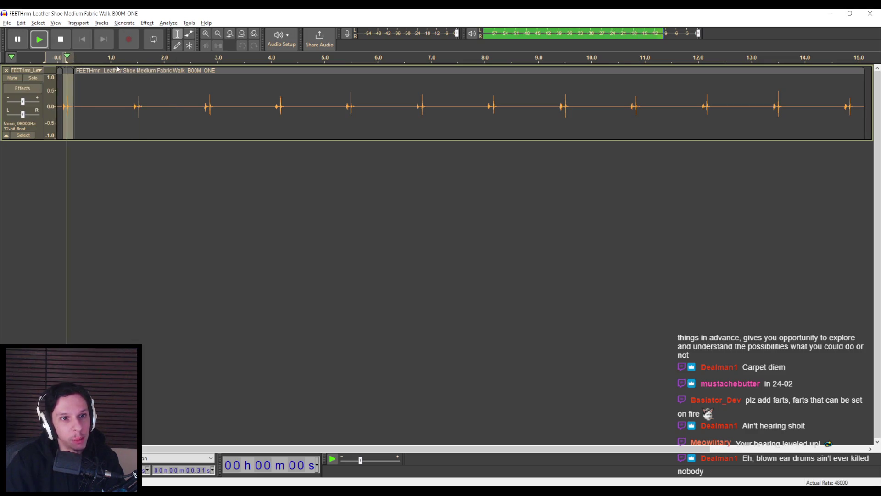
pyautogui.moveTo(134, 99); pyautogui.dragTo(144, 99)
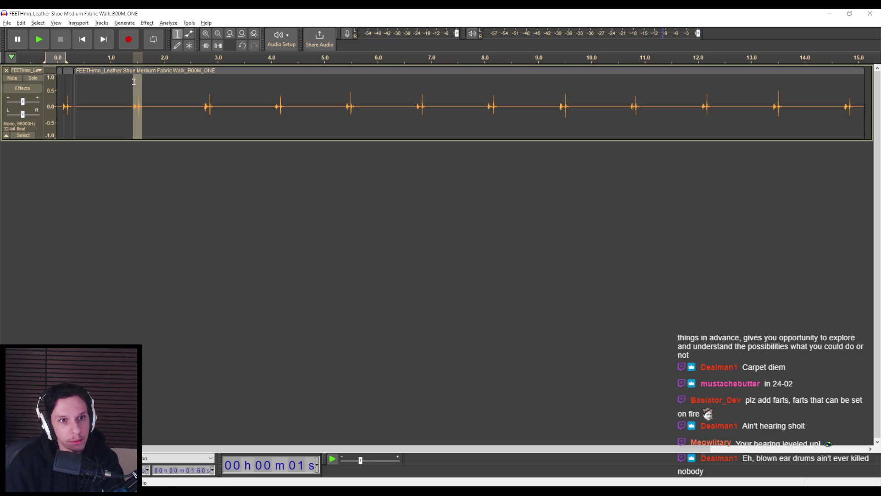
pyautogui.click(135, 90)
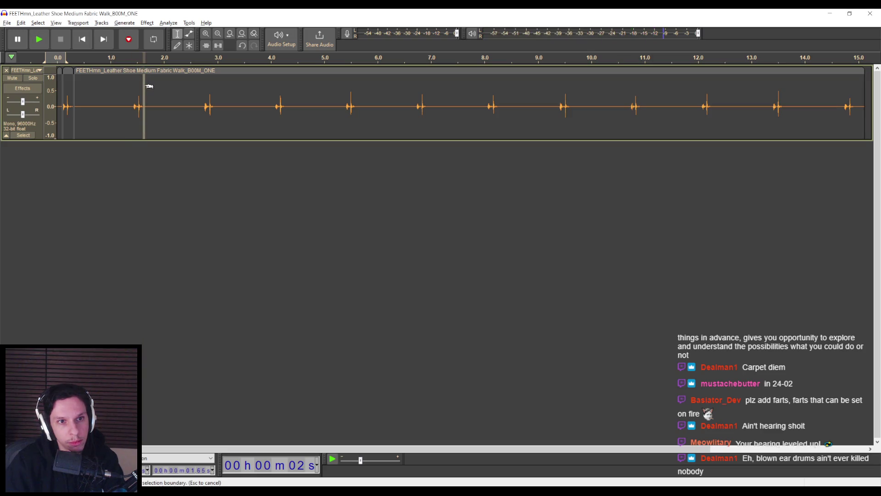
# Step: Split the second through fifth footsteps into their own separate clips
pyautogui.moveTo(142, 86); pyautogui.dragTo(138, 88)
pyautogui.moveTo(138, 88); pyautogui.dragTo(138, 89)
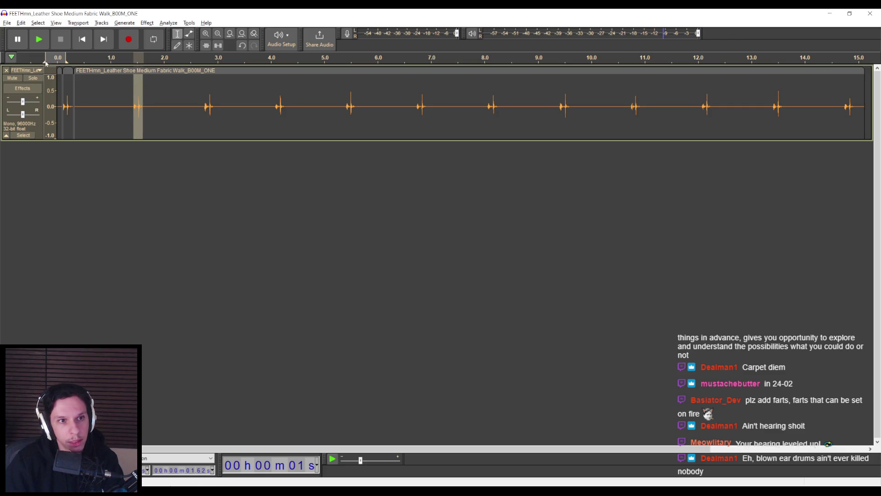
pyautogui.hotkey('ctrl', 'i')
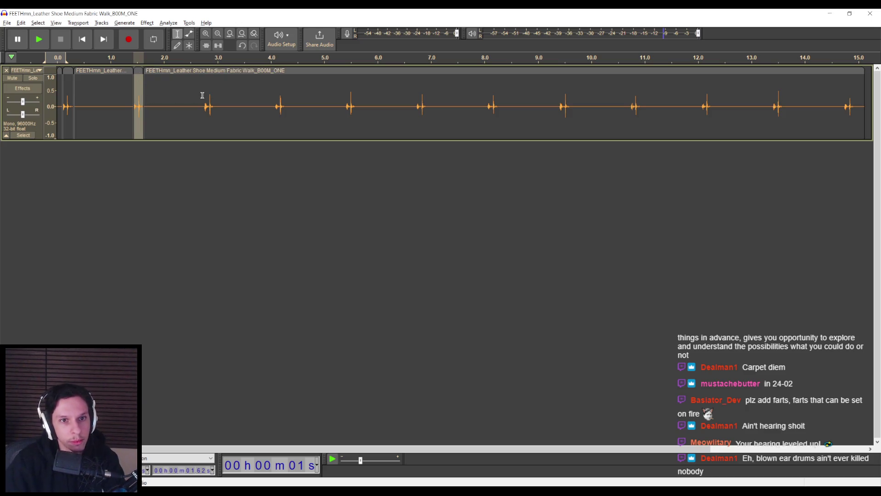
pyautogui.click(28, 24)
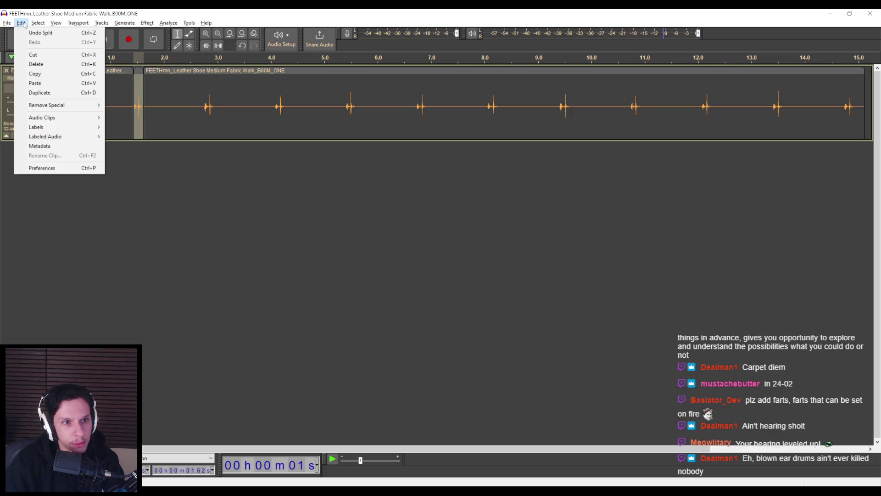
pyautogui.click(25, 25)
pyautogui.moveTo(203, 93); pyautogui.dragTo(215, 94)
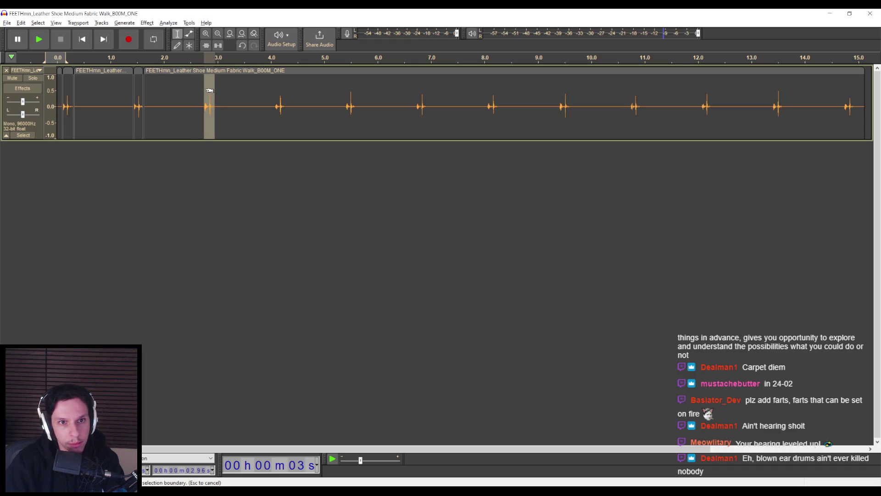
pyautogui.hotkey('ctrl', 'i')
pyautogui.moveTo(275, 94); pyautogui.dragTo(286, 95)
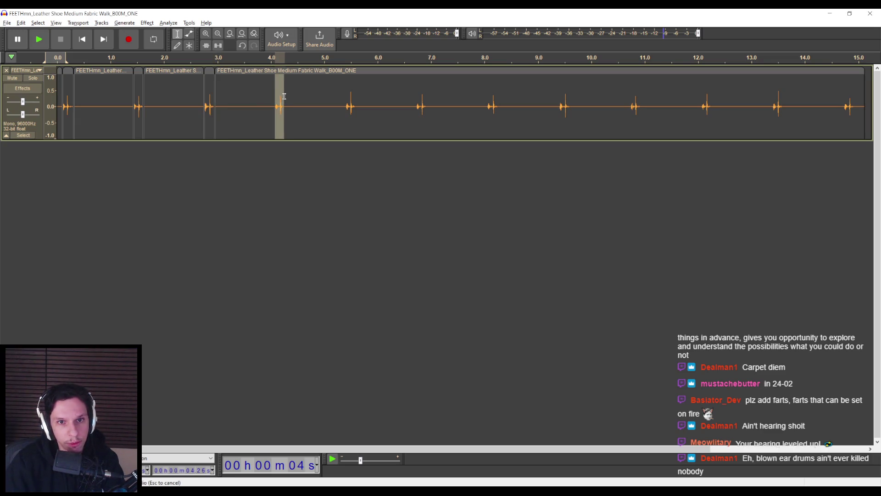
pyautogui.hotkey('ctrl', 'i')
pyautogui.moveTo(348, 94); pyautogui.dragTo(351, 94)
pyautogui.hotkey('ctrl', 'i')
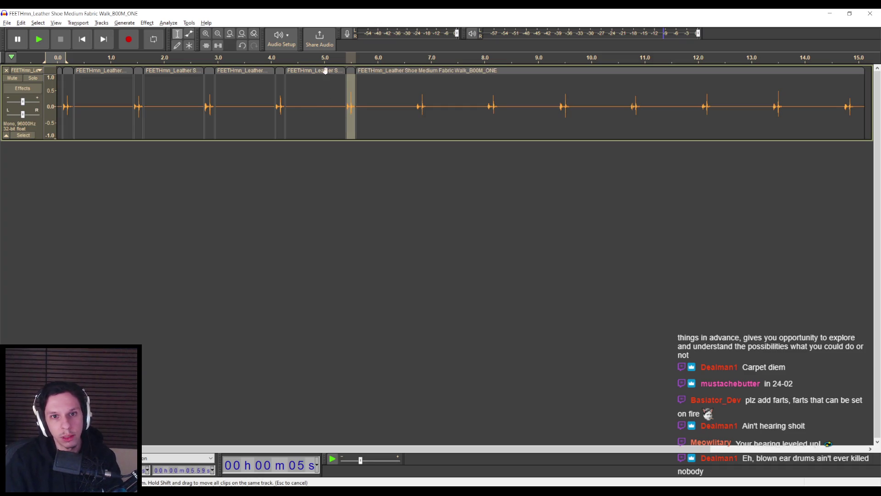
# Step: Delete the four gap clips between footsteps and the remainder after the fifth footstep
pyautogui.click(317, 71)
pyautogui.press('Delete')
pyautogui.click(242, 71)
pyautogui.press('Delete')
pyautogui.click(172, 71)
pyautogui.press('Delete')
pyautogui.click(101, 71)
pyautogui.press('Delete')
pyautogui.click(388, 71)
pyautogui.press('Delete')
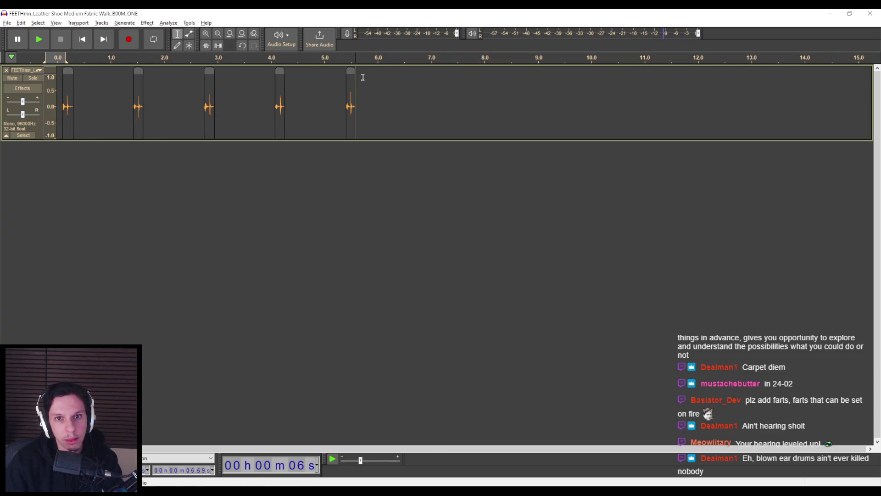
pyautogui.click(351, 71)
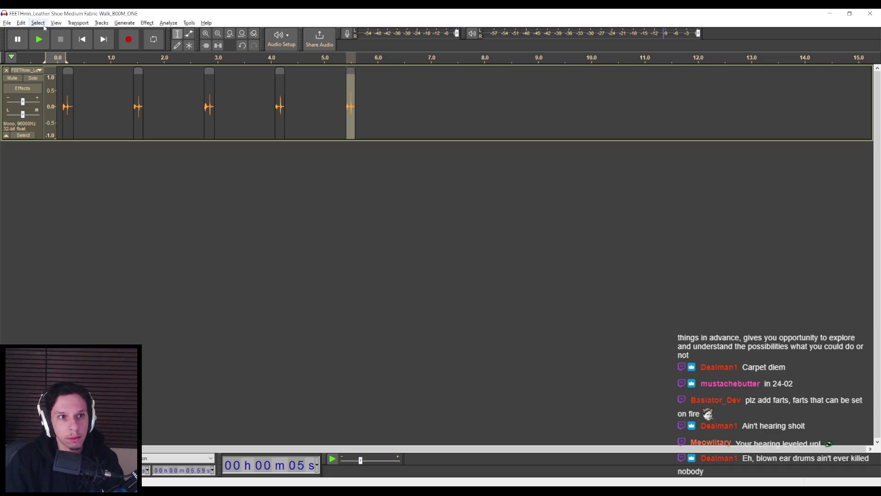
# Step: Export the fifth and fourth footstep clips as separate audio files via Export Selected Audio
pyautogui.click(7, 23)
pyautogui.moveTo(22, 88)
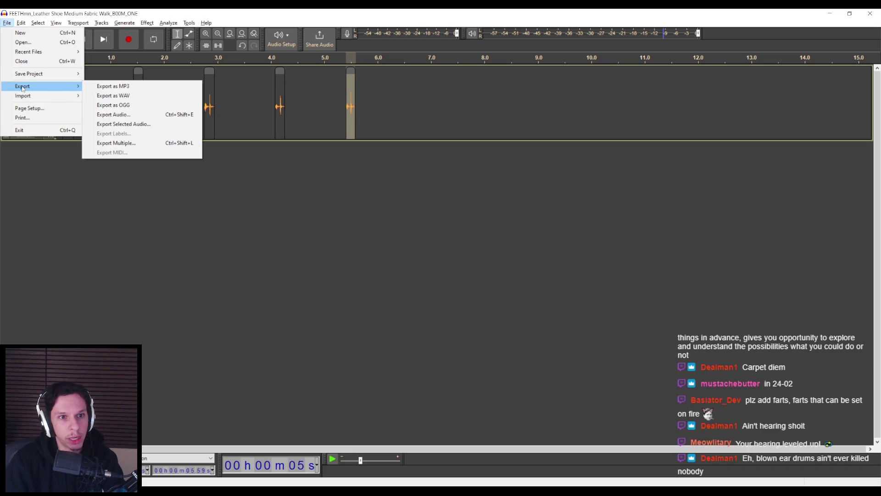
pyautogui.click(133, 124)
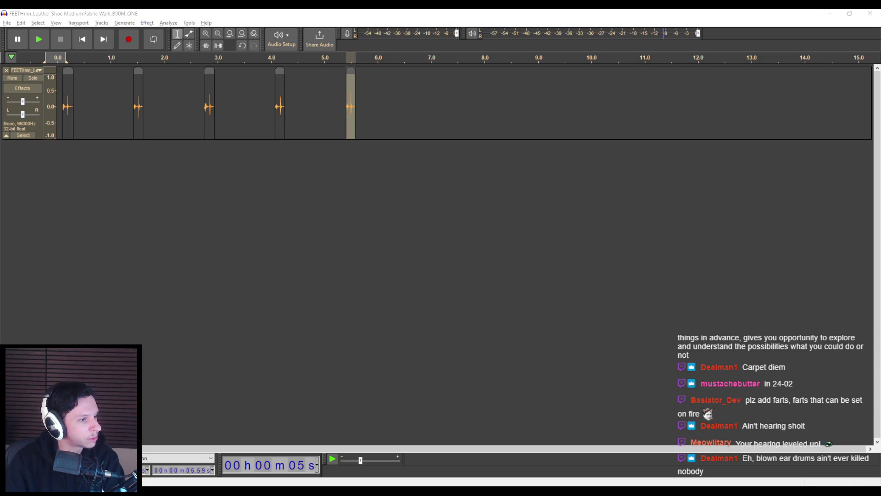
pyautogui.doubleClick(280, 84)
pyautogui.click(7, 23)
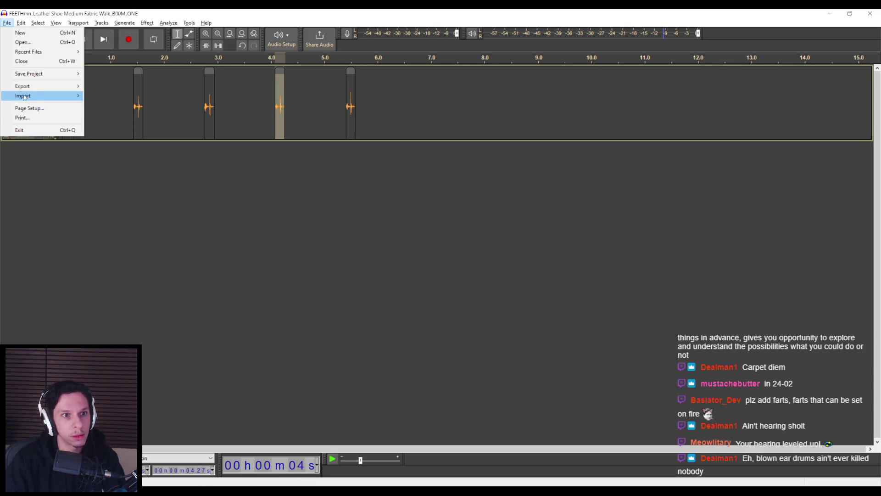
pyautogui.moveTo(25, 87)
pyautogui.click(124, 127)
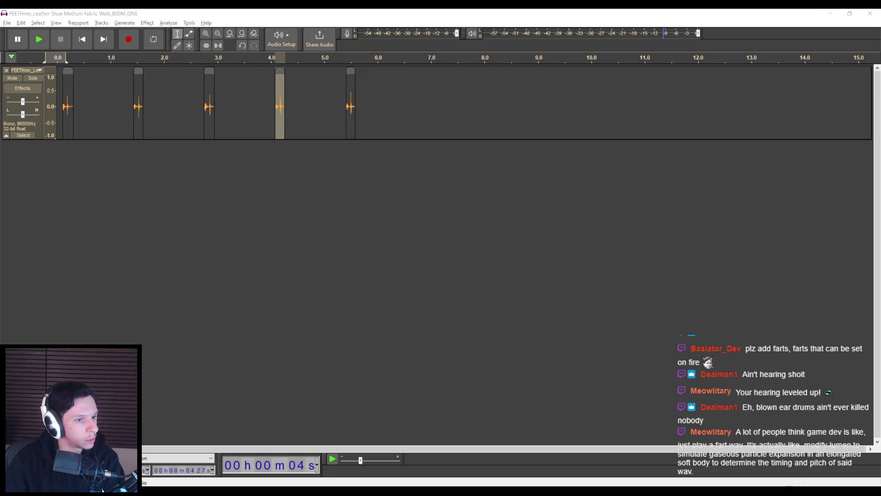
# Step: Export the third, second and first footstep clips, then close the Audacity project
pyautogui.click(7, 23)
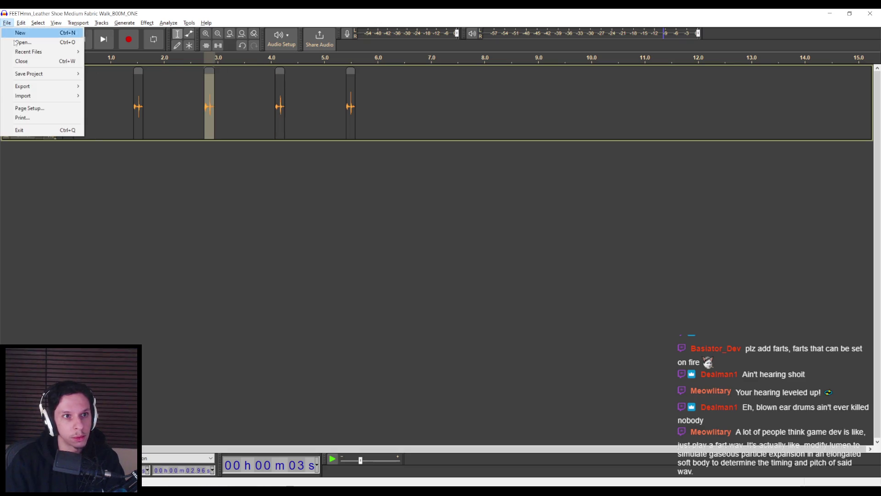
pyautogui.moveTo(27, 86)
pyautogui.click(131, 125)
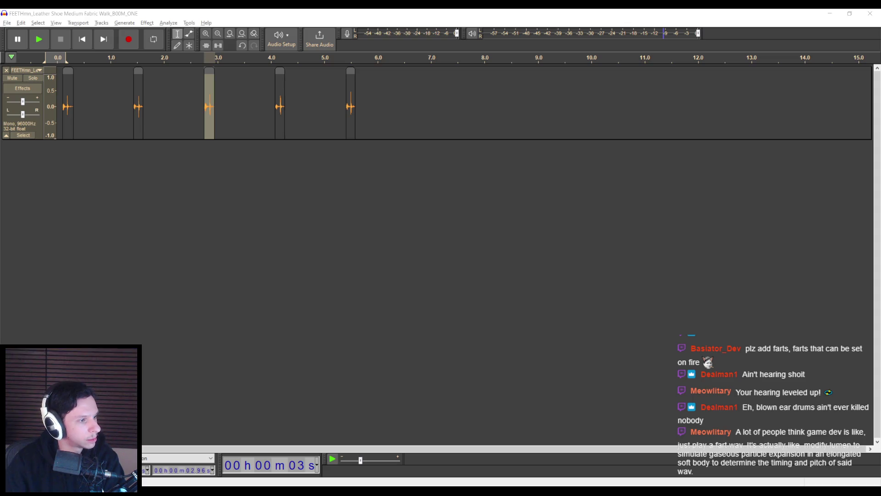
pyautogui.click(138, 71)
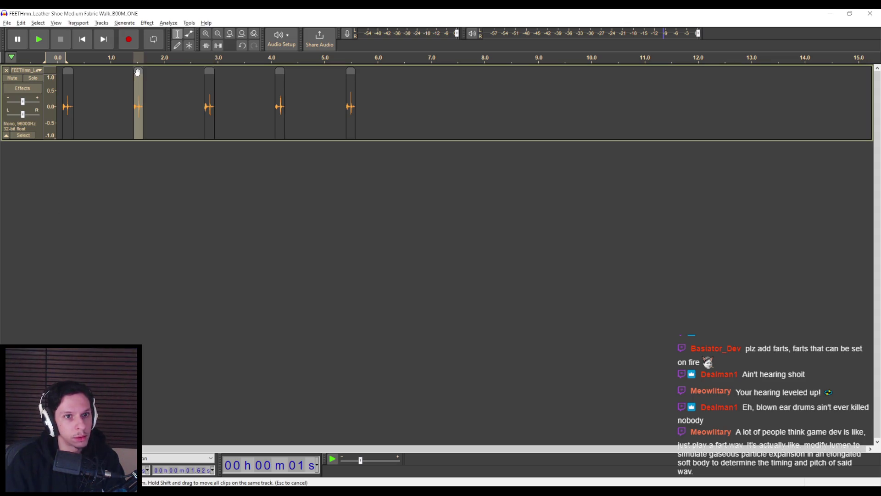
pyautogui.click(7, 23)
pyautogui.moveTo(27, 86)
pyautogui.click(113, 125)
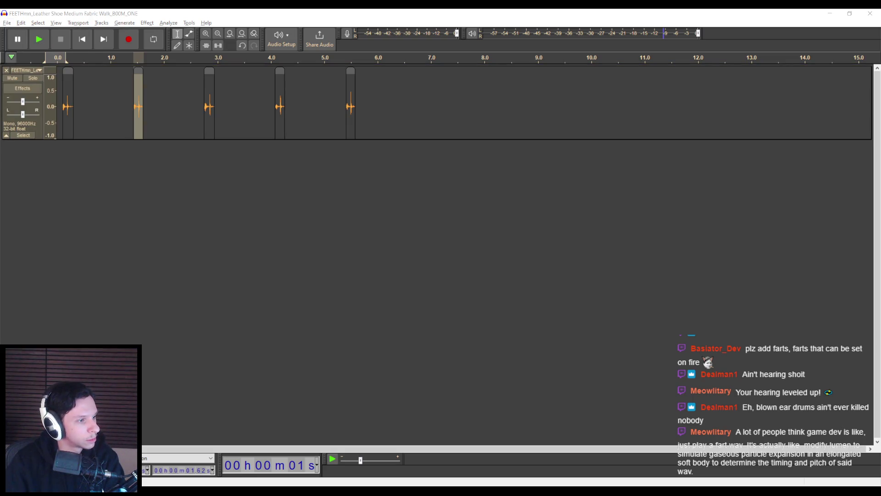
pyautogui.click(67, 71)
pyautogui.click(7, 22)
pyautogui.moveTo(28, 86)
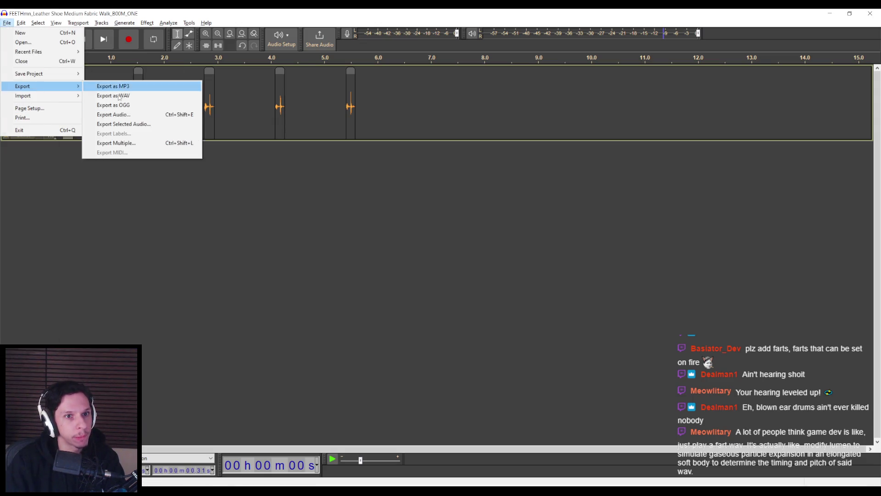
pyautogui.click(112, 124)
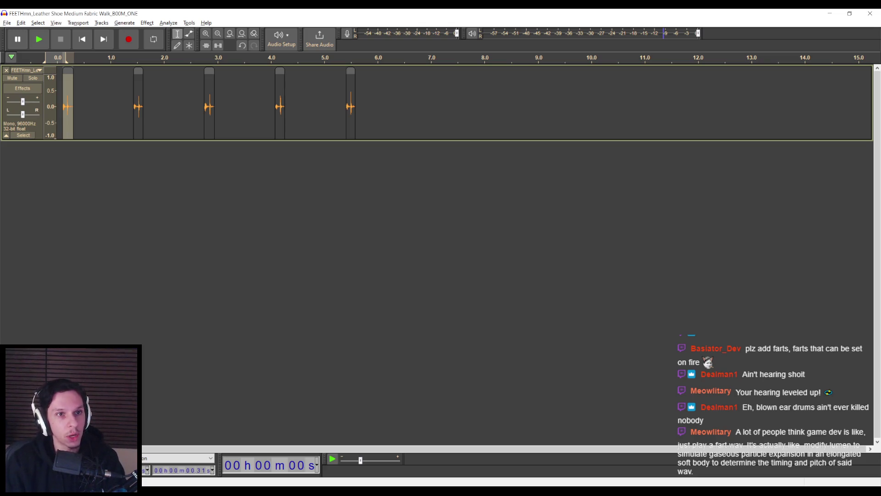
pyautogui.click(870, 13)
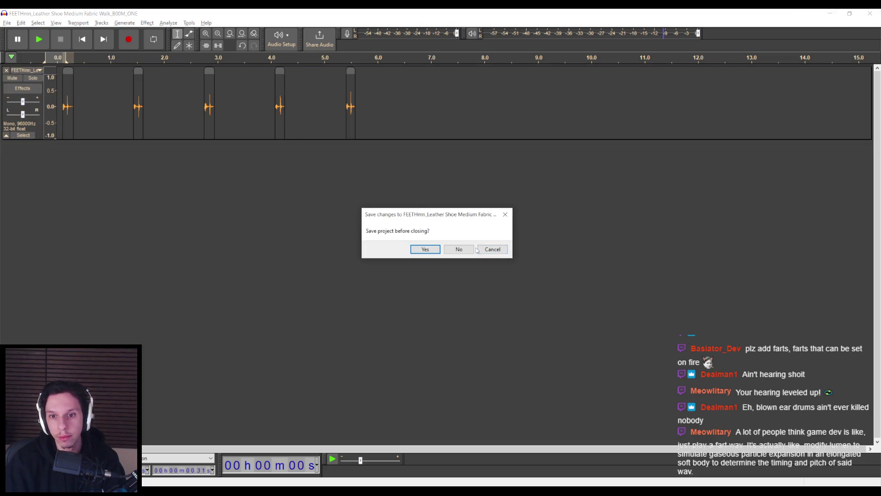
# Step: Decline saving the Audacity project, then minimize File Explorer and the Blueprint editor
pyautogui.click(456, 249)
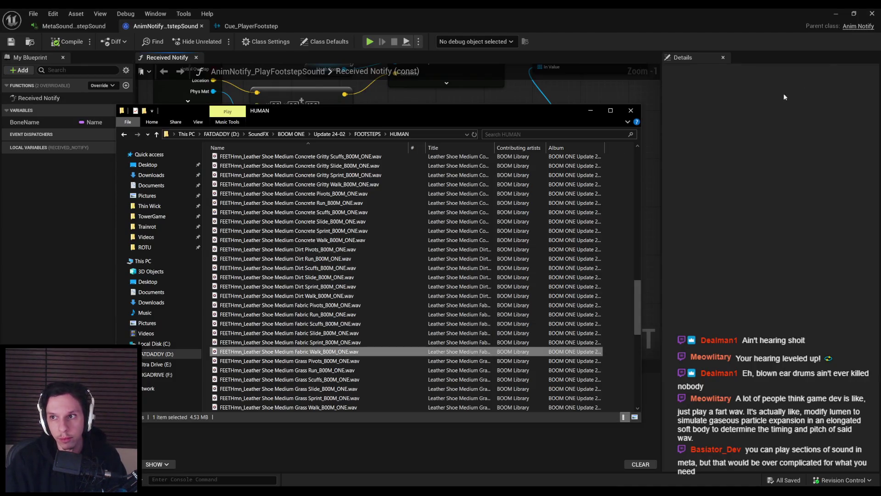
pyautogui.click(589, 112)
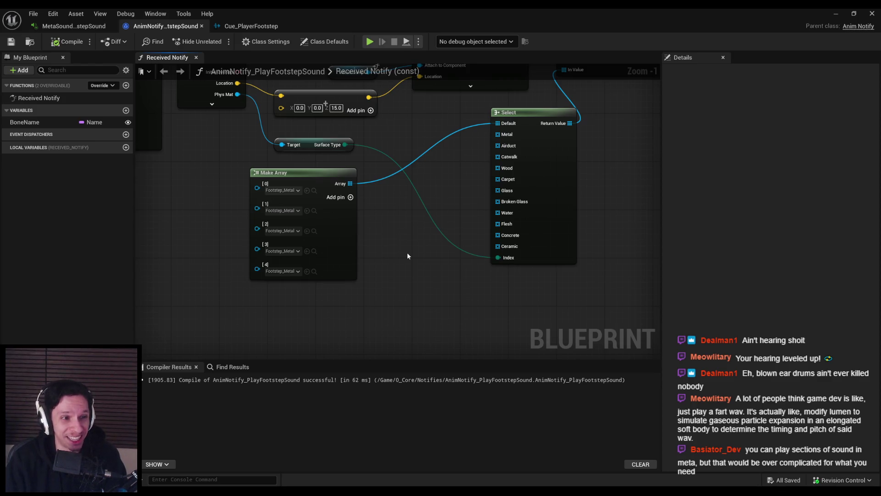
pyautogui.click(841, 16)
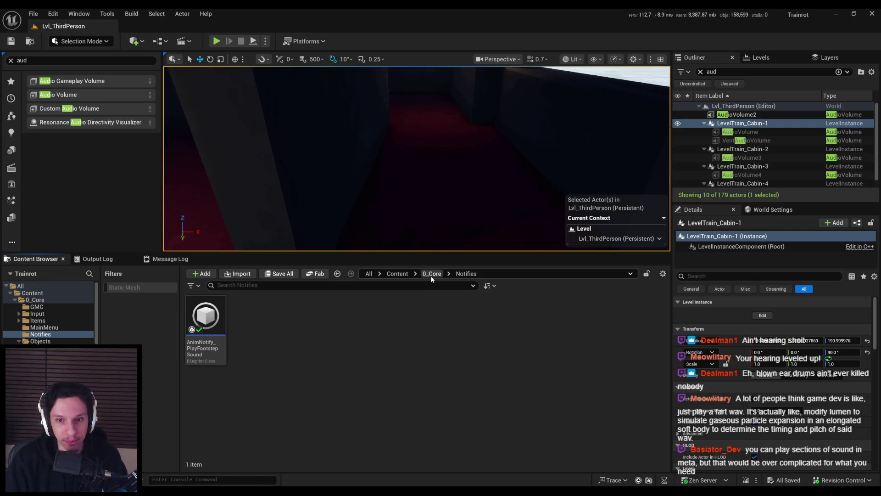
# Step: Navigate the Content Browser to the Content/2_Audio/Sounds folder
pyautogui.click(397, 273)
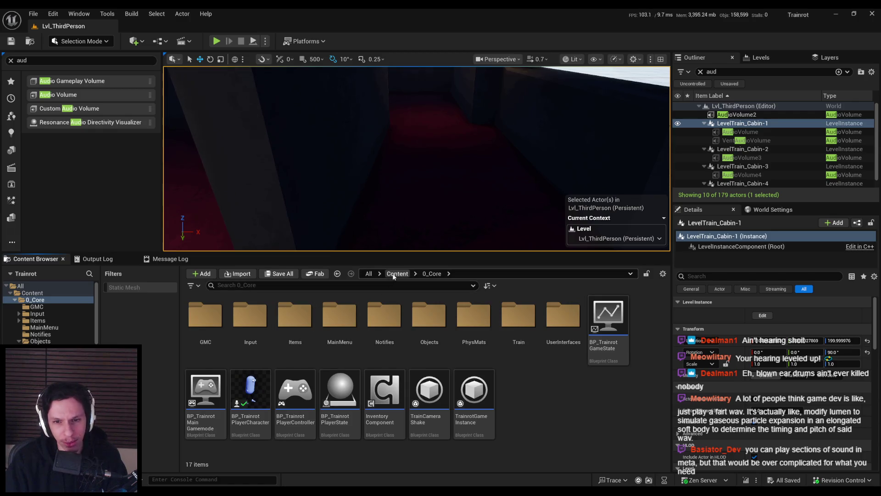
pyautogui.doubleClick(295, 316)
pyautogui.doubleClick(205, 316)
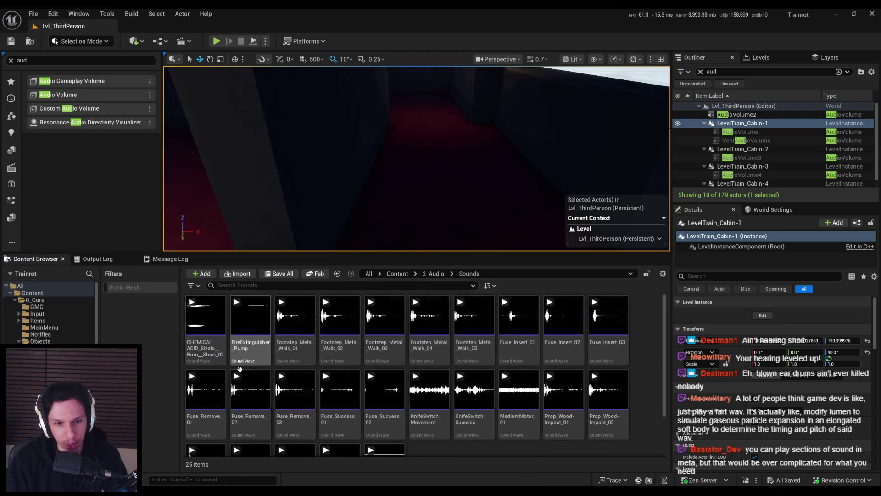
pyautogui.scroll(-2, 347, 398)
# Step: Drag Footstep_Fabric_Walk_01–05 from Trainrot\Sounds into the Content Browser to import them
pyautogui.hotkey('alt', 'Tab')
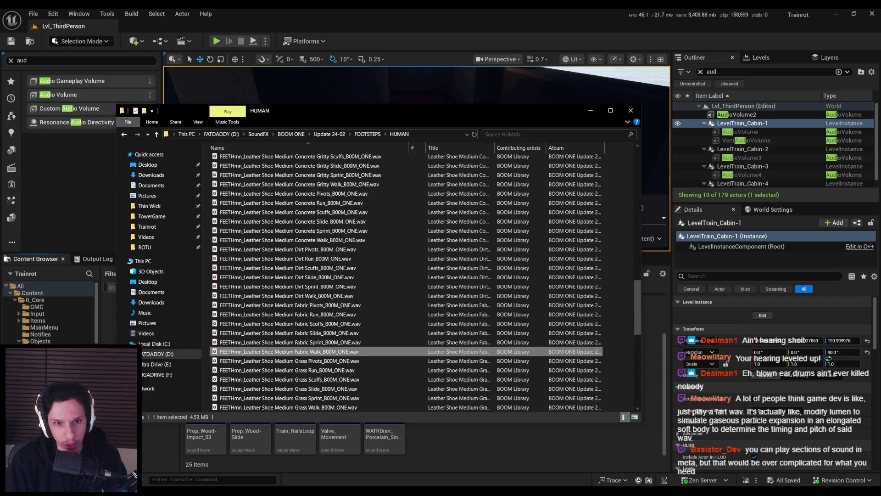
pyautogui.press('super+e')
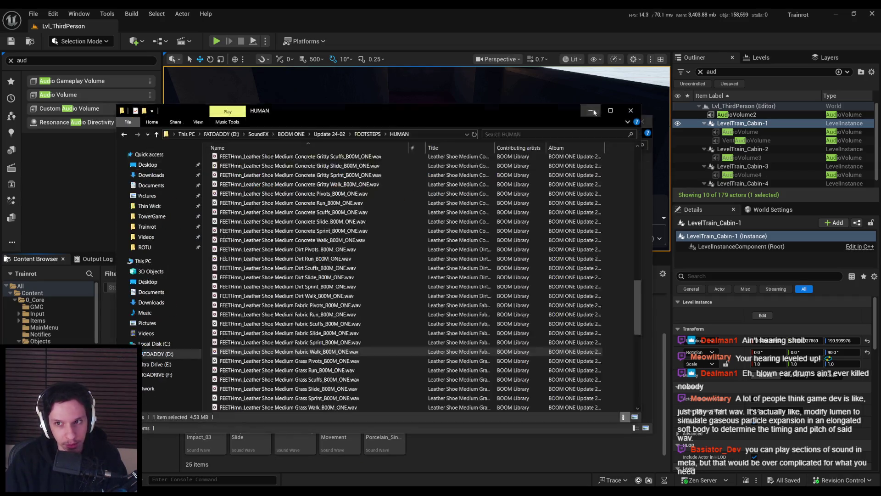
pyautogui.click(164, 236)
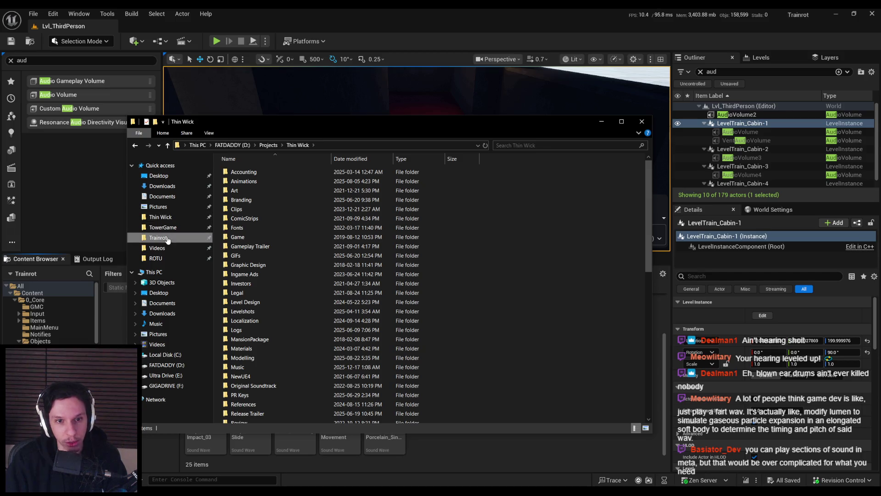
pyautogui.doubleClick(241, 209)
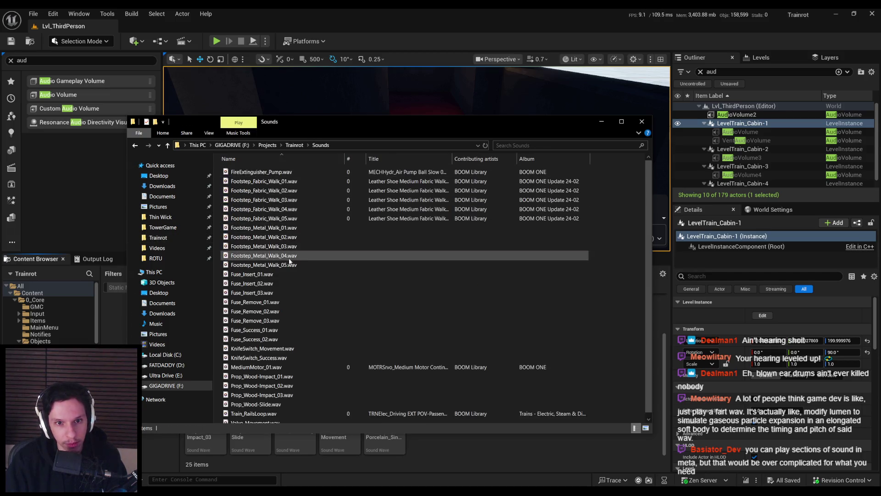
pyautogui.click(264, 181)
pyautogui.keyDown('shift'); pyautogui.click(264, 218); pyautogui.keyUp('shift')
pyautogui.moveTo(264, 218)
pyautogui.mouseDown()
pyautogui.moveTo(507, 349)
pyautogui.moveTo(477, 457)
pyautogui.moveTo(464, 456)
pyautogui.mouseUp()
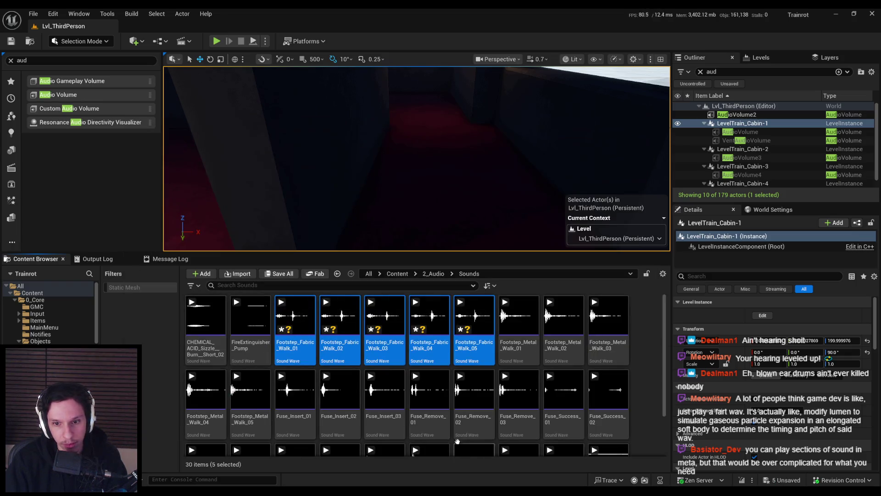
pyautogui.moveTo(271, 494)
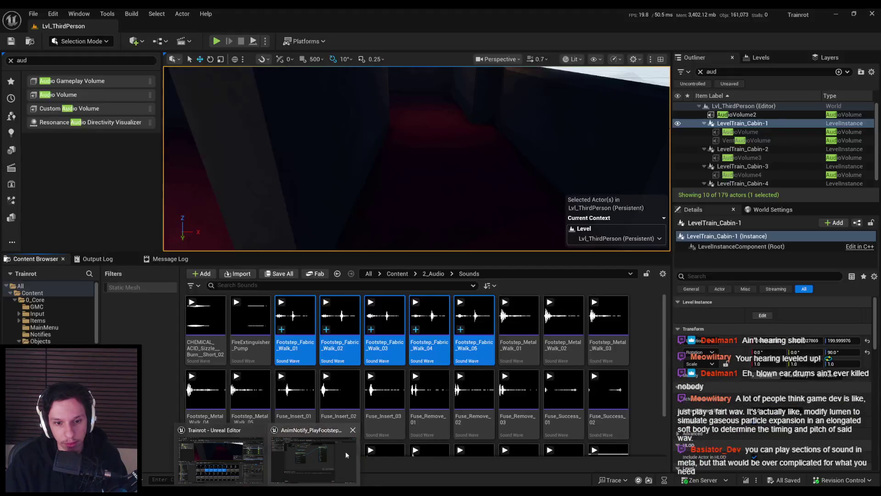
pyautogui.click(308, 461)
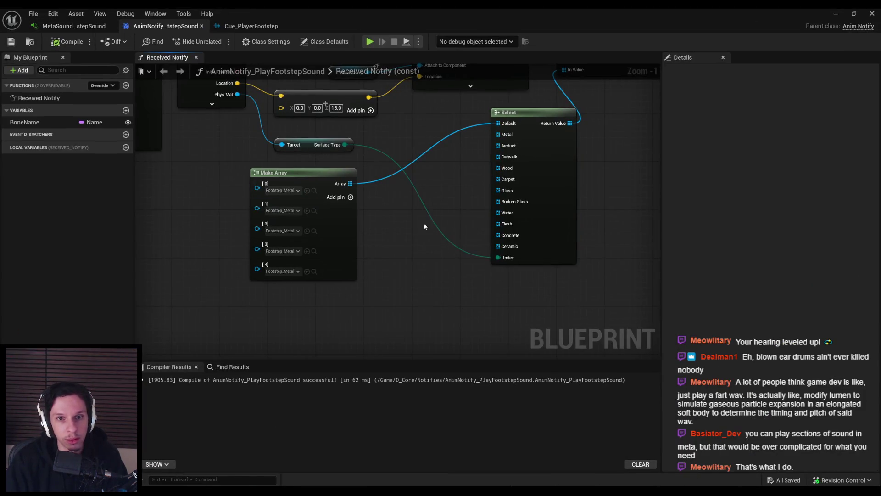
# Step: Duplicate the metal-sounds Make Array node and wire the copy to Select's Carpet pin
pyautogui.click(325, 243)
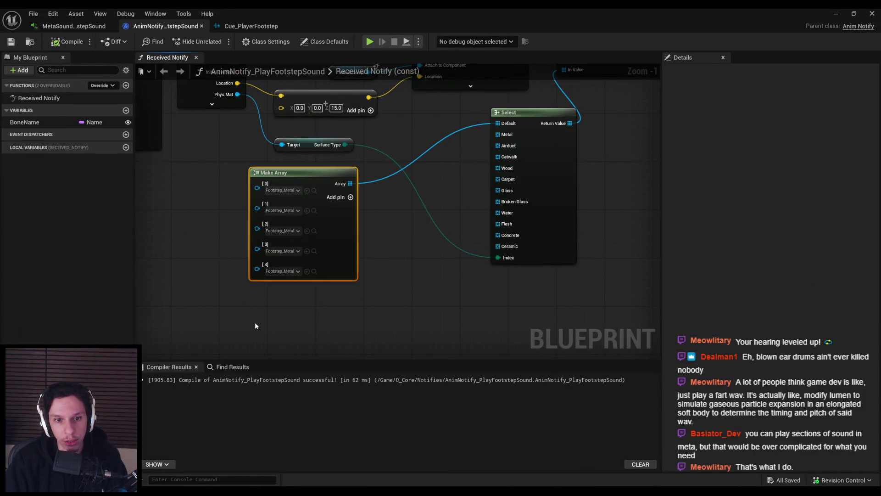
pyautogui.hotkey('ctrl', 'c')
pyautogui.hotkey('ctrl', 'v')
pyautogui.moveTo(350, 315); pyautogui.dragTo(498, 179)
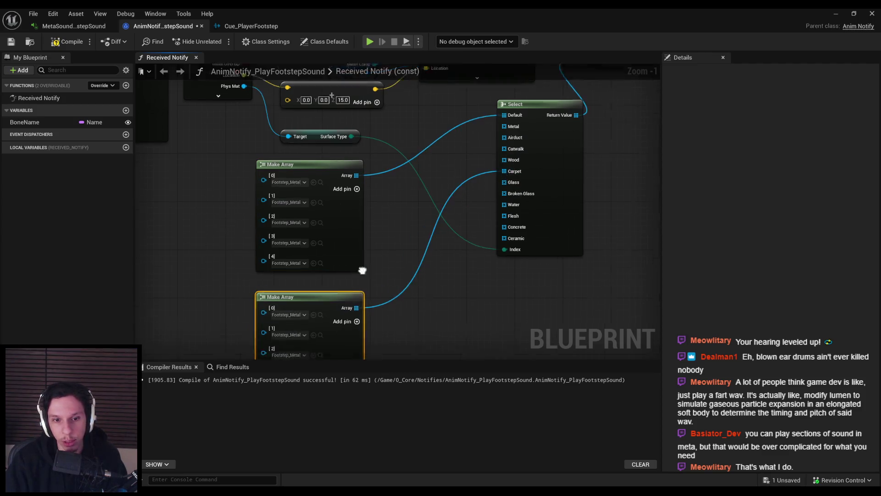
# Step: Set array entries [0]–[4] to Footstep_Fabric_Walk sounds, starting with Footstep_Fabric_Walk_03
pyautogui.click(333, 227)
pyautogui.click(377, 282)
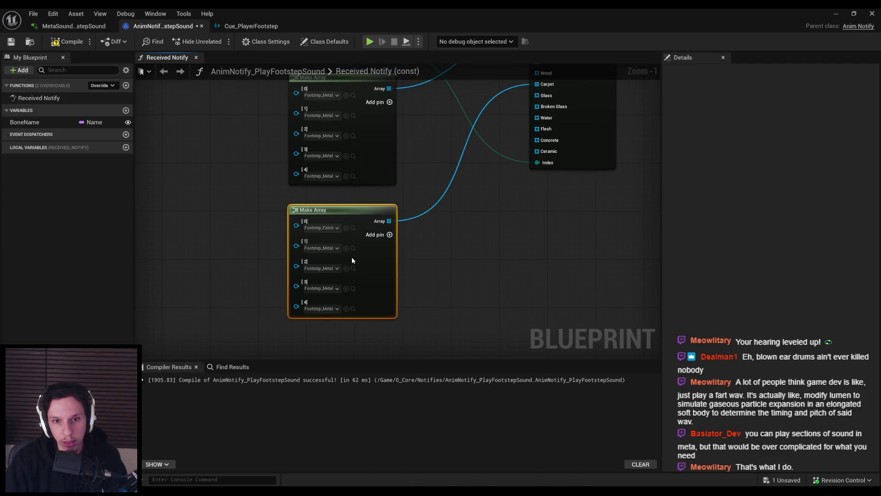
pyautogui.click(324, 227)
pyautogui.click(401, 311)
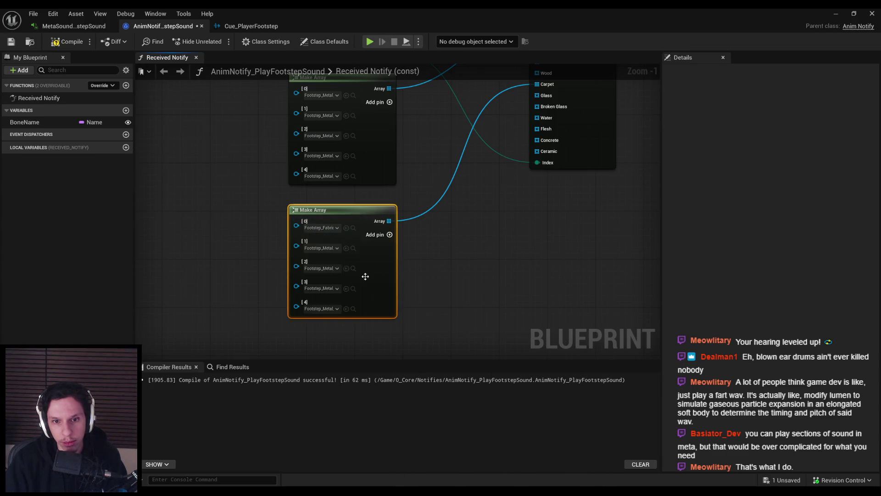
pyautogui.click(326, 248)
pyautogui.write('fabr')
pyautogui.click(389, 304)
pyautogui.click(324, 268)
pyautogui.write('fabr')
pyautogui.click(390, 345)
pyautogui.click(323, 288)
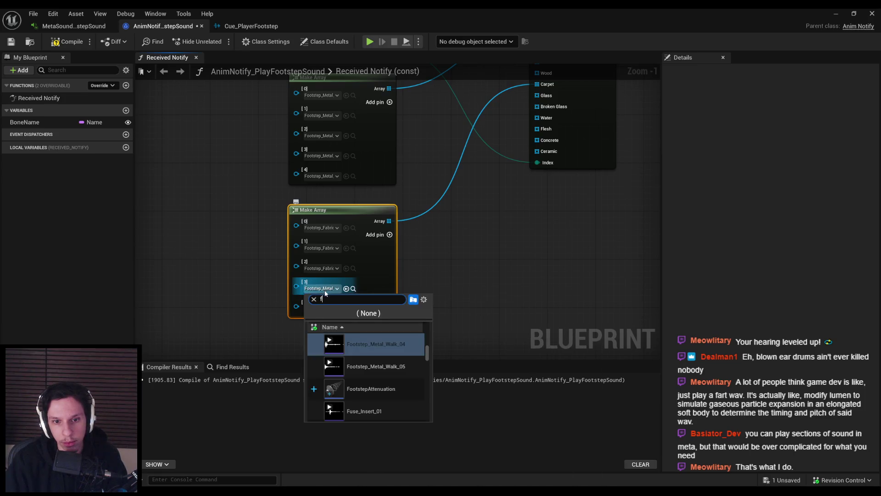
pyautogui.write('fabr')
pyautogui.click(397, 382)
pyautogui.click(323, 308)
pyautogui.write('fabr')
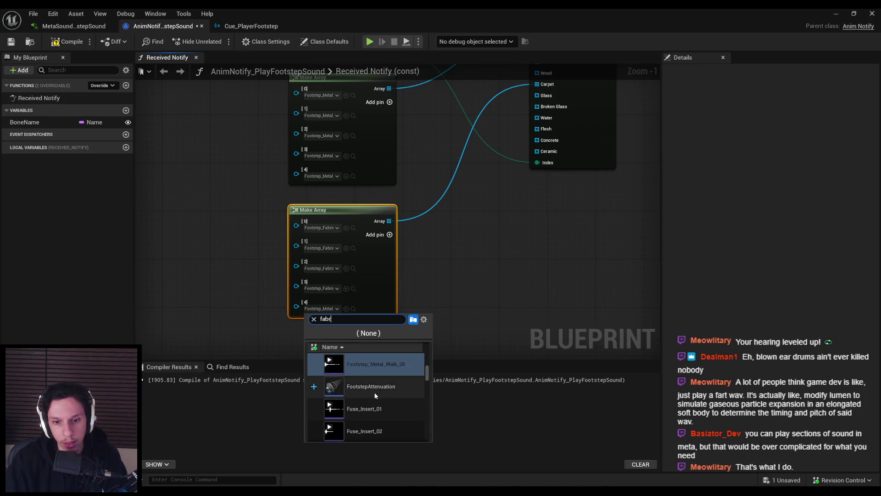
pyautogui.click(375, 430)
pyautogui.scroll(-1, 498, 242)
# Step: Compile, save and close the AnimNotify_PlayFootstepSound blueprint
pyautogui.click(68, 41)
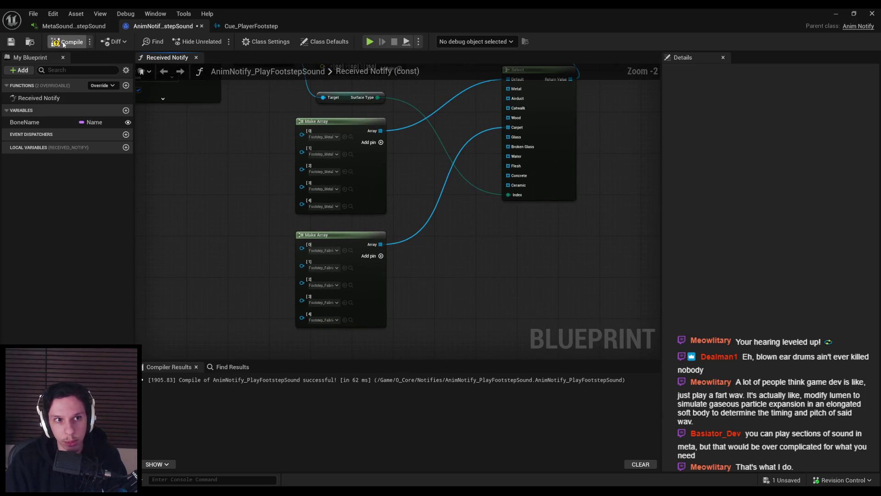
pyautogui.click(11, 41)
pyautogui.click(872, 14)
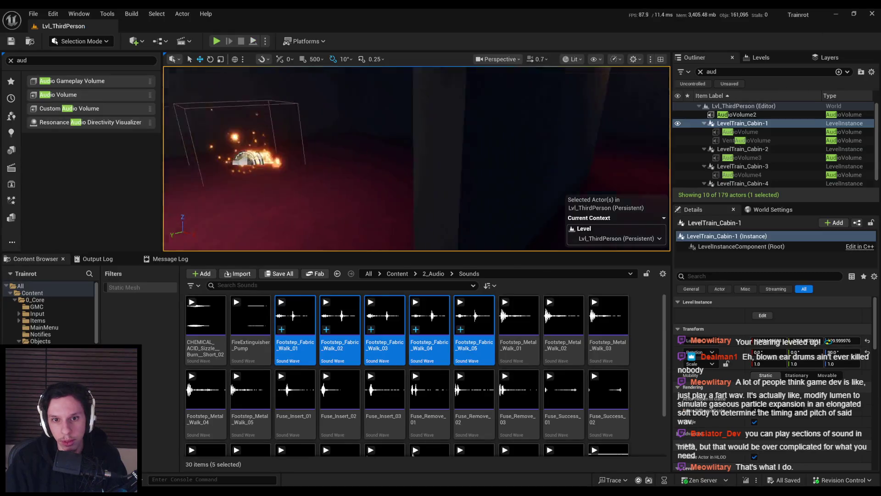
# Step: Start Play In Editor and walk through the corridor, metal grating walkways and red-carpeted hallway
pyautogui.click(217, 41)
pyautogui.press('F11')
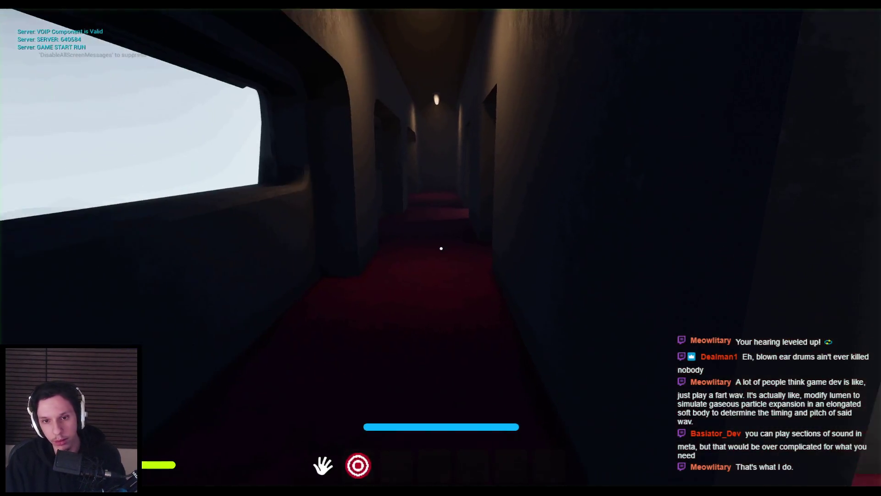
pyautogui.press('w')
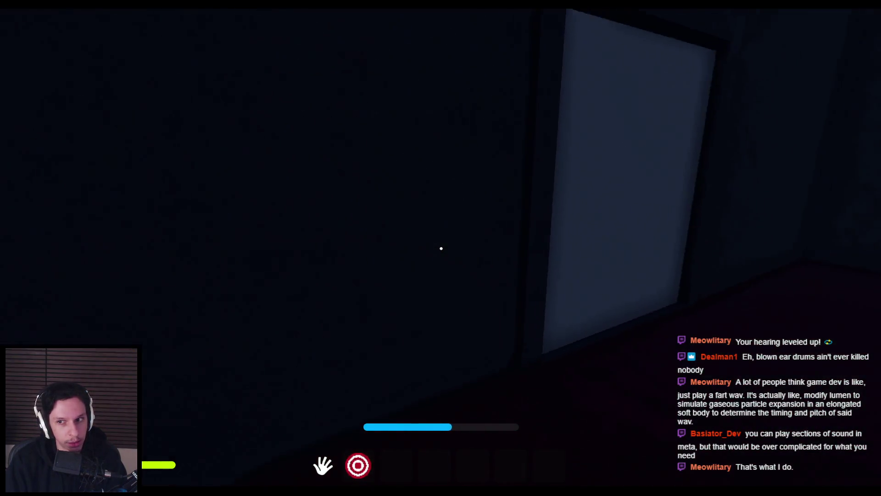
pyautogui.click(441, 248)
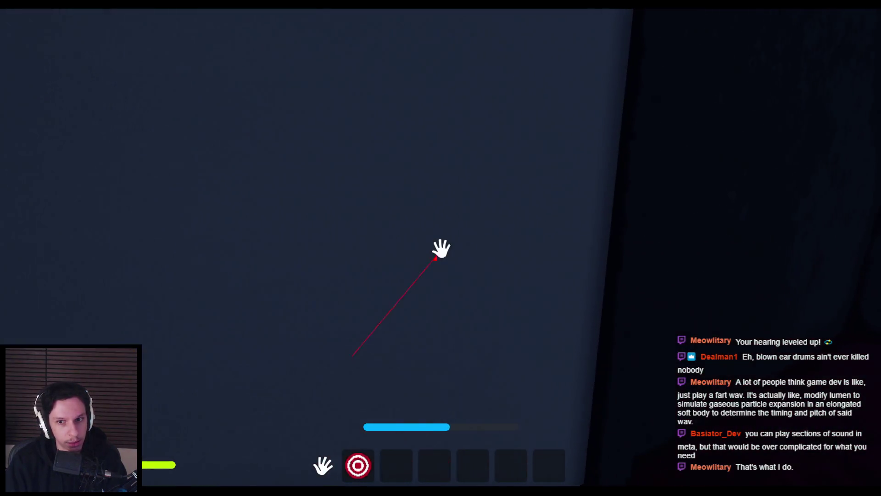
pyautogui.press('w')
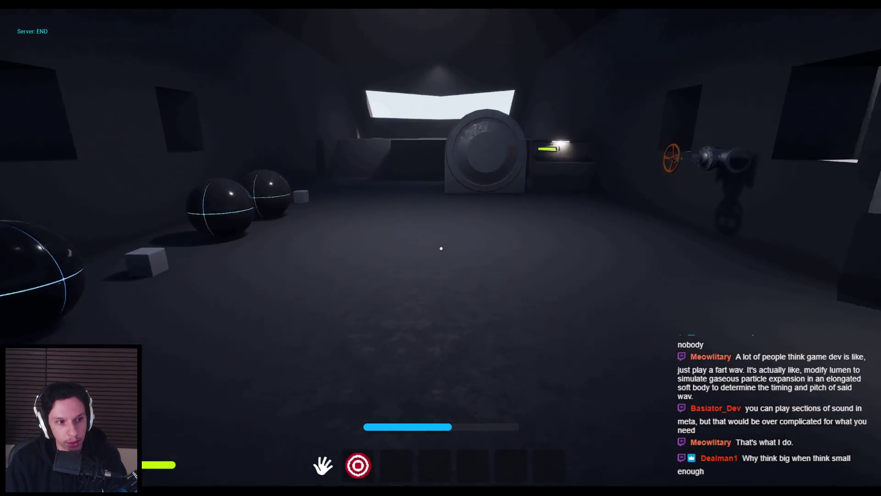
pyautogui.press('w')
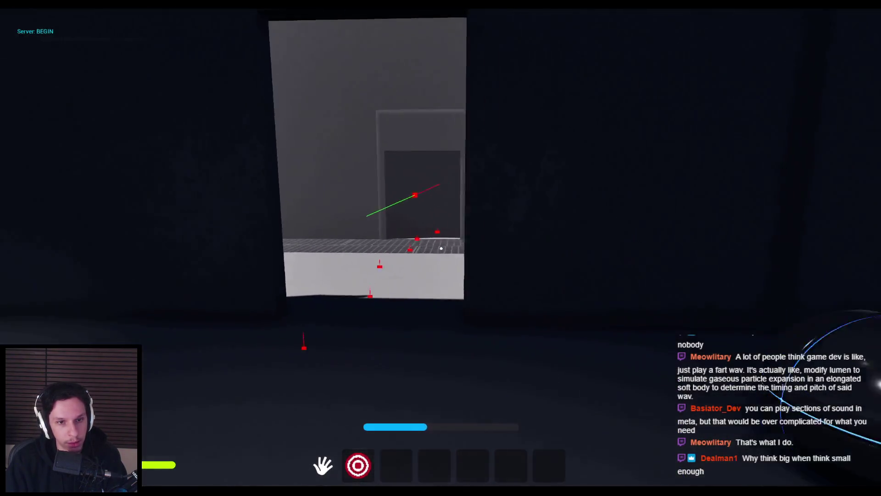
pyautogui.press('w')
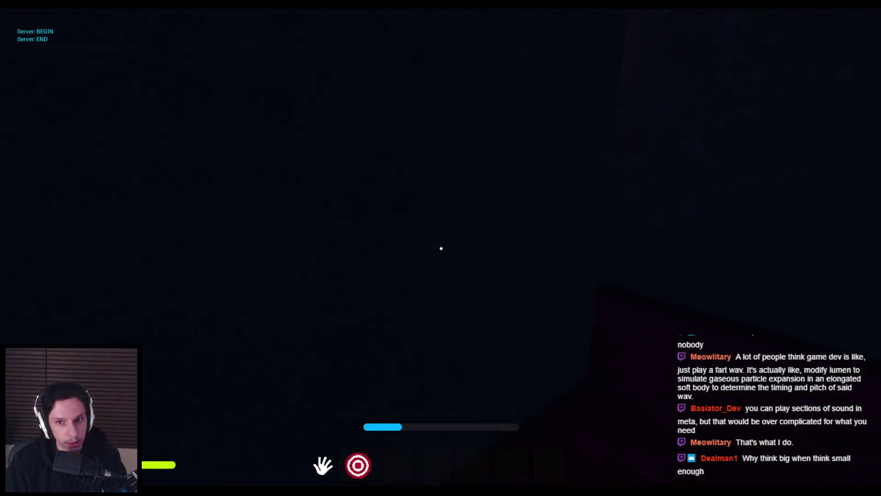
pyautogui.press('w')
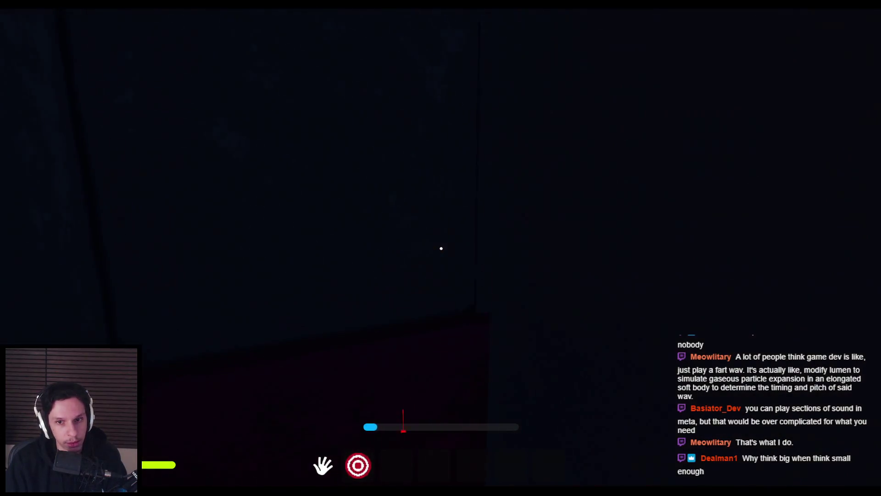
pyautogui.press('w')
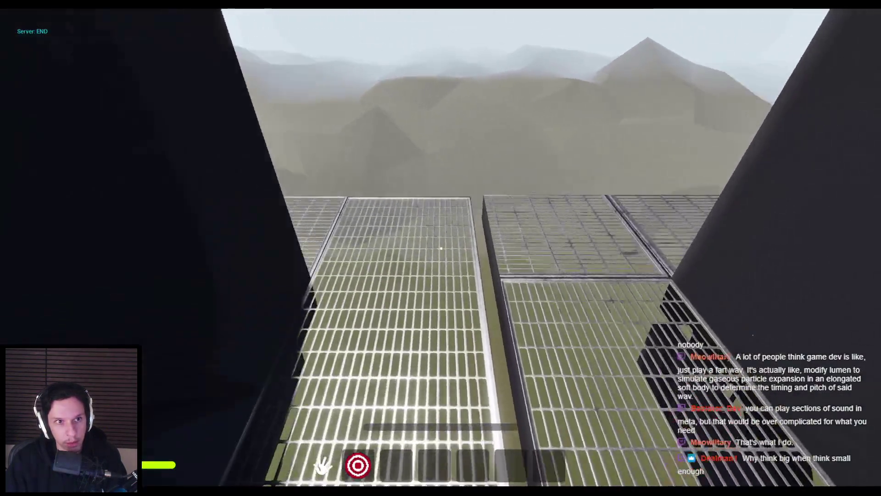
pyautogui.press('w')
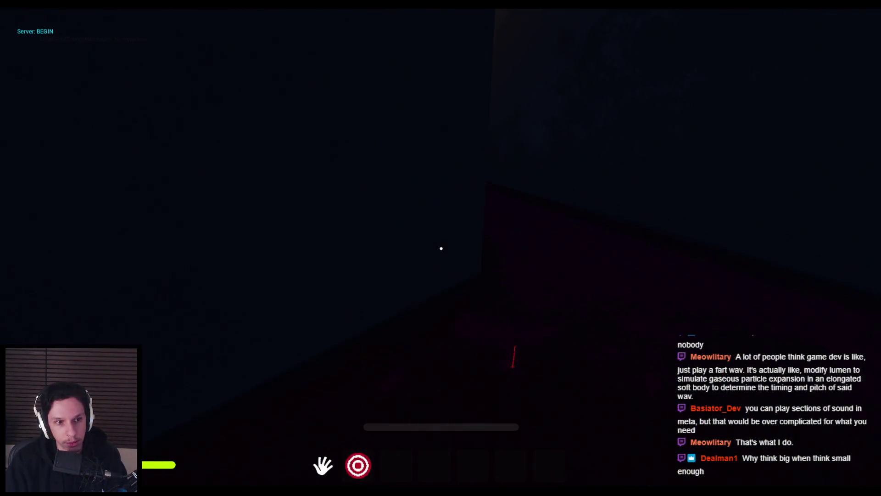
pyautogui.press('w')
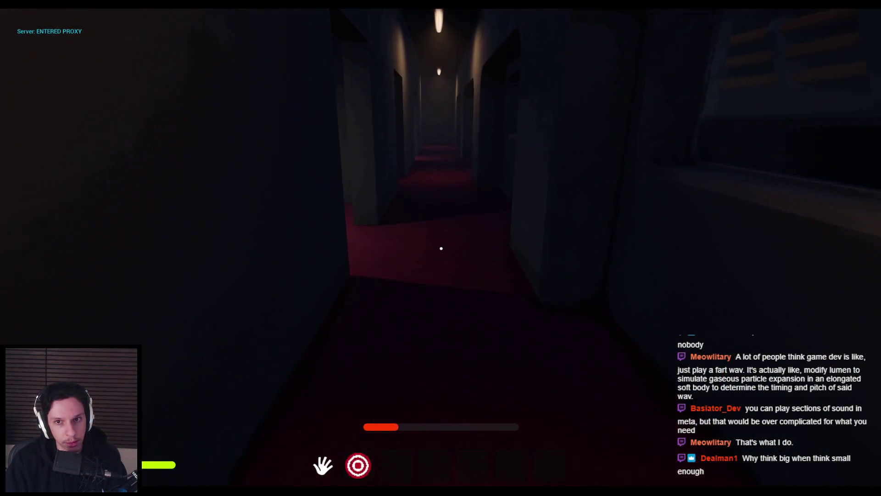
pyautogui.press('w')
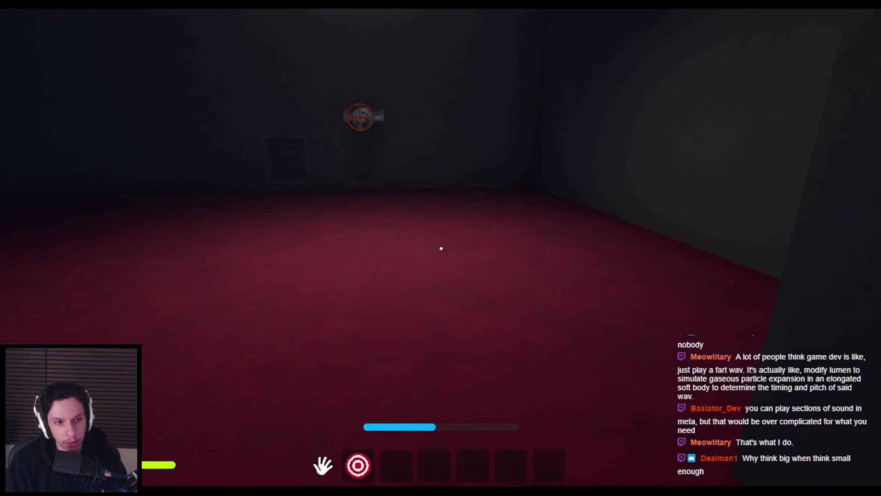
pyautogui.press('w')
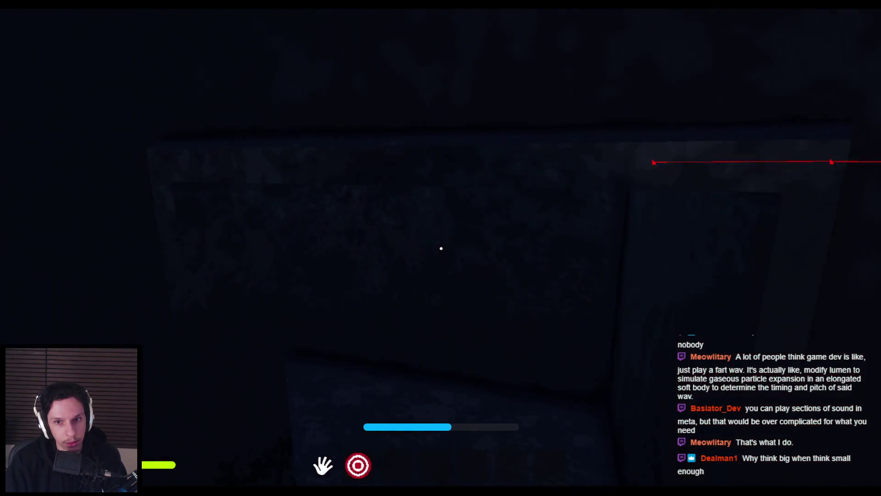
# Step: Keep walking the red-carpeted corridors to hear fabric steps, then stop the playtest with Esc
pyautogui.press('w')
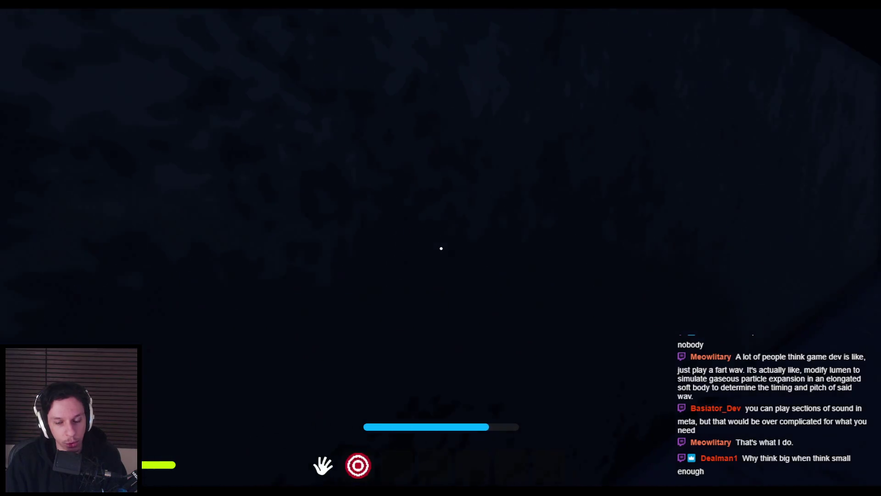
pyautogui.press('w')
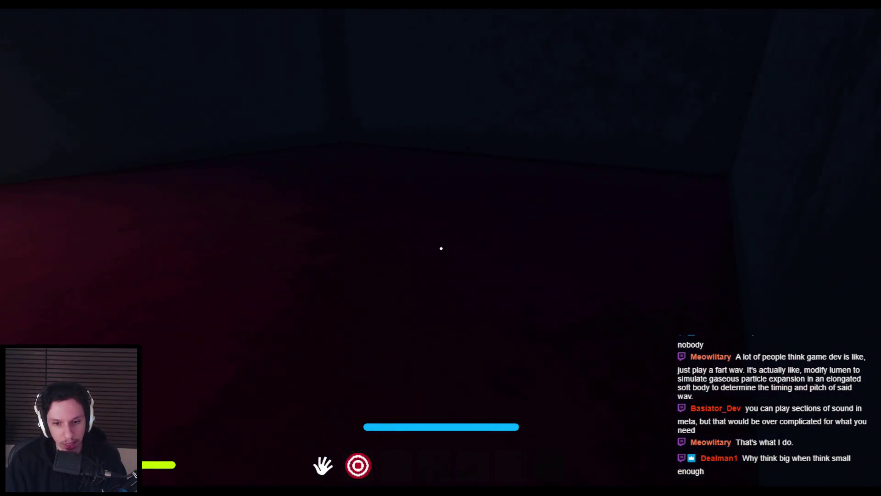
pyautogui.press('w')
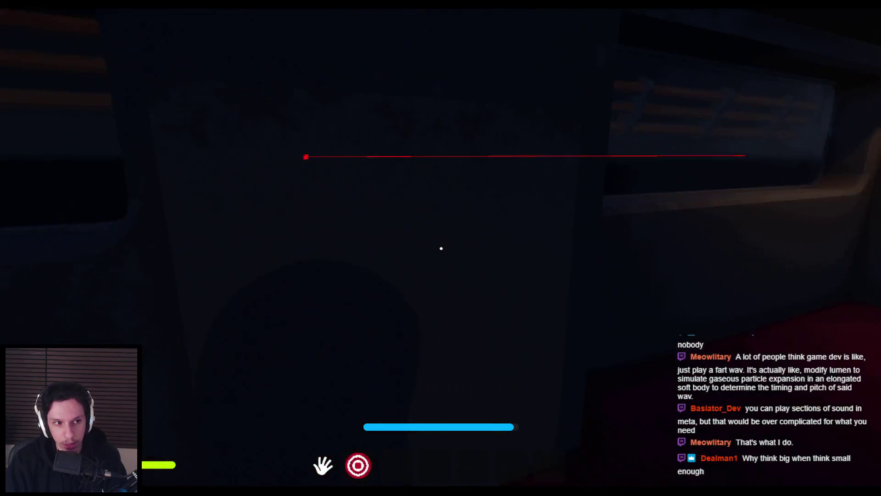
pyautogui.press('w')
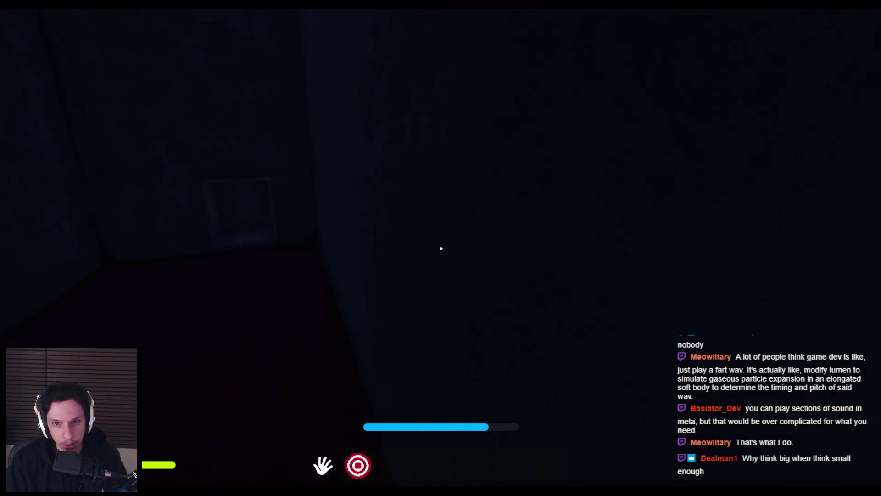
pyautogui.press('w')
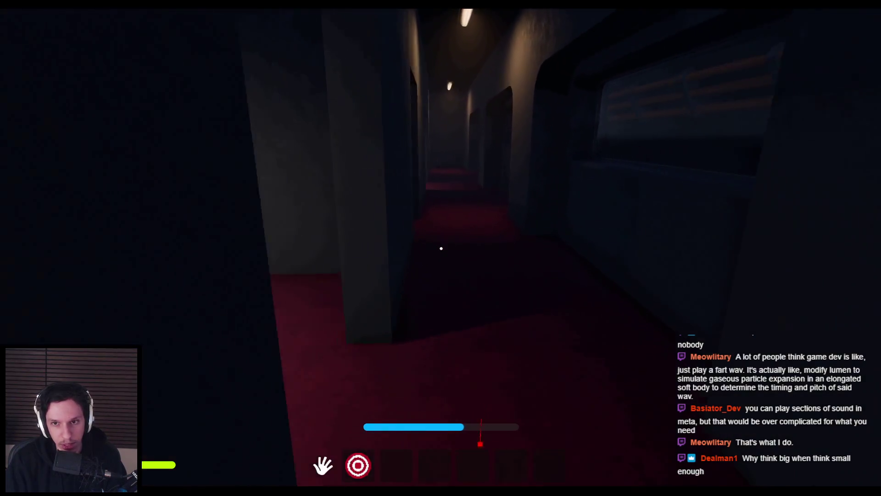
pyautogui.press('w')
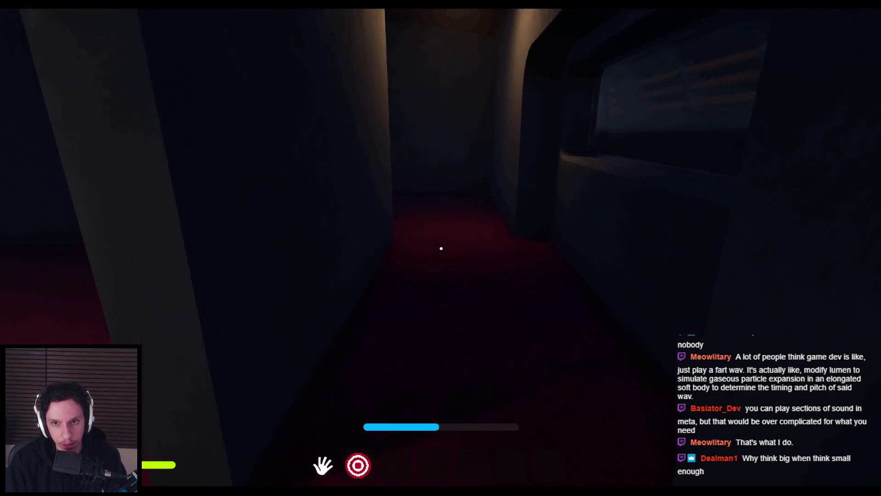
pyautogui.press('w')
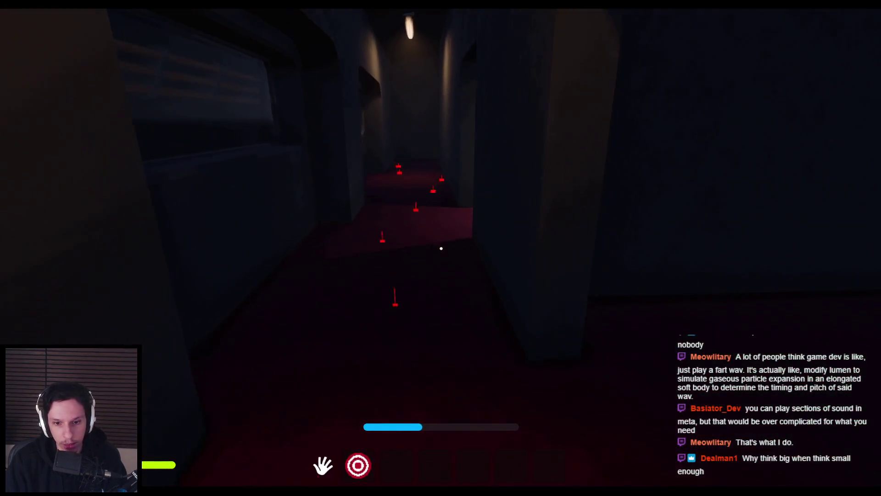
pyautogui.press('w')
pyautogui.press('w')
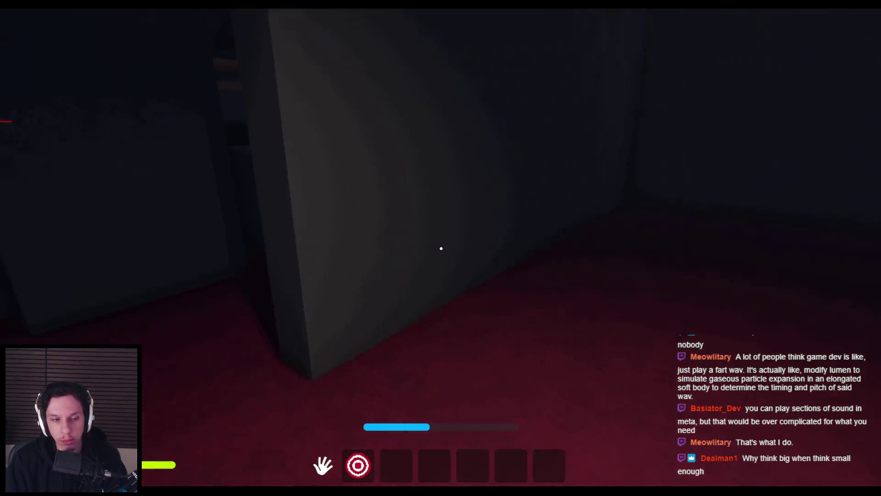
pyautogui.press('w')
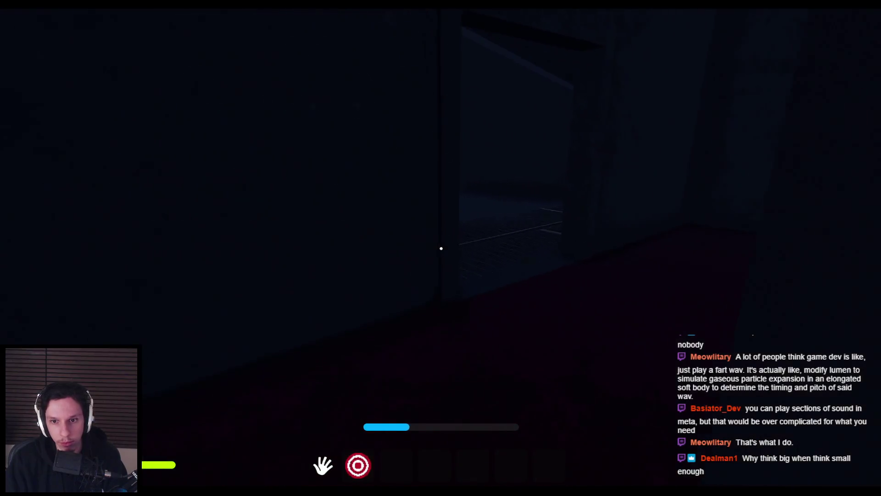
pyautogui.press('w')
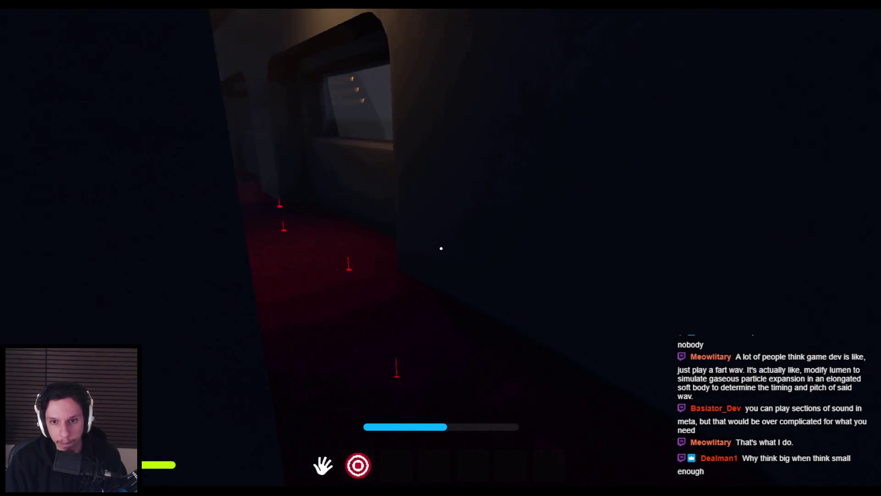
pyautogui.press('w')
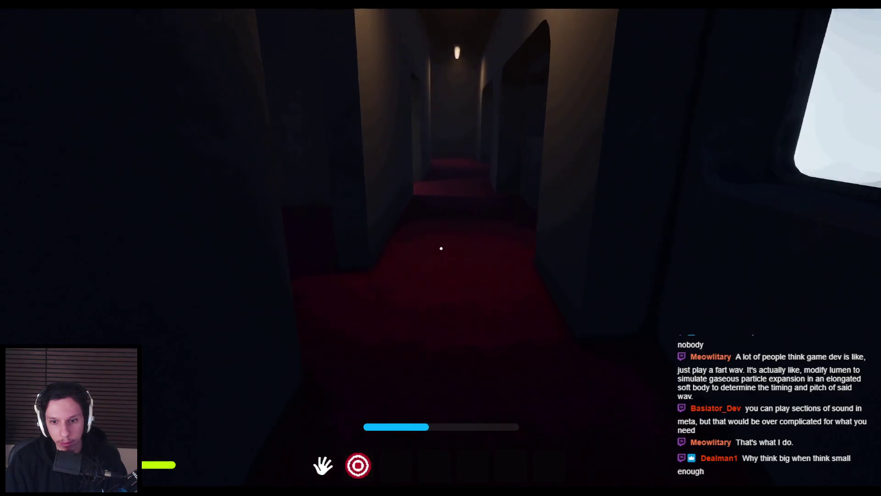
pyautogui.press('w')
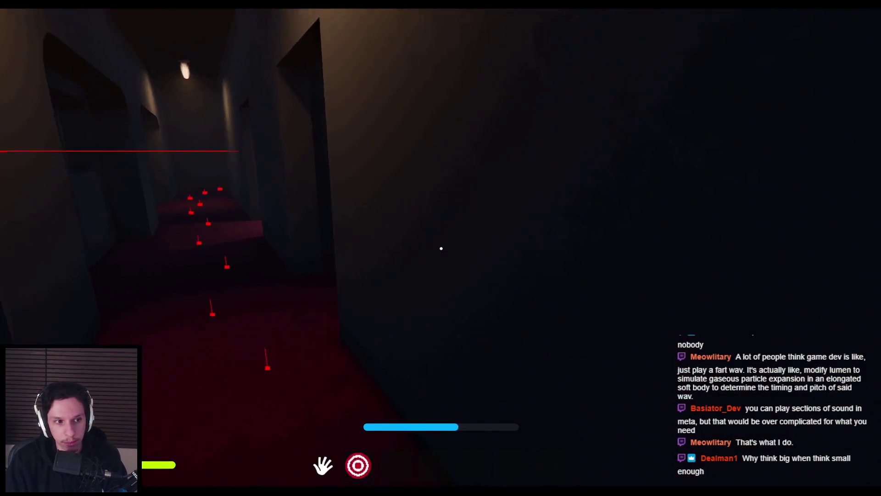
pyautogui.press('w')
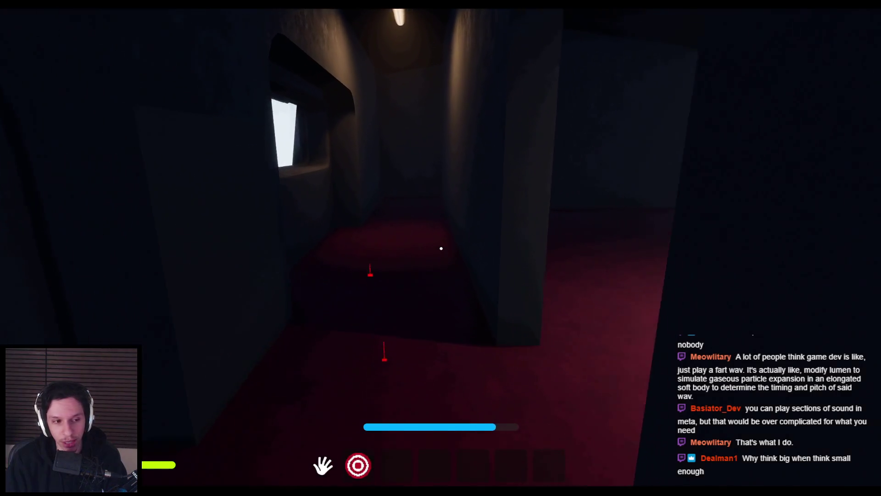
pyautogui.press('Escape')
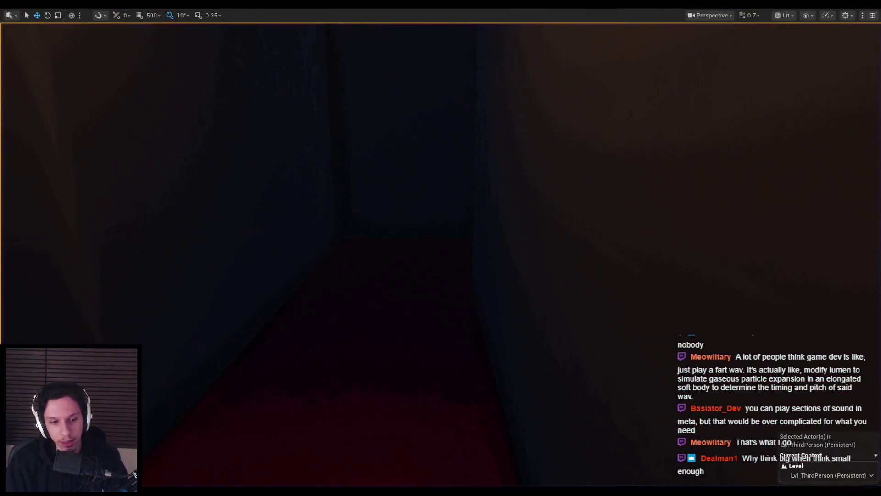
# Step: Switch to the HUMAN footsteps folder and play the Medium Fabric Walk samples
pyautogui.hotkey('alt', 'Tab')
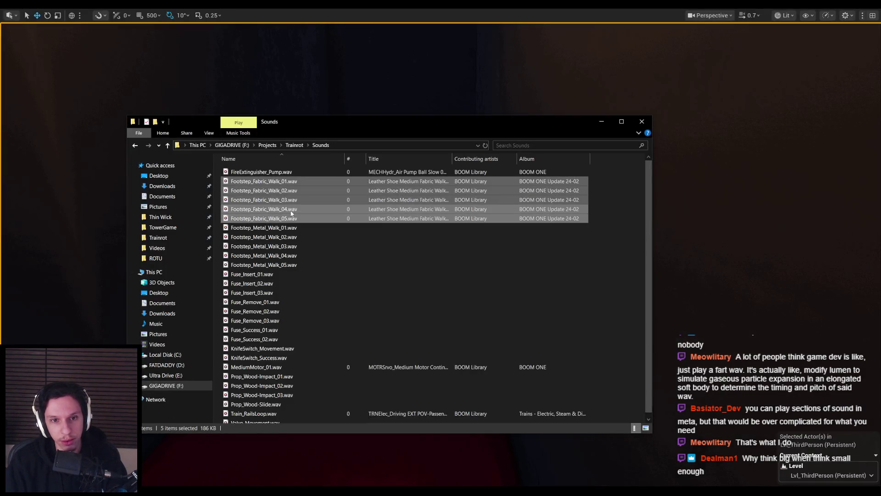
pyautogui.hotkey('alt', 'Tab')
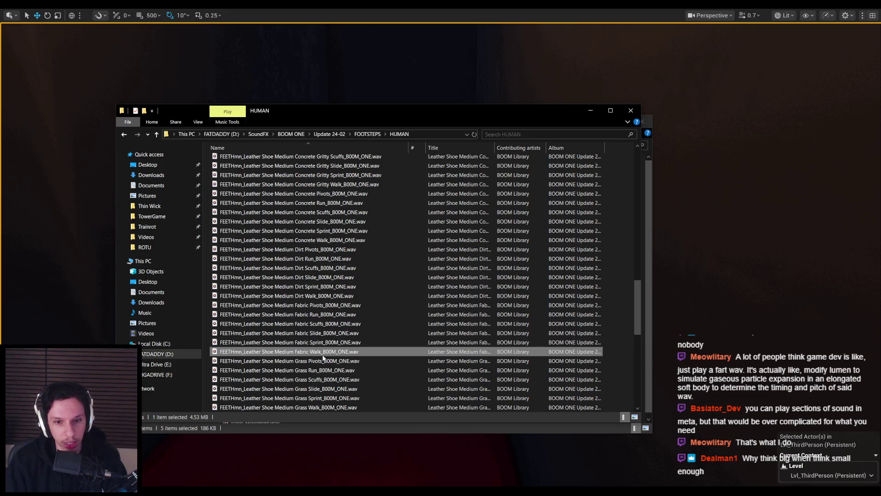
pyautogui.doubleClick(315, 342)
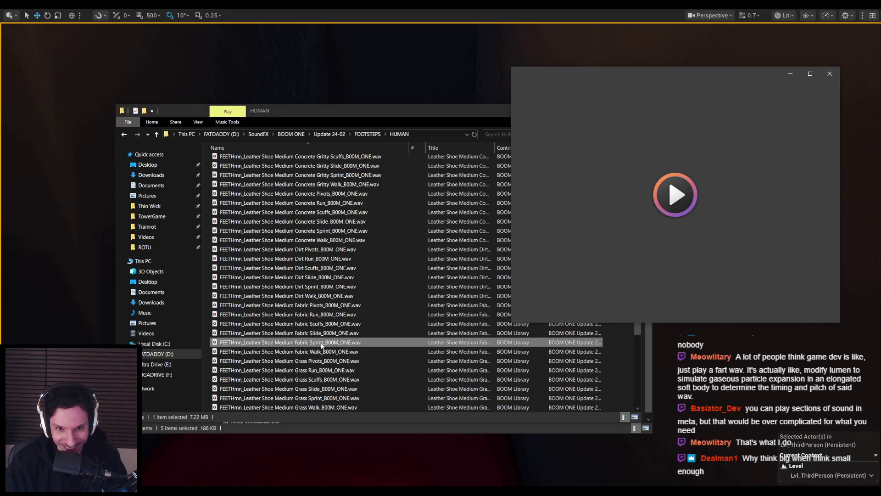
pyautogui.click(306, 352)
# Step: Play the Light Fabric Walk and Run samples, then pause playback
pyautogui.scroll(8, 306, 354)
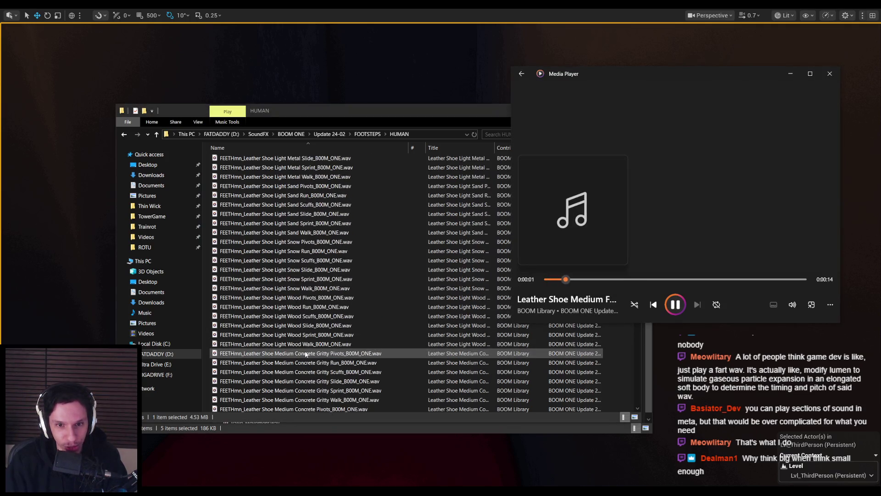
pyautogui.scroll(7, 308, 349)
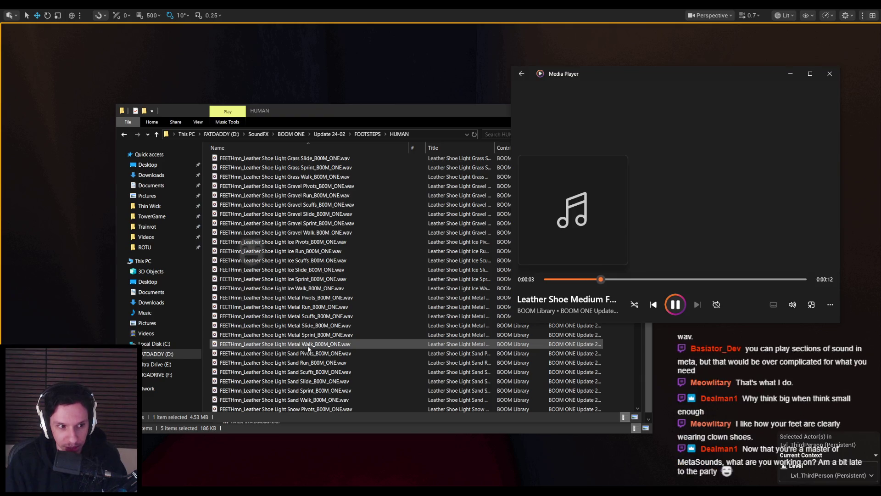
pyautogui.scroll(1, 308, 349)
pyautogui.scroll(3, 308, 348)
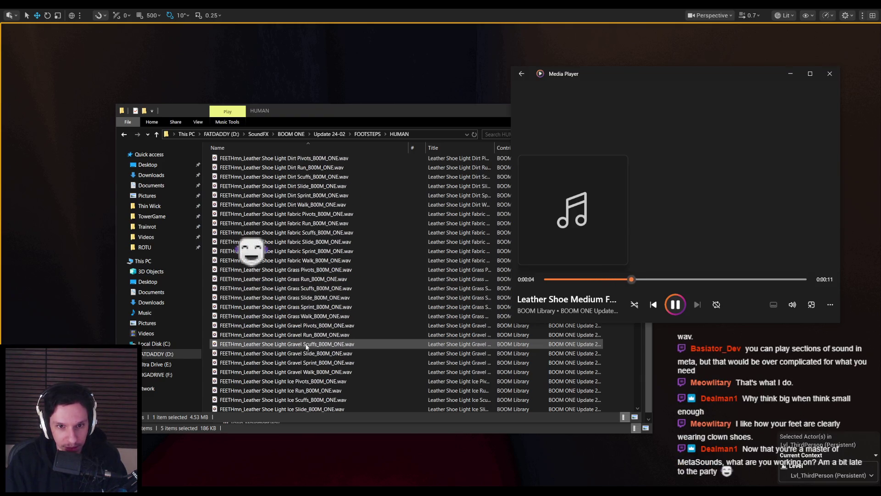
pyautogui.doubleClick(307, 260)
pyautogui.doubleClick(312, 225)
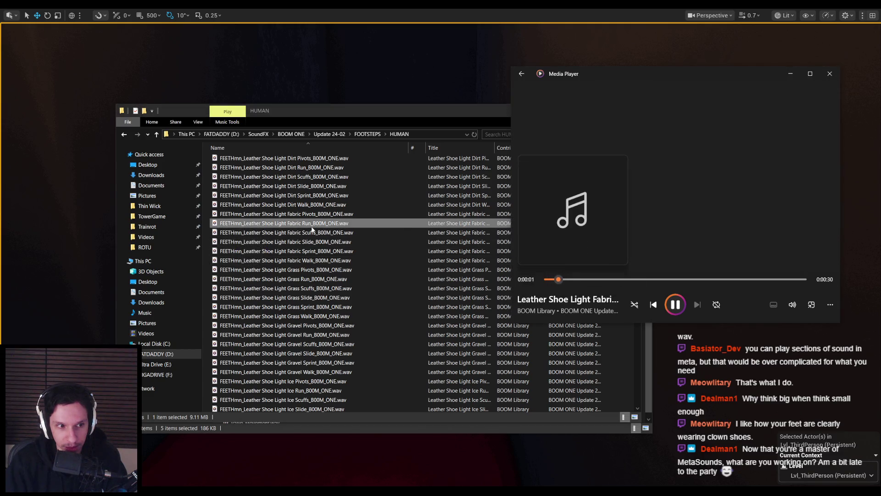
pyautogui.press('space')
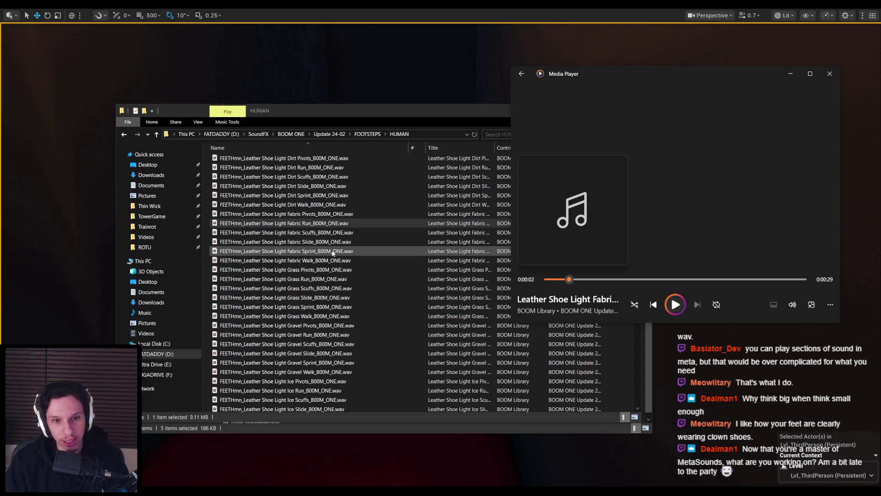
pyautogui.scroll(3, 306, 240)
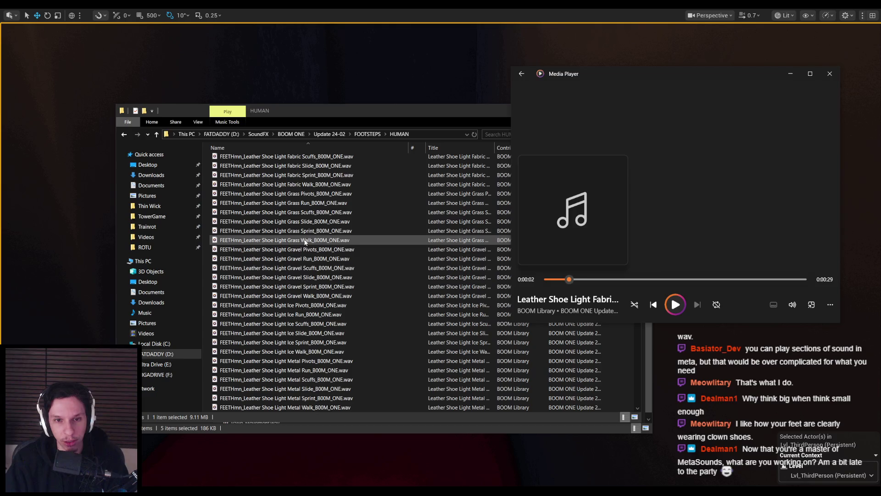
pyautogui.scroll(1, 306, 289)
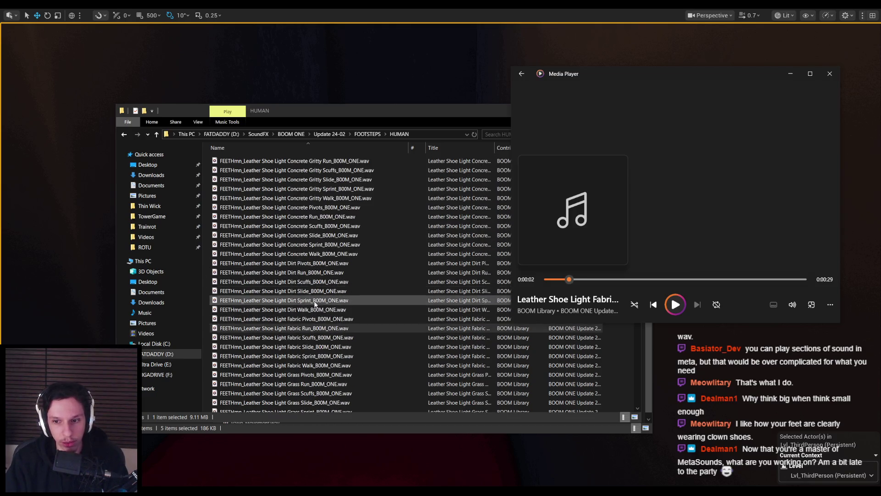
pyautogui.scroll(-10, 307, 294)
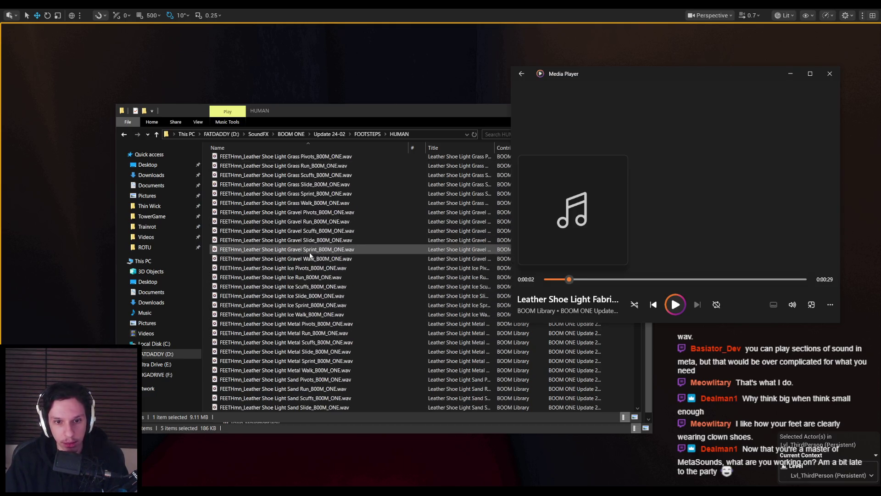
pyautogui.scroll(-15, 310, 255)
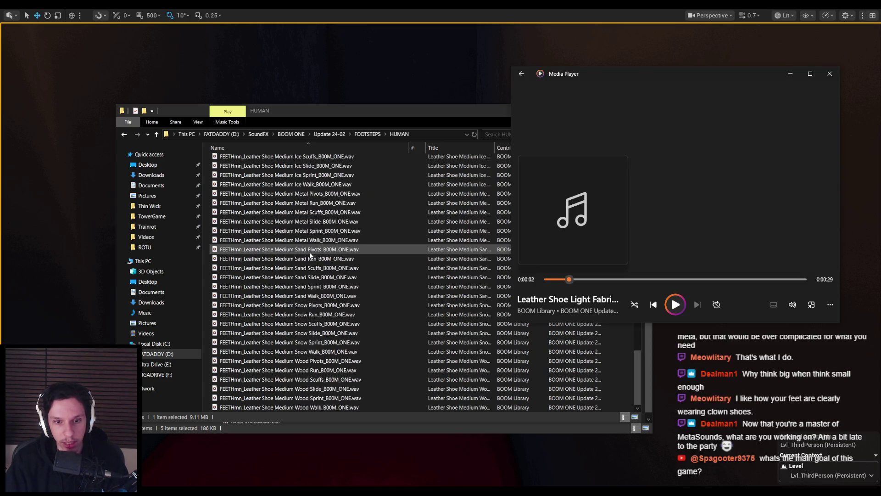
# Step: Play the Medium Metal Walk, Run and Sprint footstep samples in Media Player
pyautogui.click(316, 240)
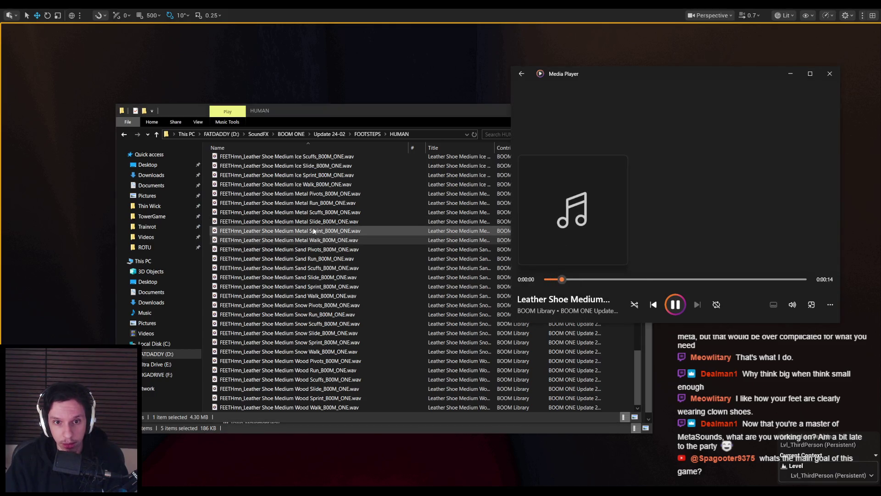
pyautogui.doubleClick(315, 202)
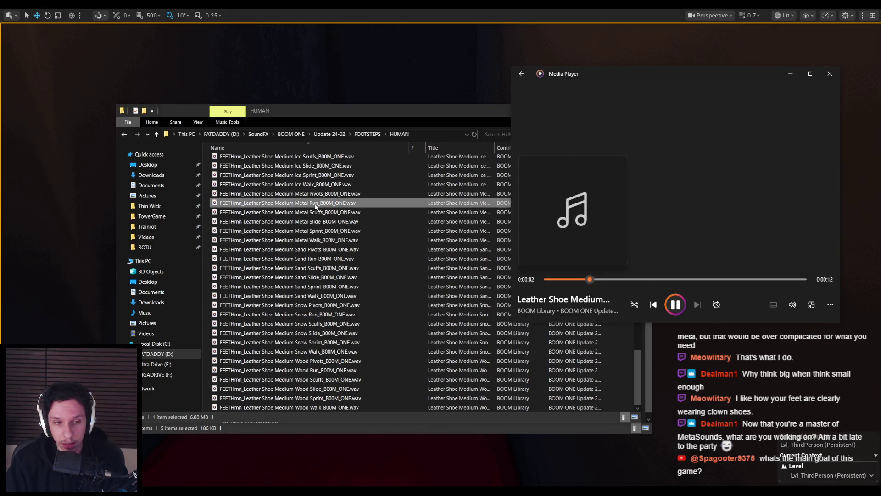
pyautogui.doubleClick(315, 230)
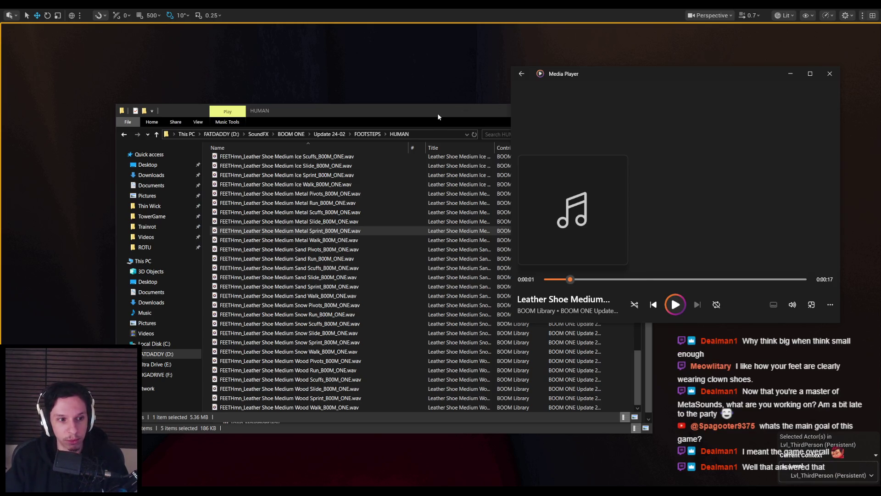
# Step: Rearrange the Explorer windows so the project's Sounds folder is in view
pyautogui.moveTo(437, 113); pyautogui.dragTo(406, 72)
pyautogui.click(616, 386)
pyautogui.moveTo(350, 128); pyautogui.dragTo(321, 148)
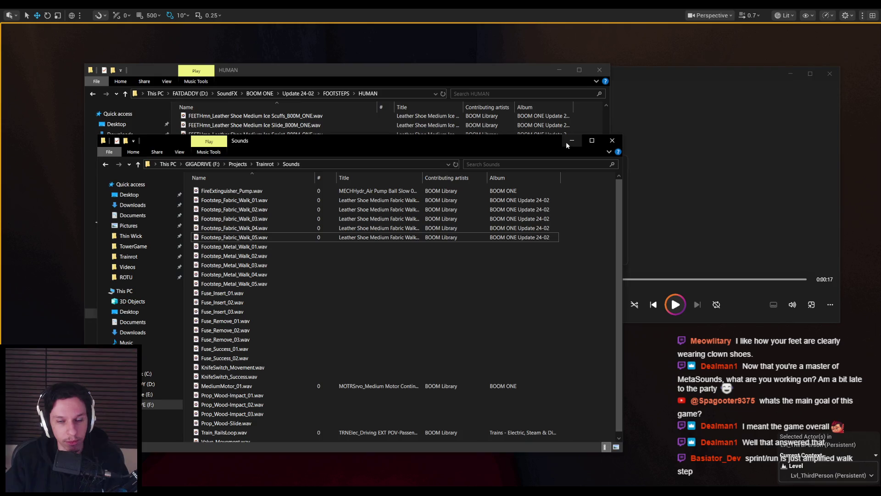
# Step: Navigate Explorer up through Update 24-02 to the BOOM ONE library folder
pyautogui.click(572, 140)
pyautogui.scroll(5, 307, 243)
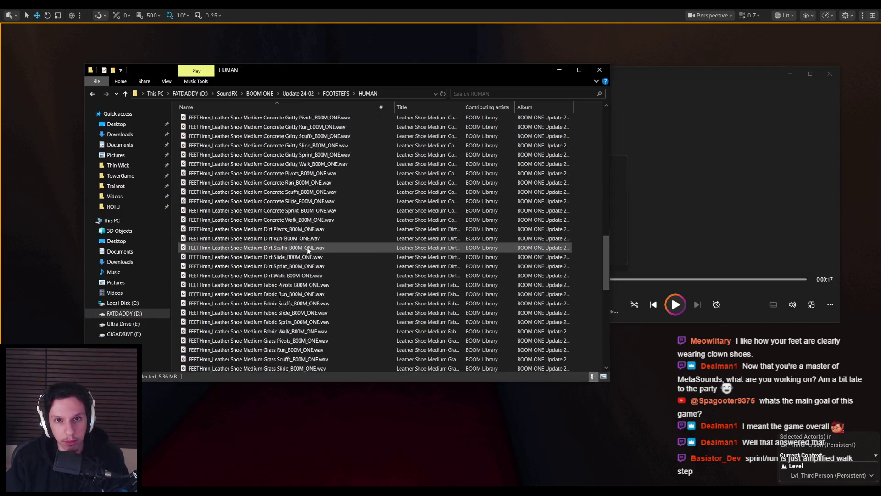
pyautogui.scroll(20, 307, 248)
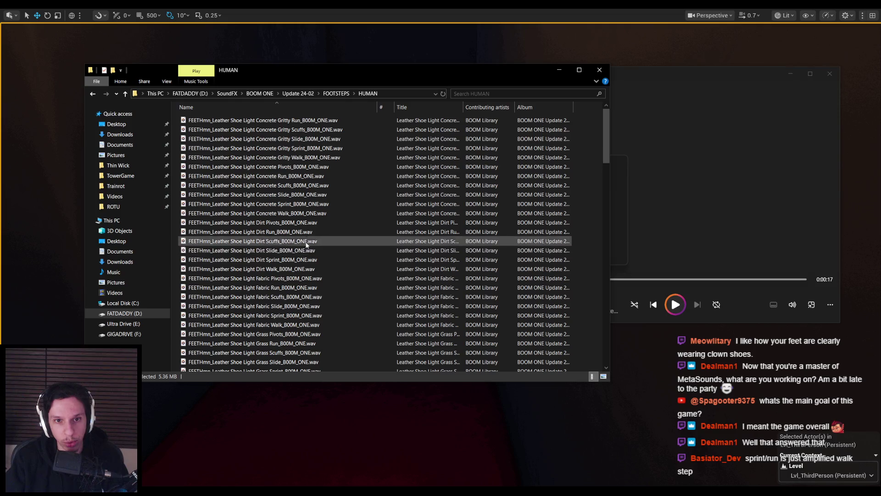
pyautogui.scroll(-20, 299, 292)
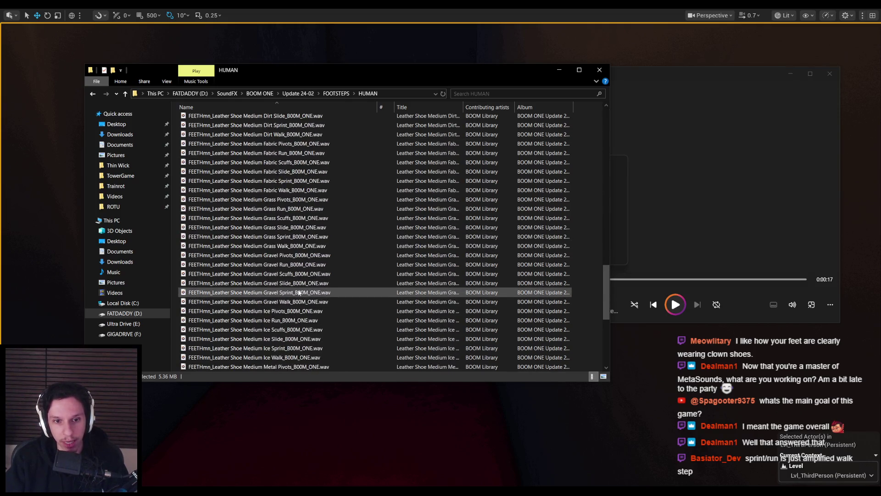
pyautogui.click(291, 94)
pyautogui.moveTo(301, 79); pyautogui.dragTo(332, 124)
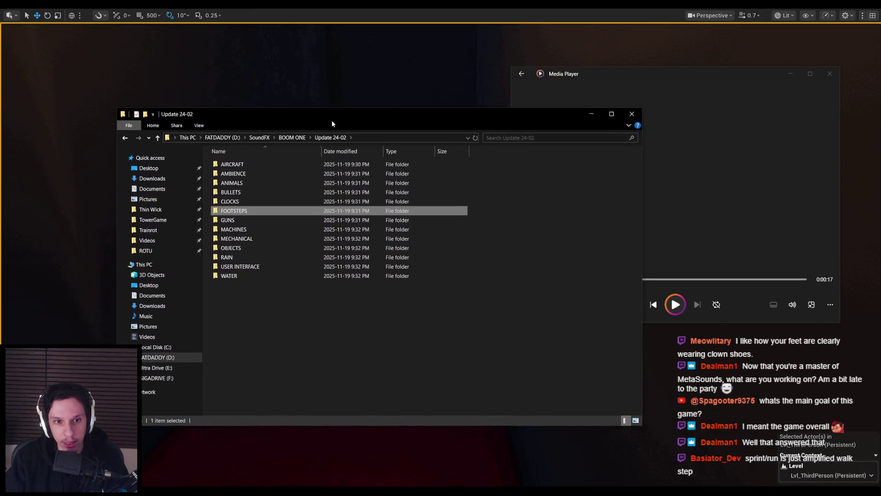
pyautogui.click(292, 138)
# Step: Search BOOM ONE for 'metal', then switch music to the Schedule I soundtrack and minimize it
pyautogui.click(514, 137)
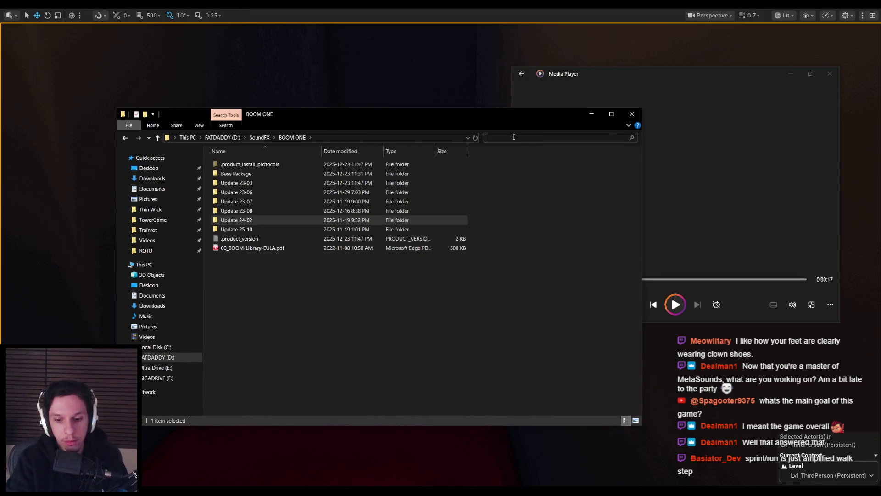
pyautogui.write('metal')
pyautogui.press('Return')
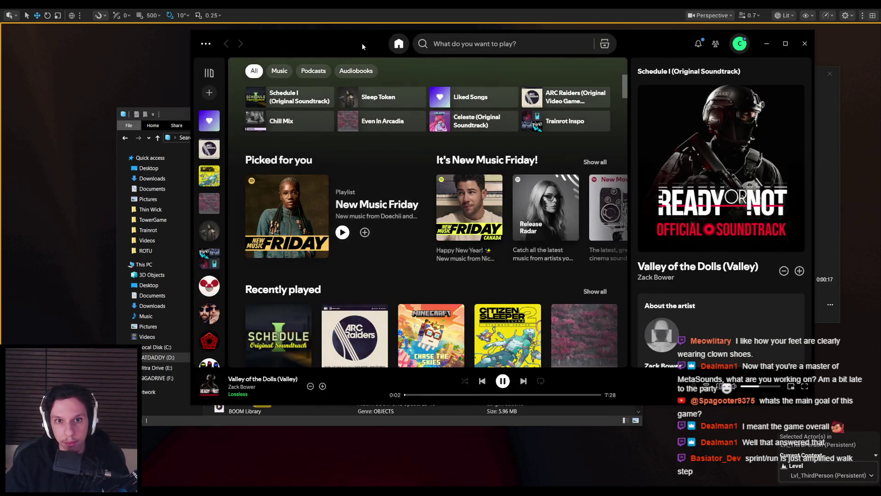
pyautogui.moveTo(362, 43); pyautogui.dragTo(350, 52)
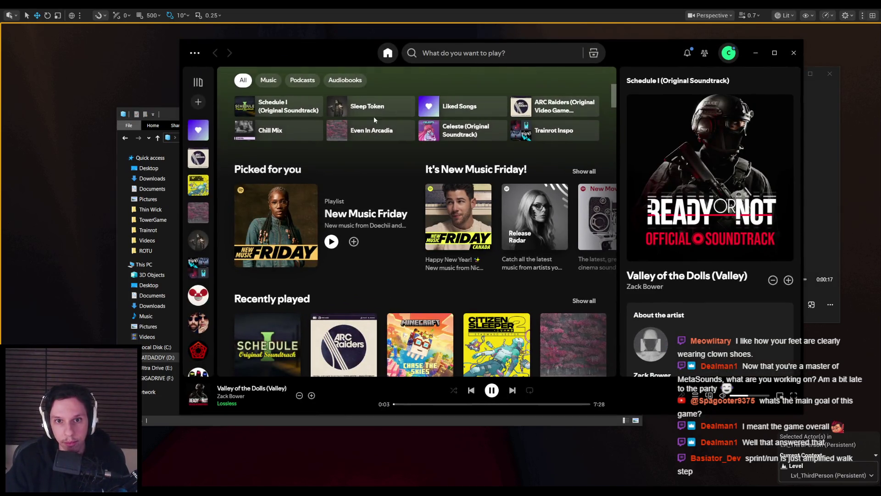
pyautogui.click(313, 107)
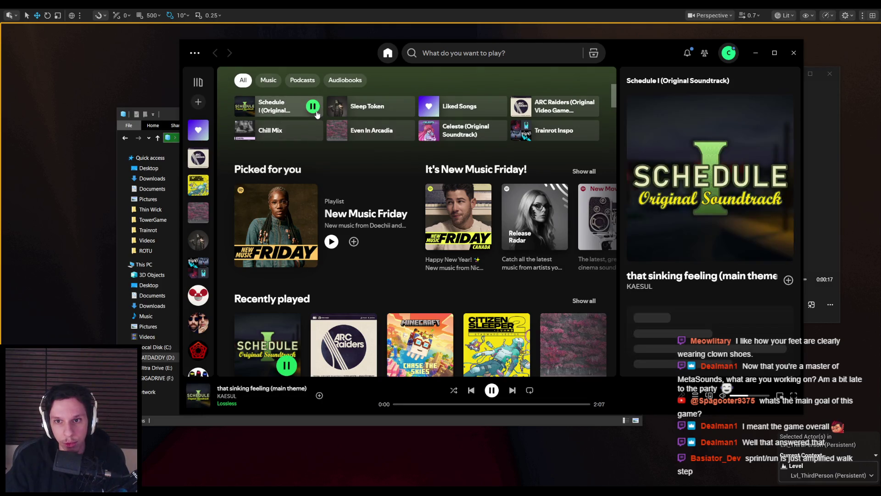
pyautogui.click(756, 53)
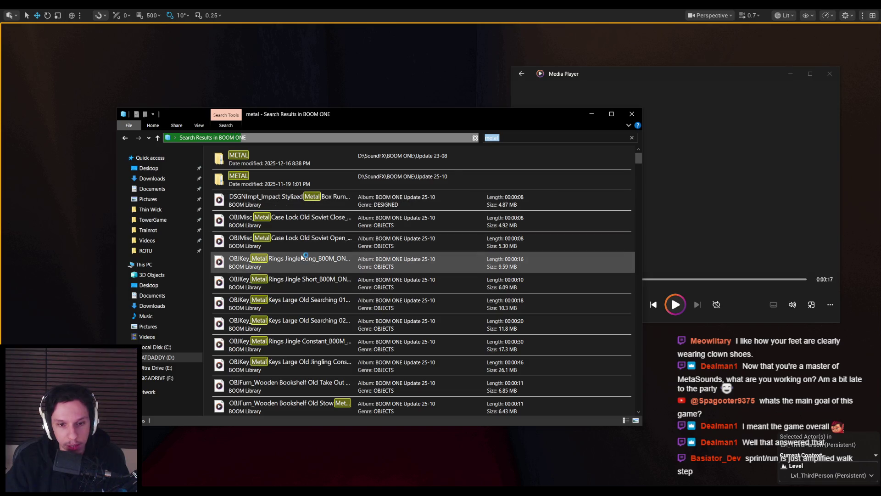
pyautogui.scroll(-1, 301, 259)
pyautogui.scroll(-4, 301, 259)
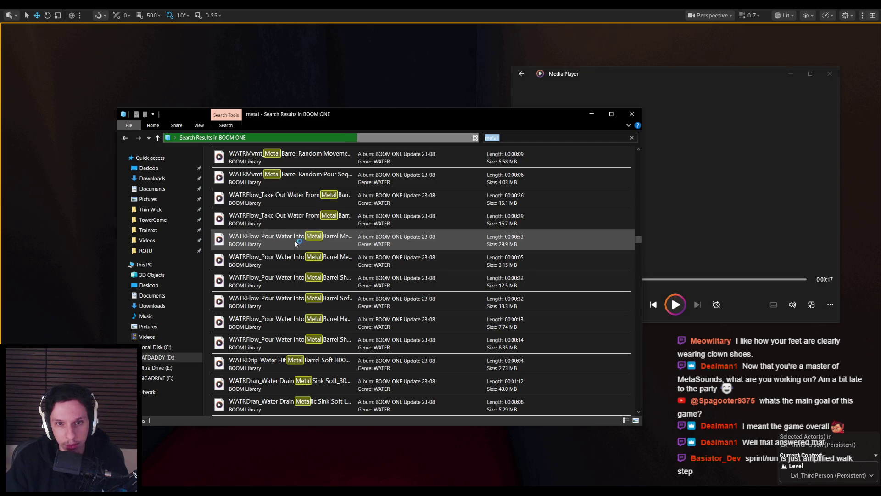
pyautogui.scroll(-3, 293, 241)
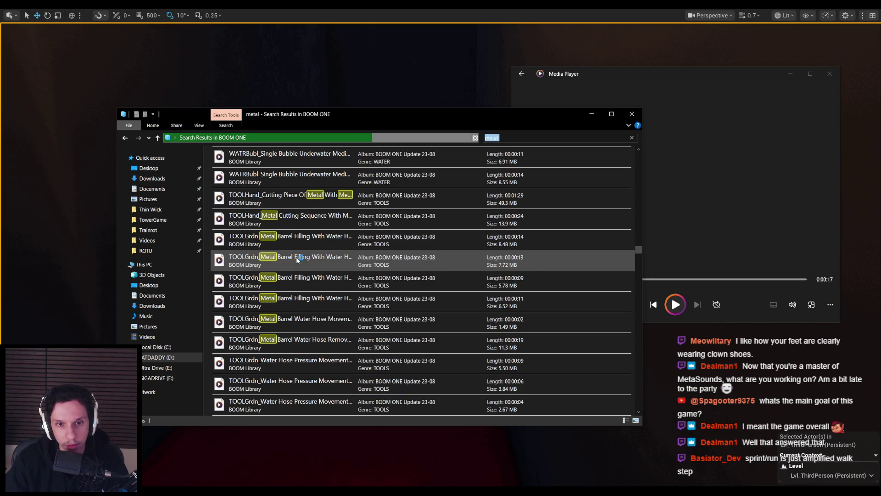
pyautogui.scroll(-5, 296, 257)
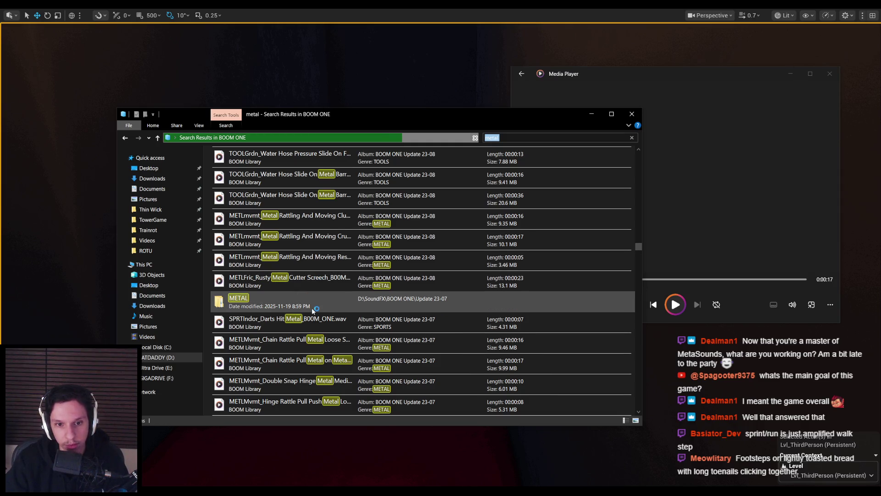
pyautogui.scroll(-5, 317, 328)
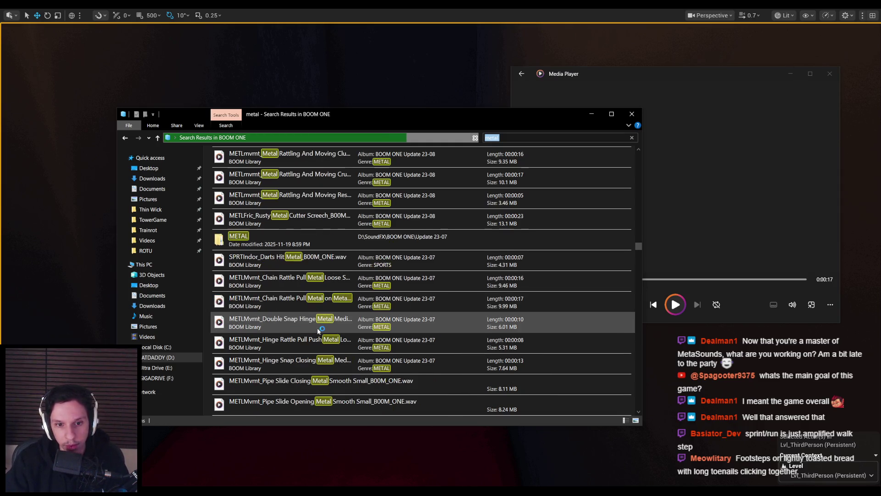
pyautogui.scroll(-2, 310, 276)
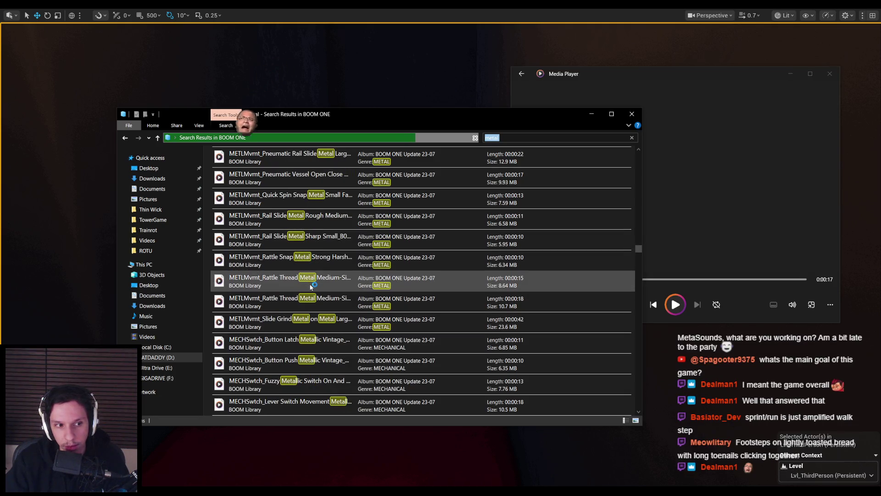
pyautogui.scroll(-1, 308, 284)
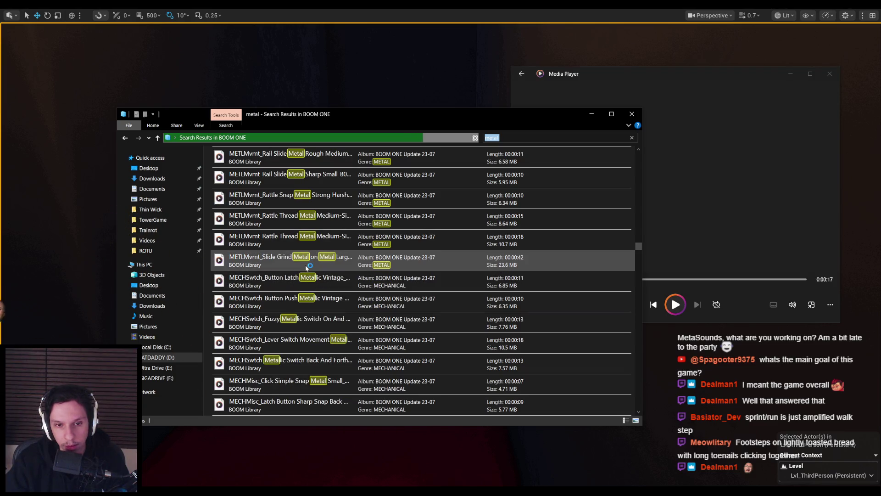
# Step: Audition metal movement samples: Slide Grind, Button Latch/Push, Lever Switch, Snap Latch, Latch Crank, Chain Rattle
pyautogui.doubleClick(306, 267)
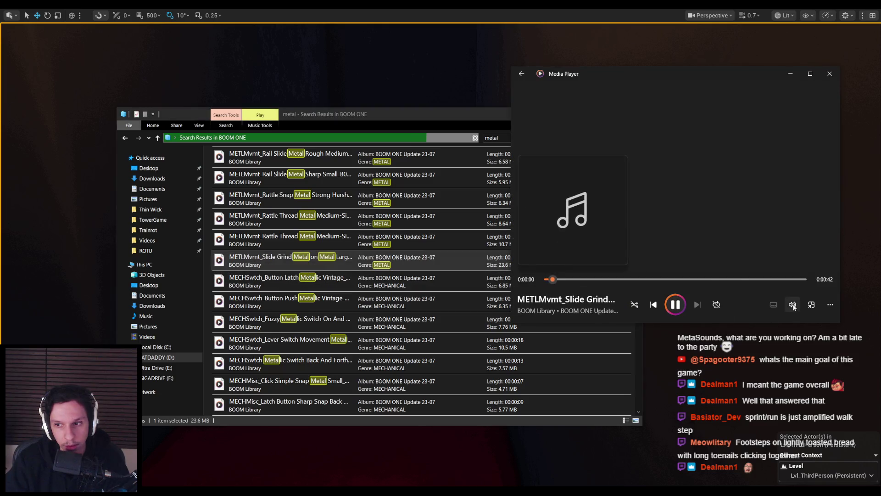
pyautogui.doubleClick(303, 281)
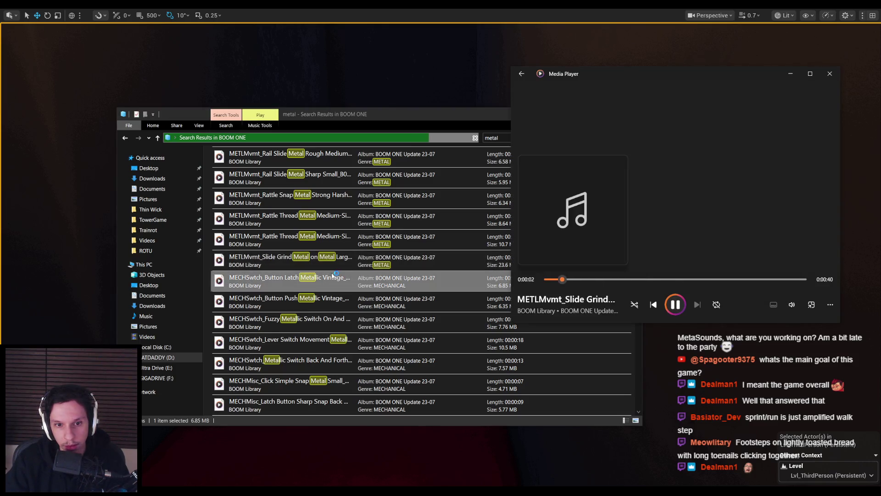
pyautogui.doubleClick(315, 301)
pyautogui.doubleClick(312, 340)
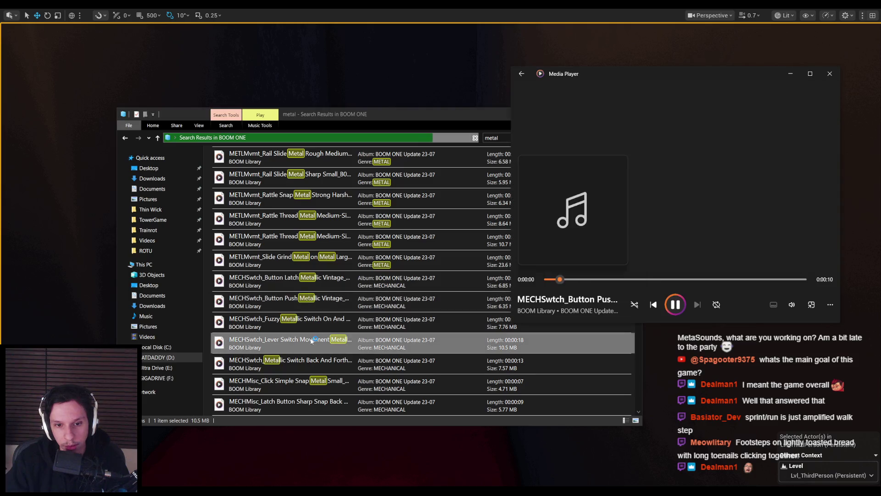
pyautogui.scroll(-5, 306, 271)
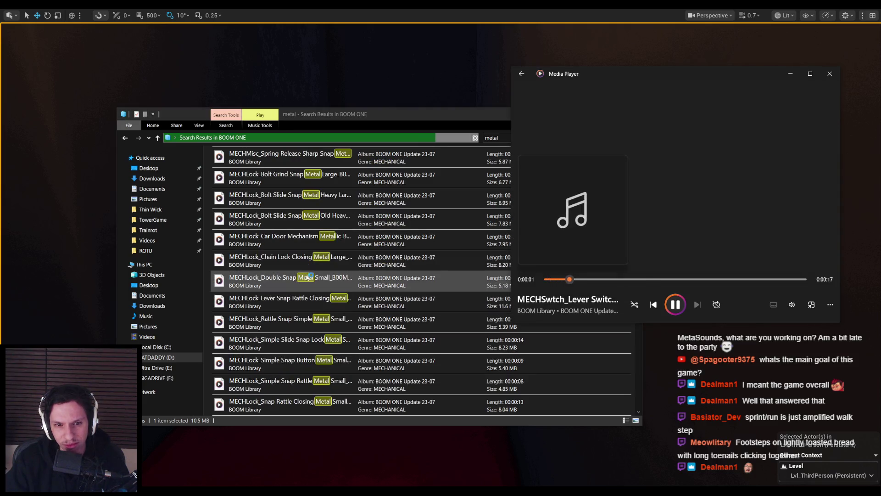
pyautogui.doubleClick(306, 277)
pyautogui.scroll(-5, 306, 284)
pyautogui.doubleClick(307, 306)
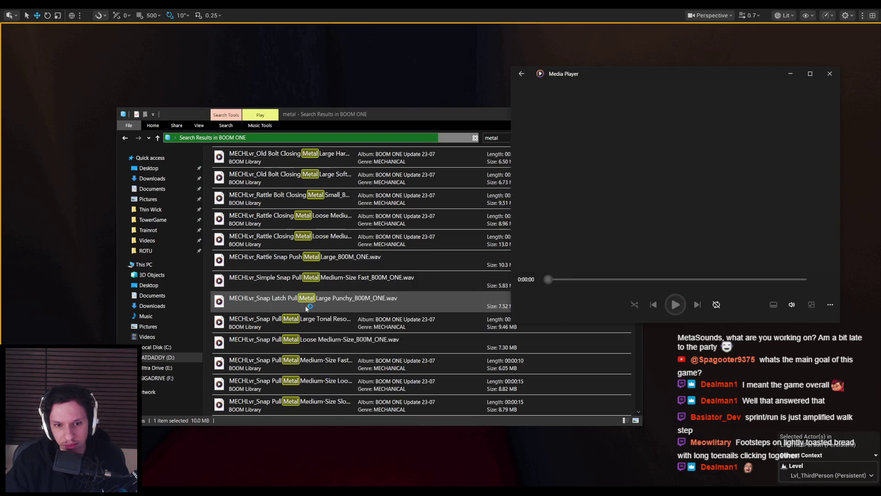
pyautogui.scroll(-3, 306, 308)
pyautogui.doubleClick(305, 324)
pyautogui.scroll(-3, 305, 321)
pyautogui.doubleClick(305, 305)
pyautogui.scroll(-3, 305, 301)
pyautogui.doubleClick(304, 301)
pyautogui.scroll(-5, 305, 301)
pyautogui.scroll(-10, 305, 301)
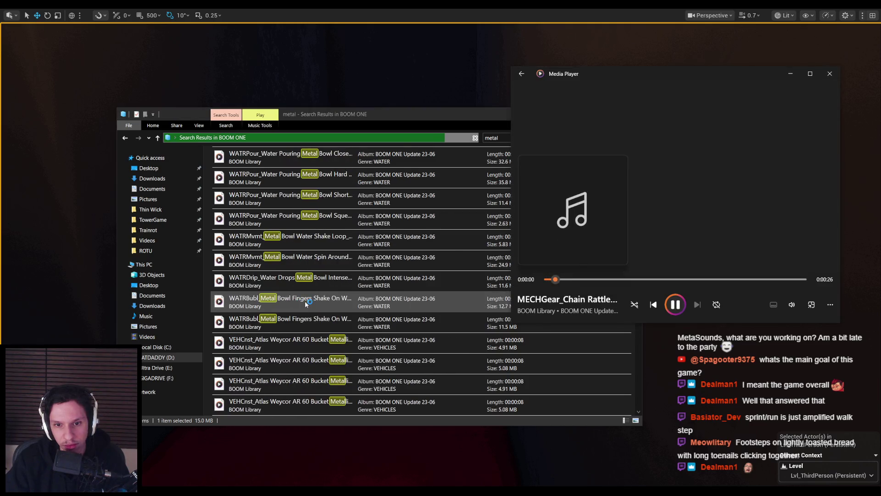
pyautogui.scroll(-8, 304, 301)
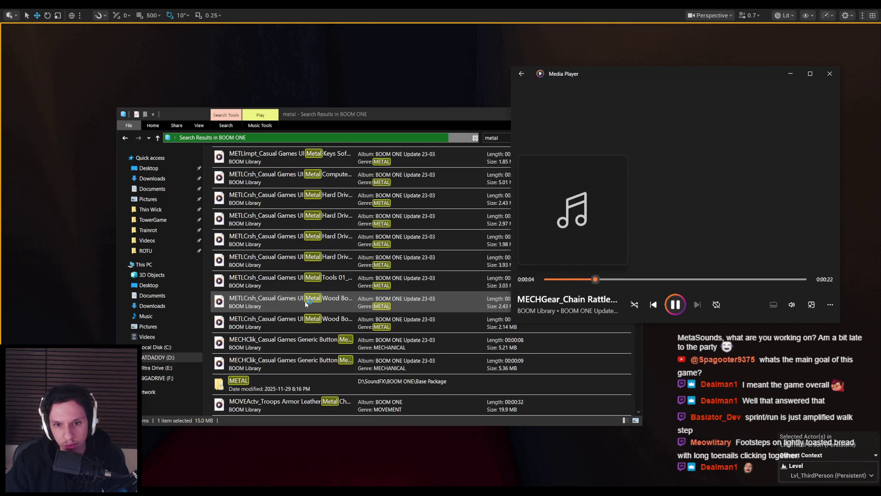
pyautogui.scroll(-5, 306, 298)
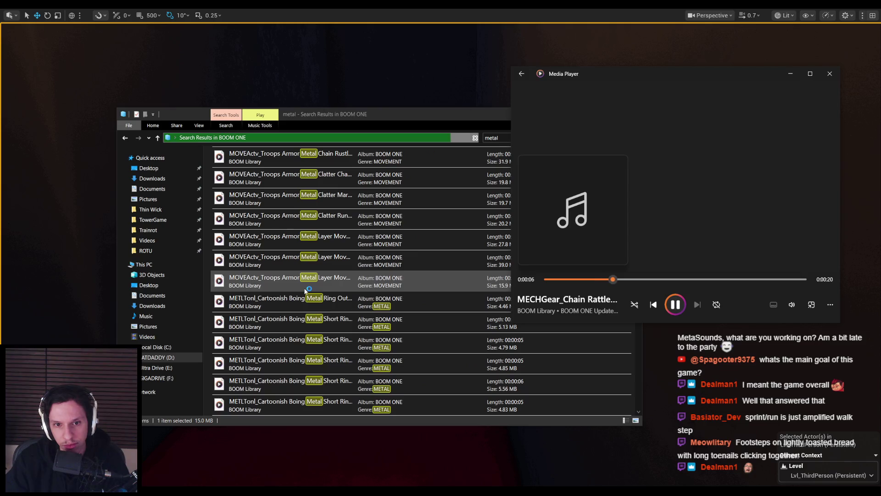
# Step: Audition metal impact samples: Bent Sheet, Metal Gate Struck, Metal Bucket, Sheet Wobble, Belt Buckle, Massive Metal Piece
pyautogui.click(307, 240)
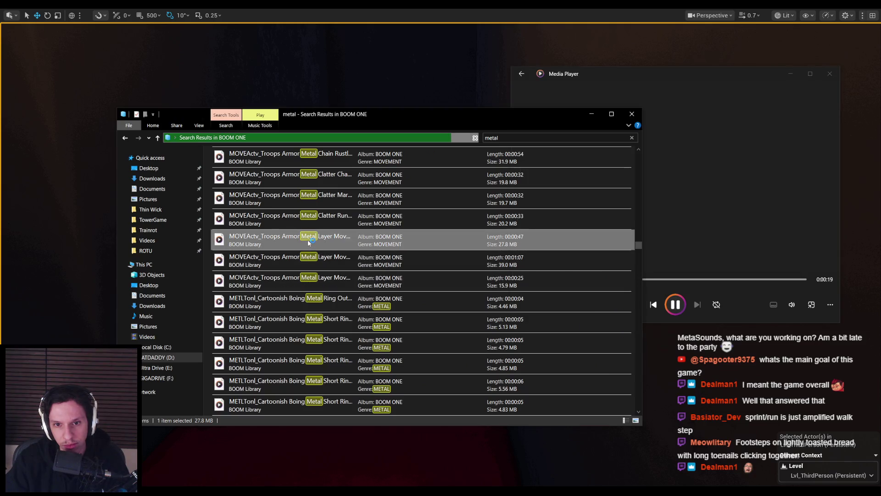
pyautogui.doubleClick(292, 269)
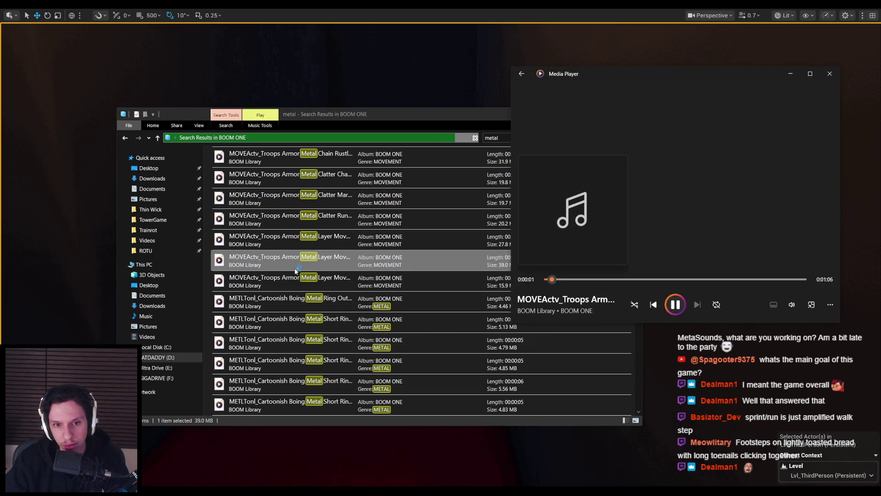
pyautogui.doubleClick(301, 305)
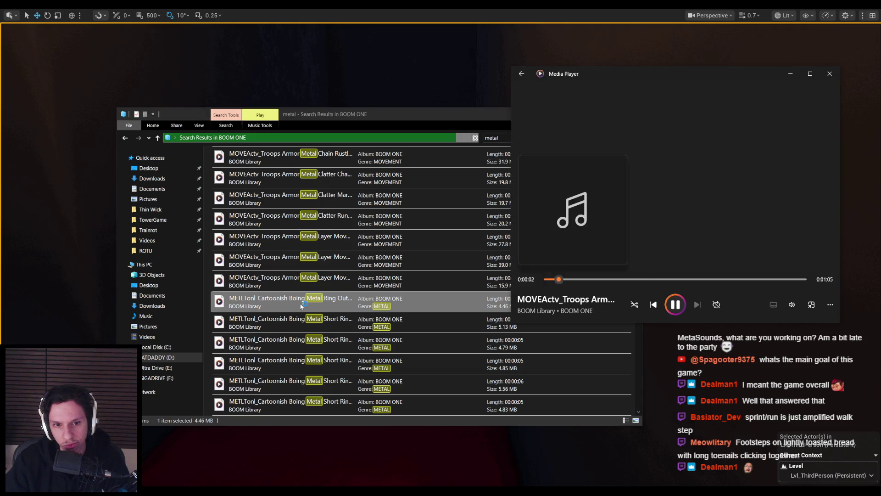
pyautogui.scroll(-1, 299, 304)
pyautogui.doubleClick(296, 364)
pyautogui.scroll(-2, 296, 364)
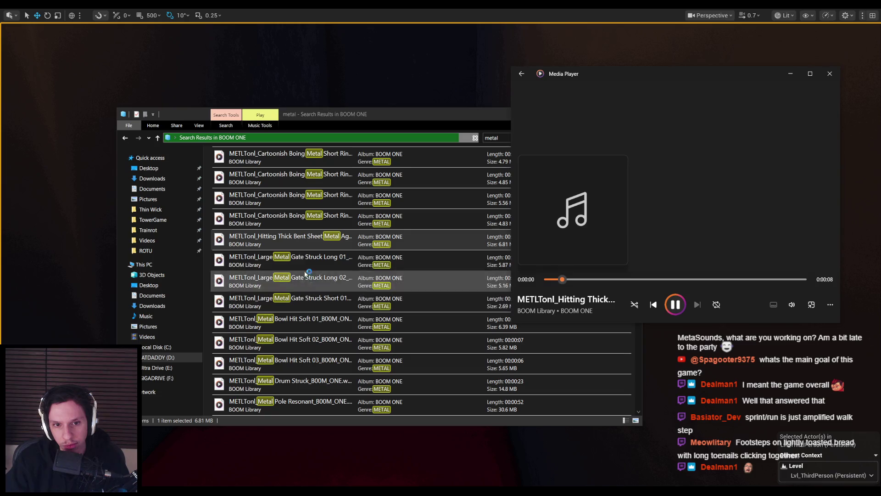
pyautogui.doubleClick(298, 258)
pyautogui.doubleClick(305, 318)
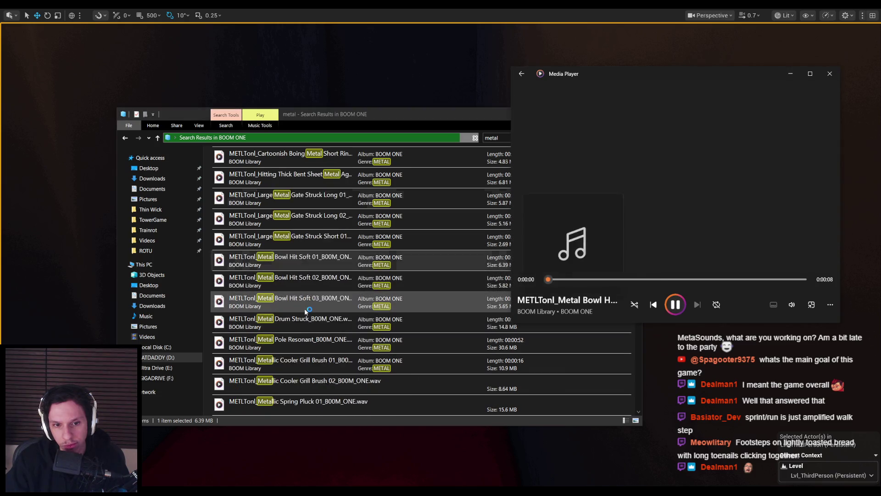
pyautogui.doubleClick(307, 301)
pyautogui.doubleClick(307, 301)
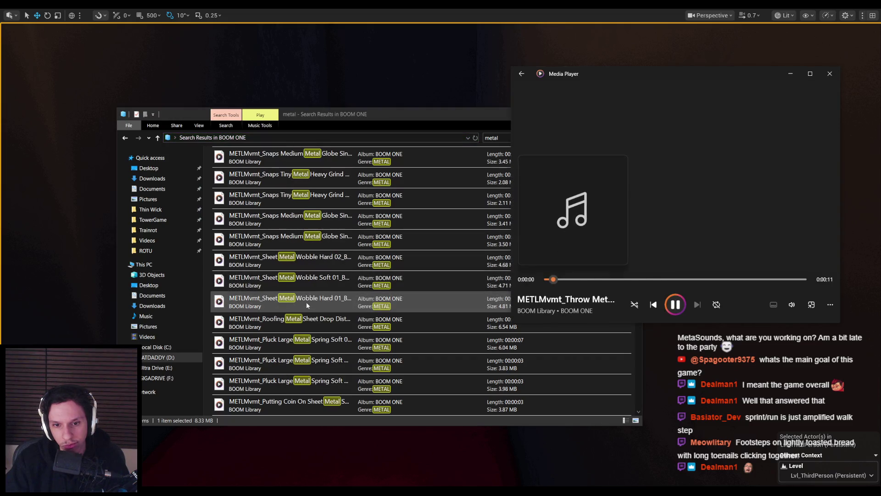
pyautogui.doubleClick(306, 301)
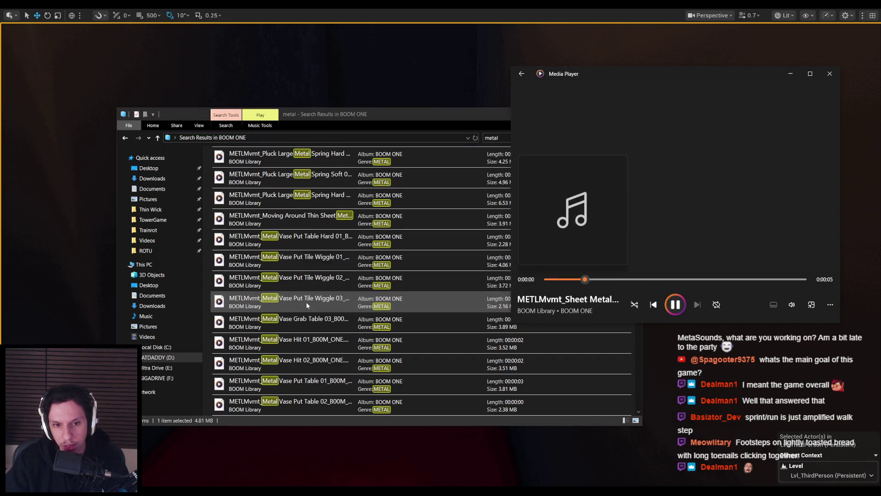
pyautogui.doubleClick(304, 302)
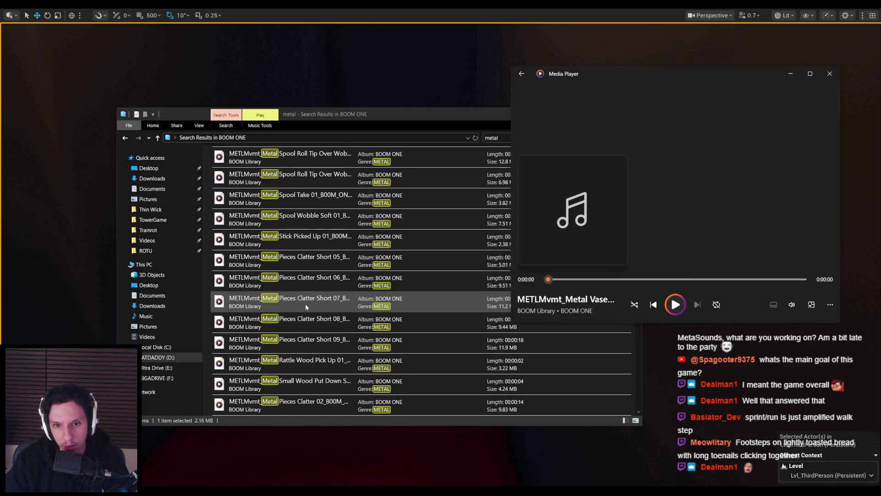
pyautogui.doubleClick(305, 303)
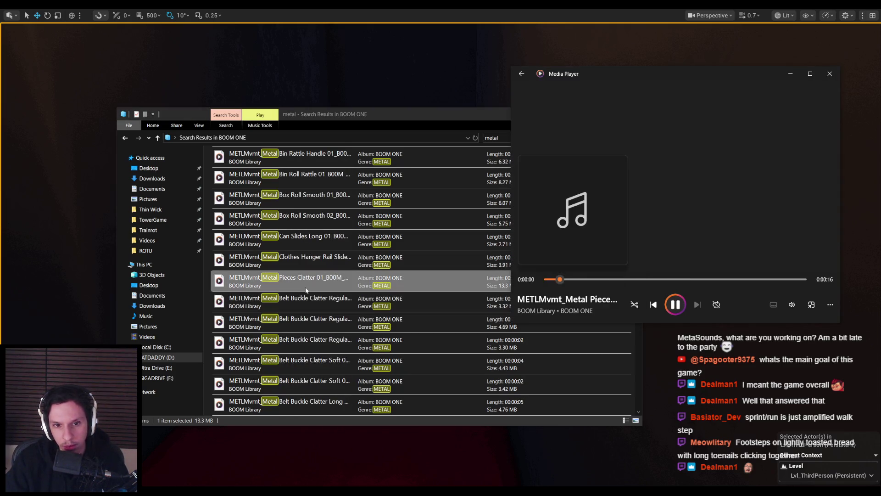
pyautogui.doubleClick(301, 301)
pyautogui.doubleClick(301, 301)
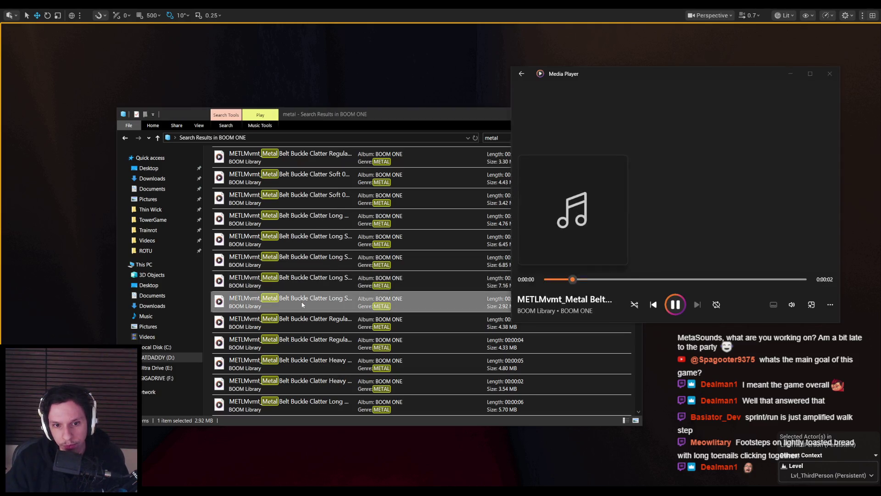
pyautogui.doubleClick(303, 303)
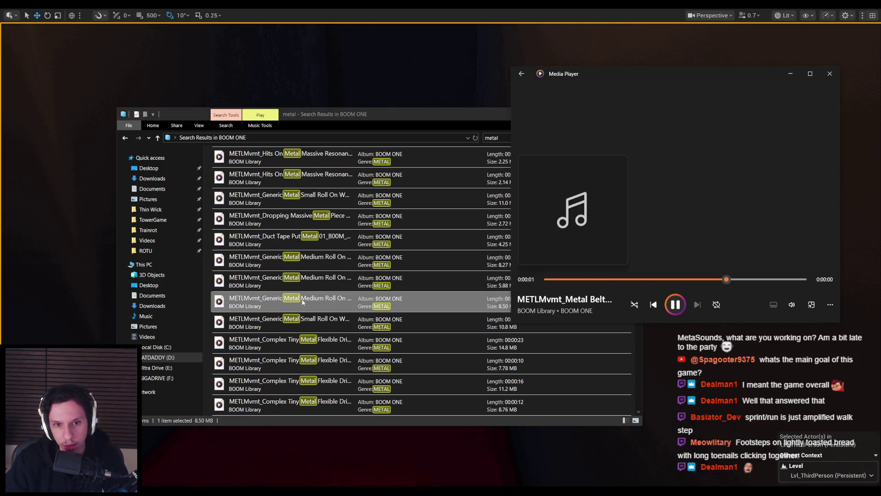
pyautogui.doubleClick(312, 219)
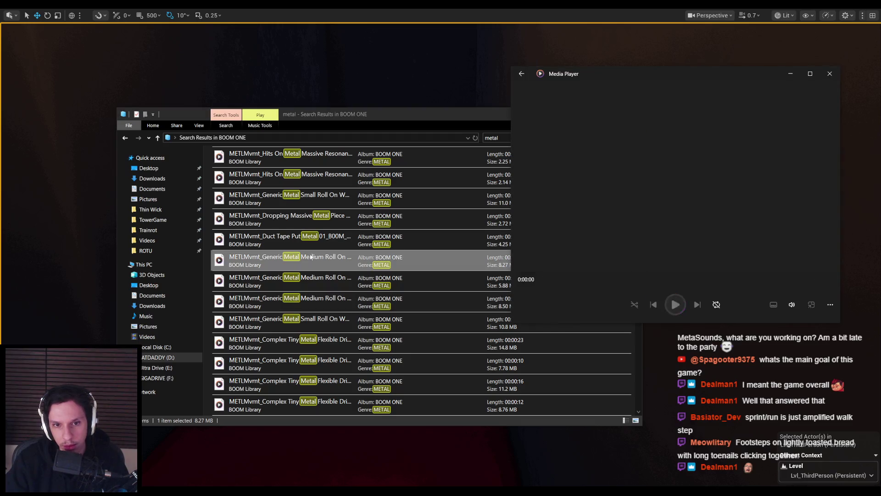
# Step: Audition Metal Click Short, Stone Hit On Metal Sheet and Snaps Tiny Metal, then return to BOOM ONE
pyautogui.scroll(-5, 309, 242)
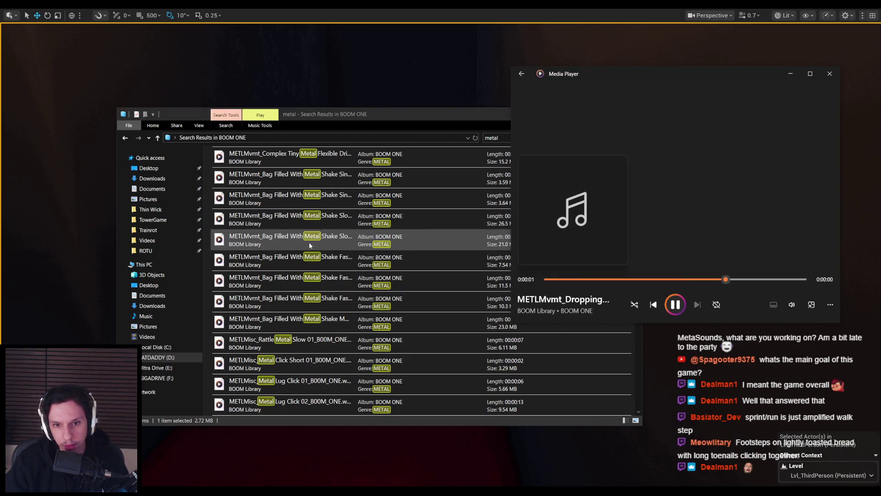
pyautogui.doubleClick(308, 301)
pyautogui.scroll(-2, 306, 293)
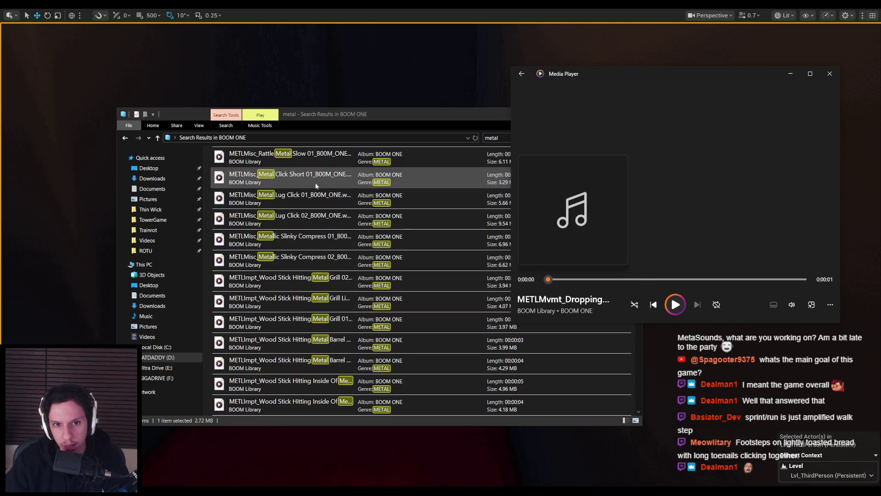
pyautogui.doubleClick(304, 282)
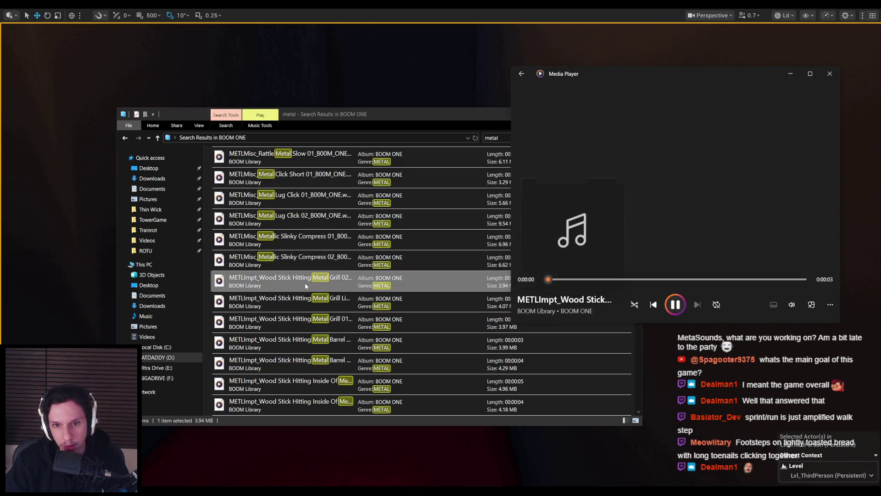
pyautogui.scroll(-3, 305, 282)
pyautogui.doubleClick(304, 282)
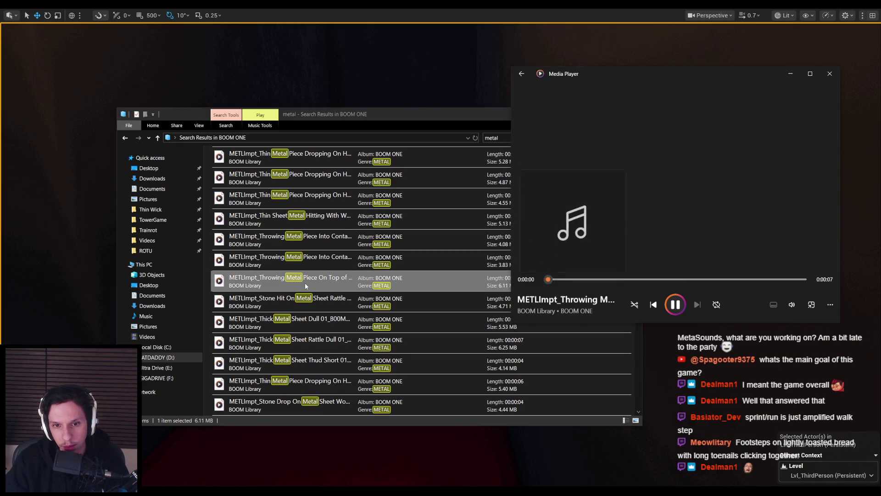
pyautogui.scroll(-3, 305, 282)
pyautogui.doubleClick(305, 282)
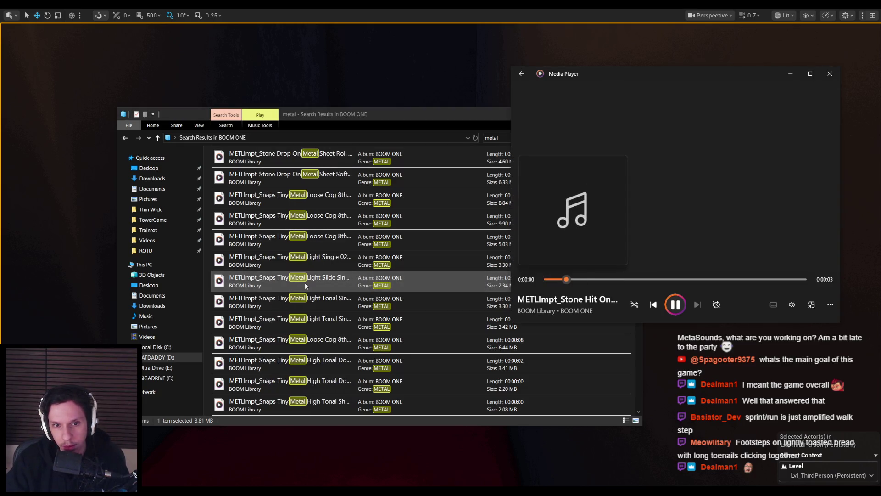
pyautogui.scroll(-3, 304, 283)
pyautogui.doubleClick(305, 284)
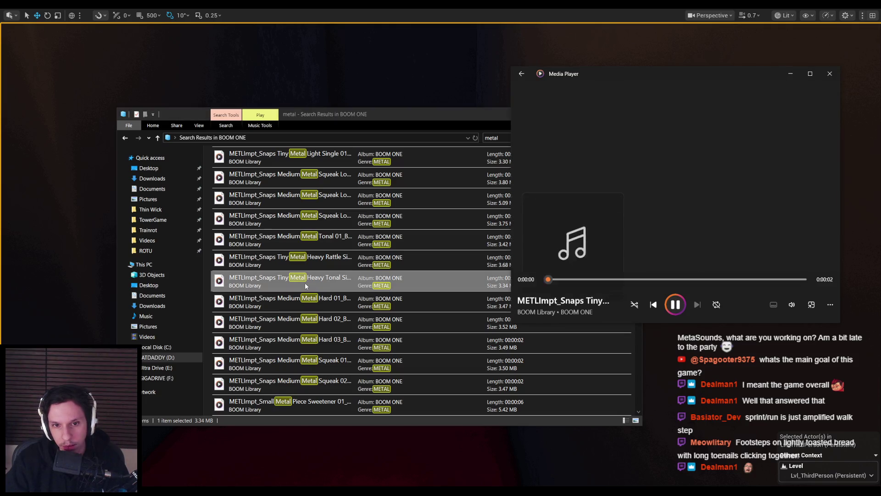
pyautogui.scroll(-3, 305, 285)
pyautogui.doubleClick(306, 259)
pyautogui.hotkey('alt', 'Left')
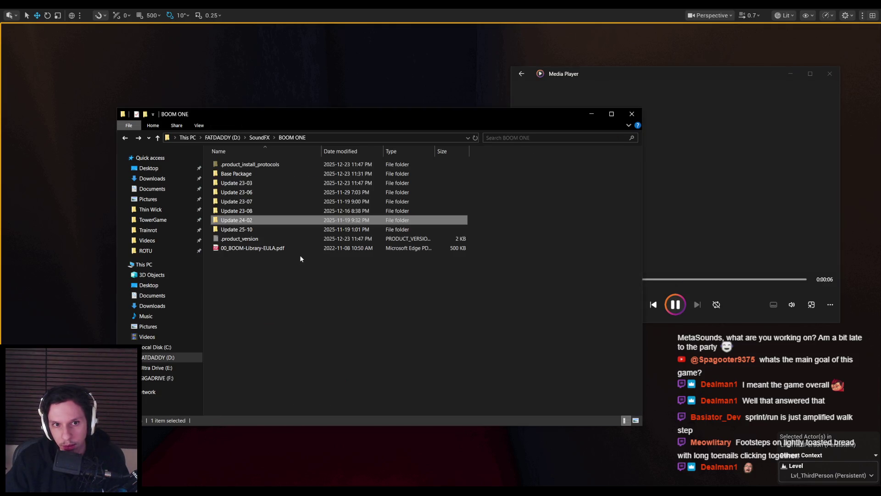
# Step: Close Media Player and inspect the fscs_264mb and fsfl_60mb folders in SoundFX
pyautogui.click(830, 73)
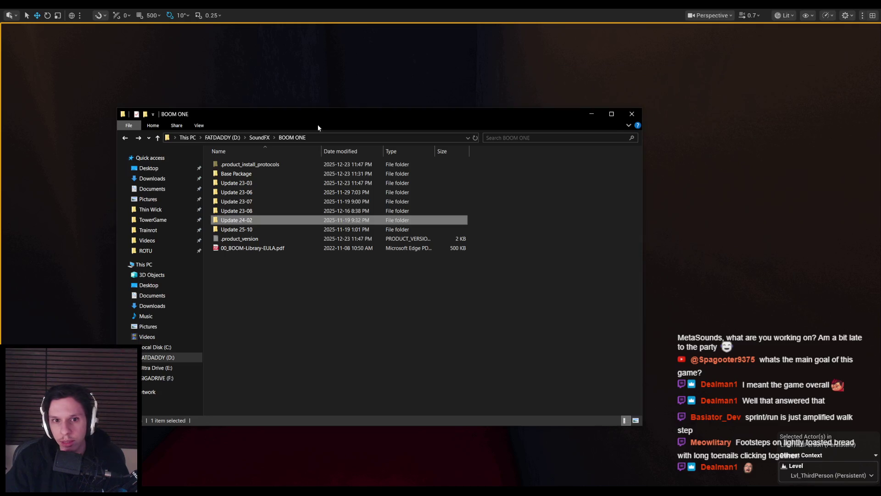
pyautogui.click(256, 138)
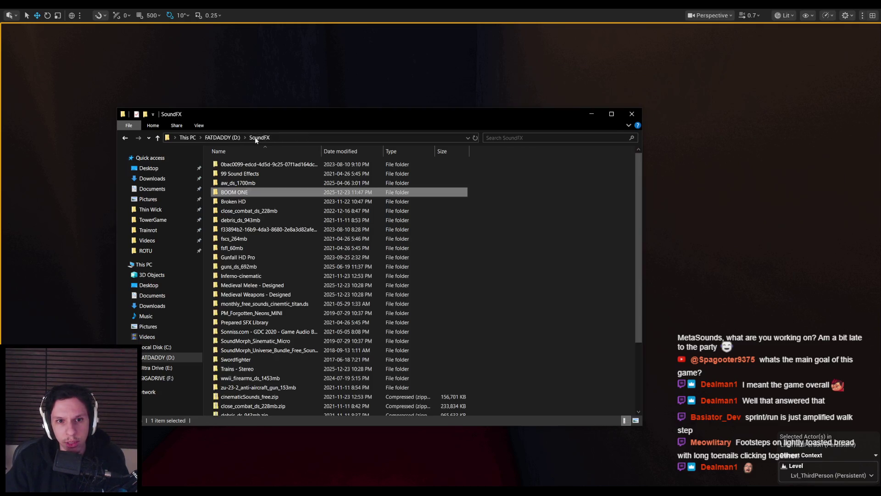
pyautogui.doubleClick(258, 239)
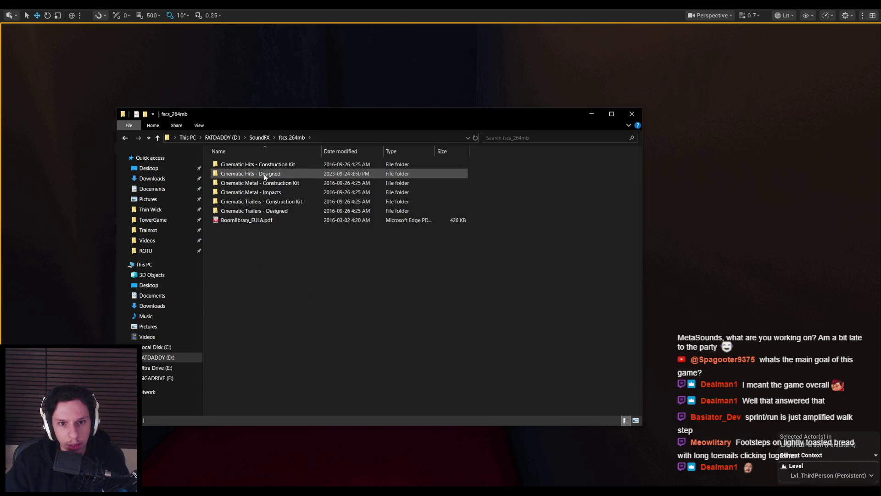
pyautogui.press('BackSpace')
pyautogui.doubleClick(246, 248)
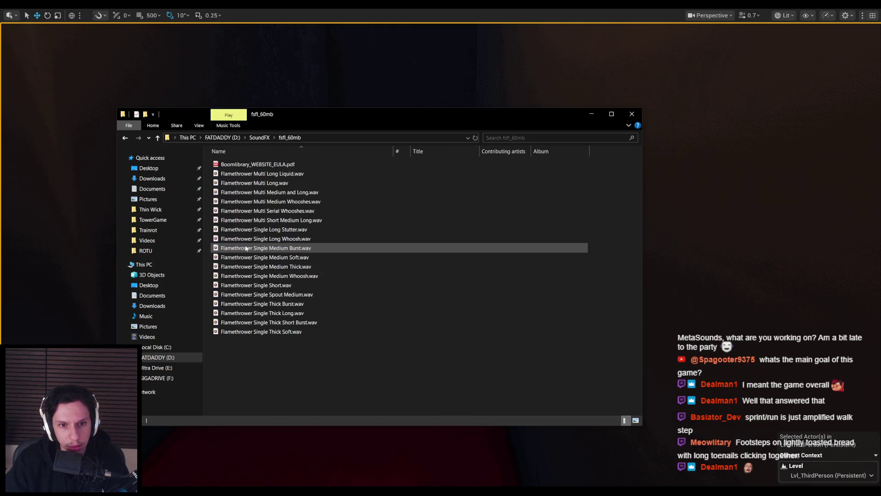
pyautogui.press('BackSpace')
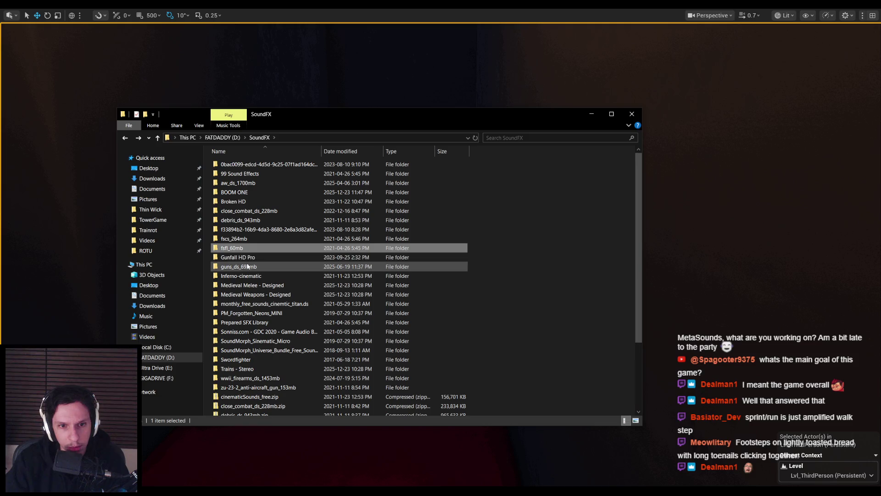
pyautogui.scroll(-1, 244, 275)
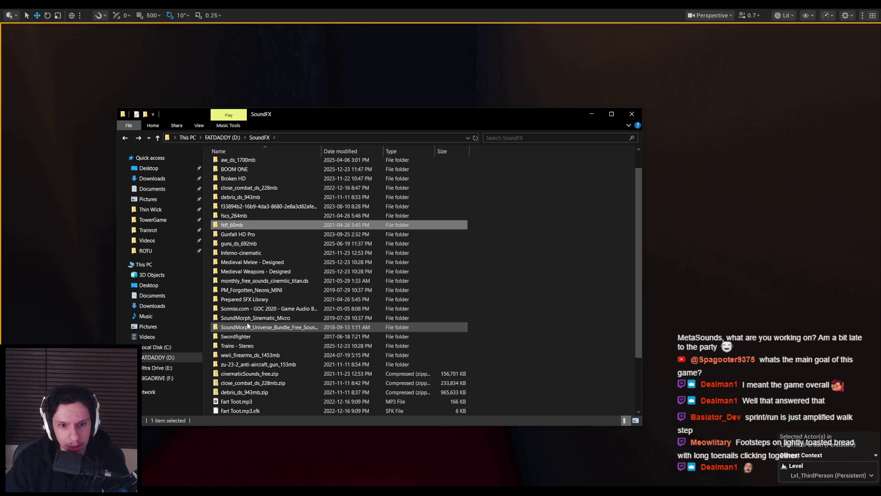
pyautogui.scroll(1, 246, 328)
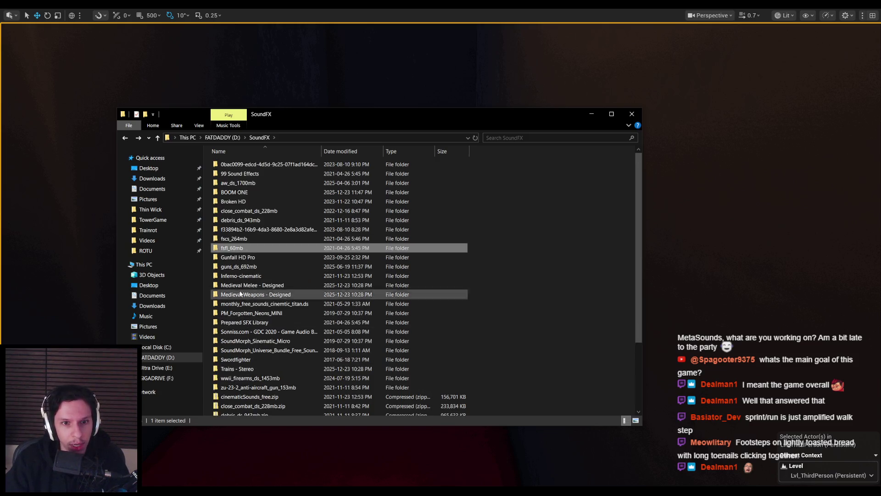
# Step: Inspect the aw_ds_1700mb, close_combat_ds_228mb, hex-named, fscs_264mb and fsfl_60mb folders
pyautogui.doubleClick(240, 184)
pyautogui.hotkey('alt', 'Left')
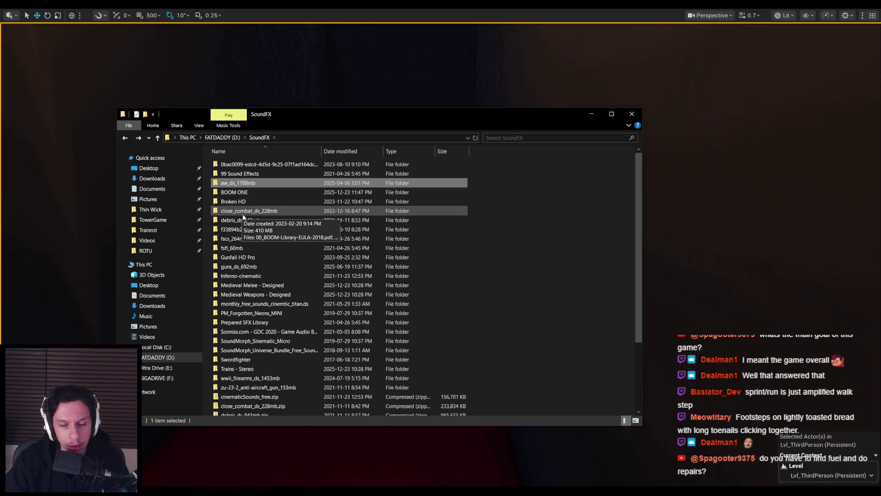
pyautogui.moveTo(245, 224)
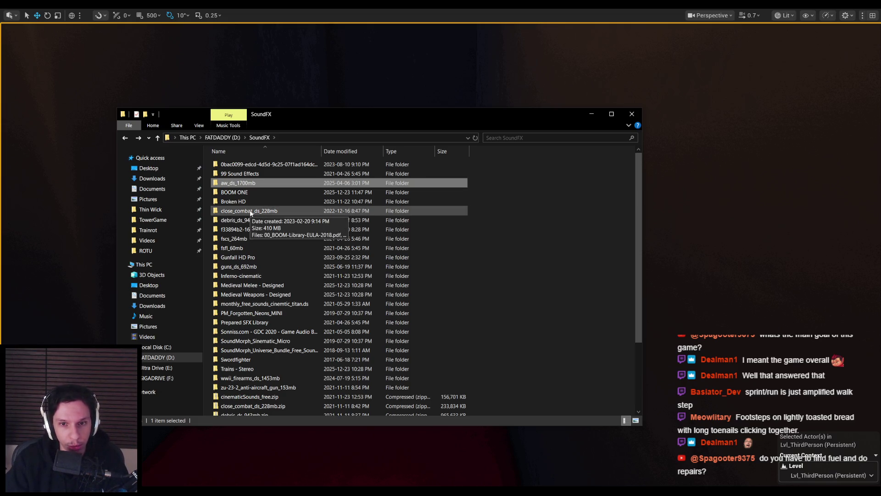
pyautogui.doubleClick(247, 212)
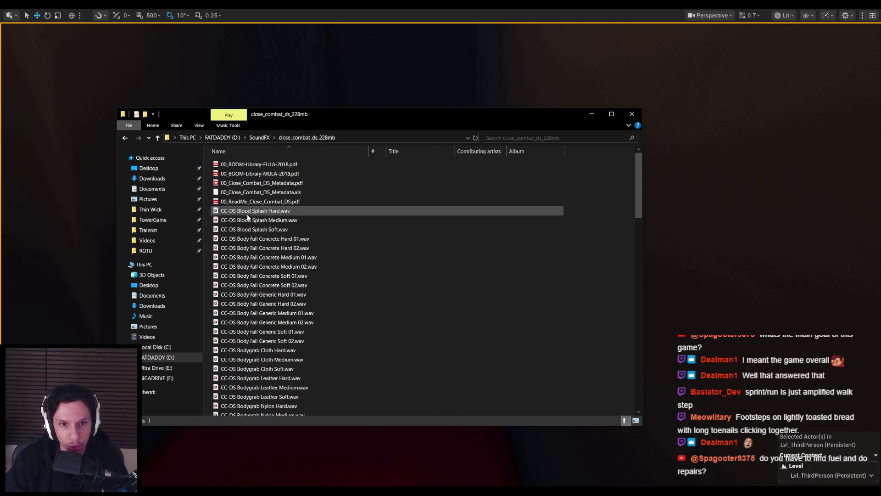
pyautogui.scroll(-5, 250, 264)
pyautogui.scroll(-3, 250, 266)
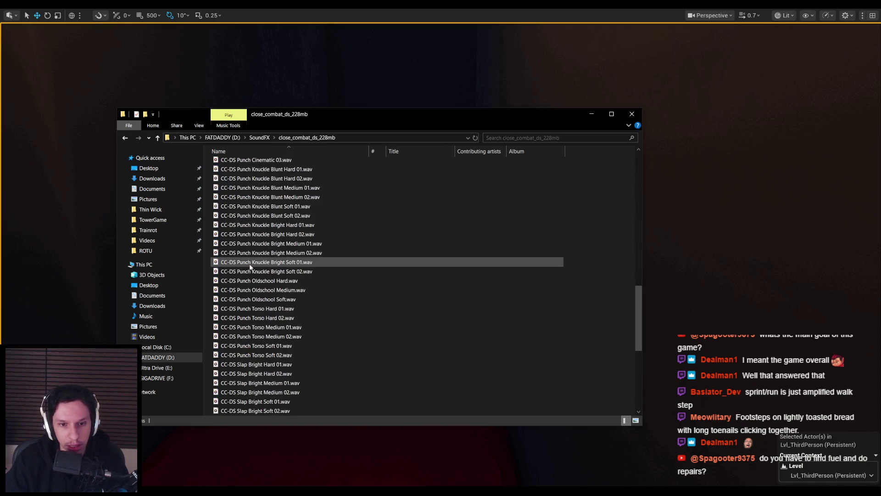
pyautogui.hotkey('alt', 'Left')
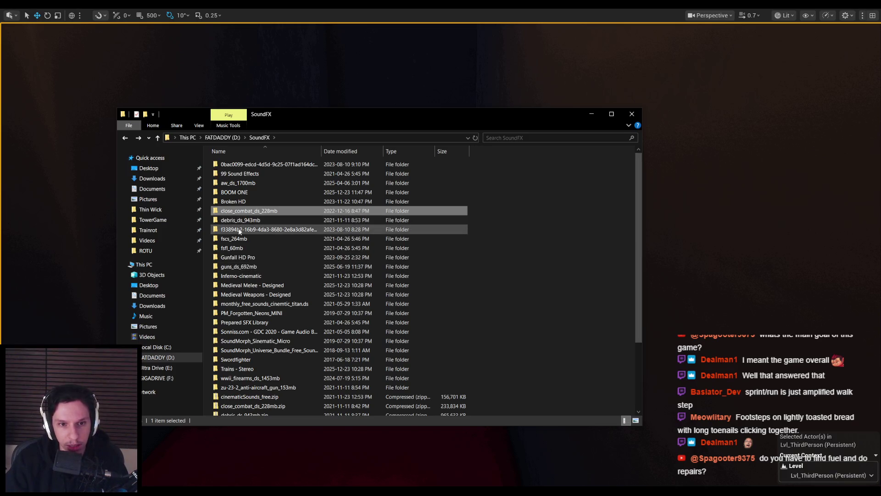
pyautogui.doubleClick(240, 229)
pyautogui.hotkey('alt', 'Left')
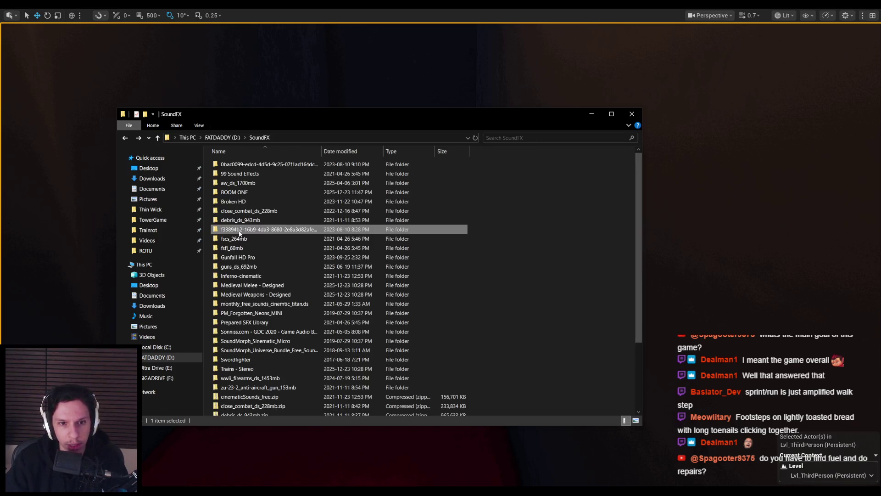
pyautogui.doubleClick(239, 238)
pyautogui.hotkey('alt', 'Left')
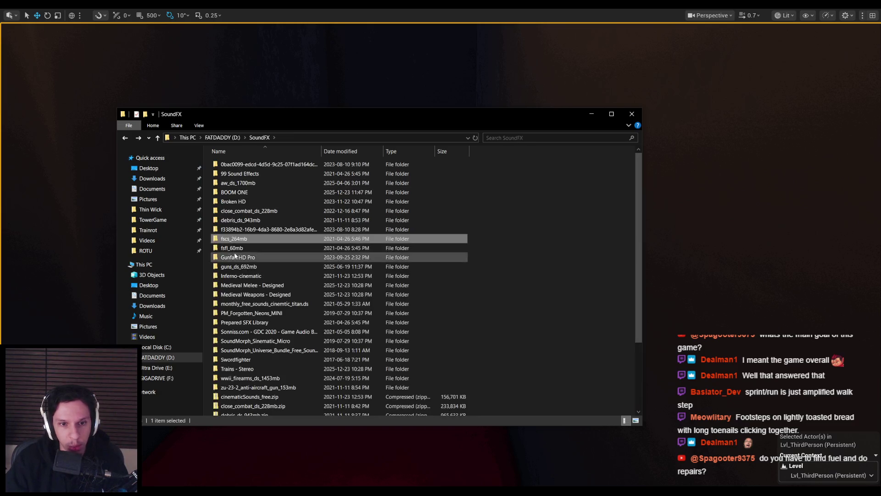
pyautogui.doubleClick(243, 248)
pyautogui.hotkey('alt', 'Left')
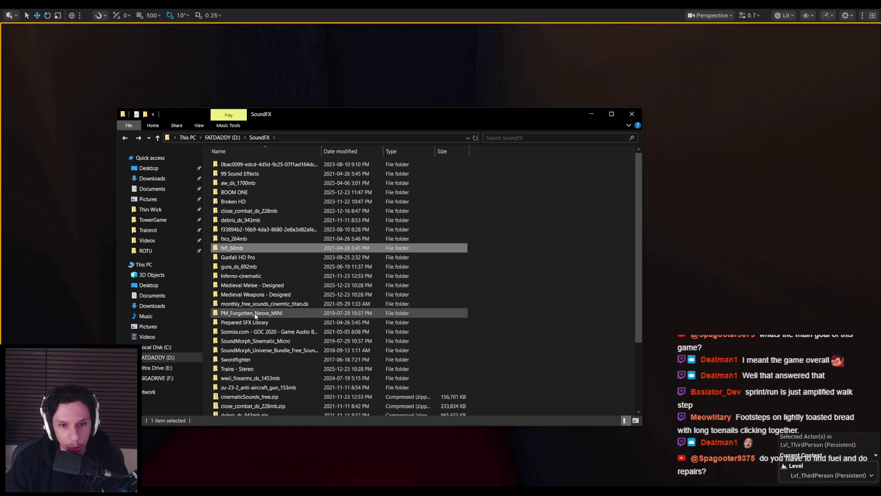
# Step: Look inside the PM_Forgotten_Neons_MINI and Prepared SFX Library folders
pyautogui.moveTo(251, 317)
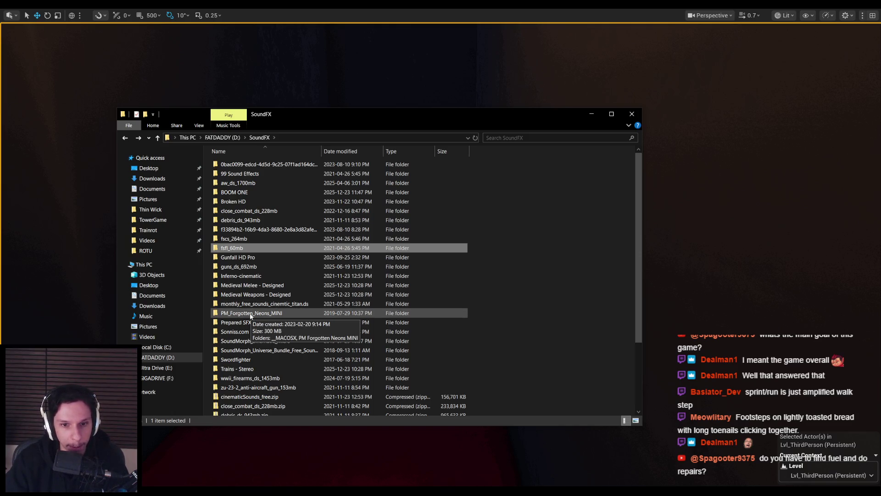
pyautogui.doubleClick(251, 315)
pyautogui.hotkey('alt', 'Left')
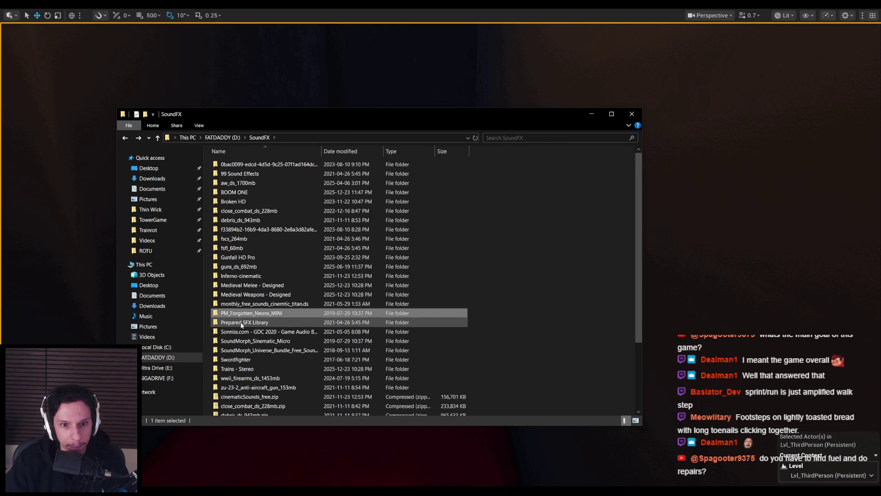
pyautogui.doubleClick(241, 323)
pyautogui.doubleClick(239, 177)
# Step: Open the Sonniss.com - GDC 2020 - Game Audio Bundle folder and search it for 'footstep'
pyautogui.hotkey('alt', 'Left')
pyautogui.hotkey('alt', 'Left')
pyautogui.doubleClick(249, 335)
pyautogui.scroll(-10, 257, 299)
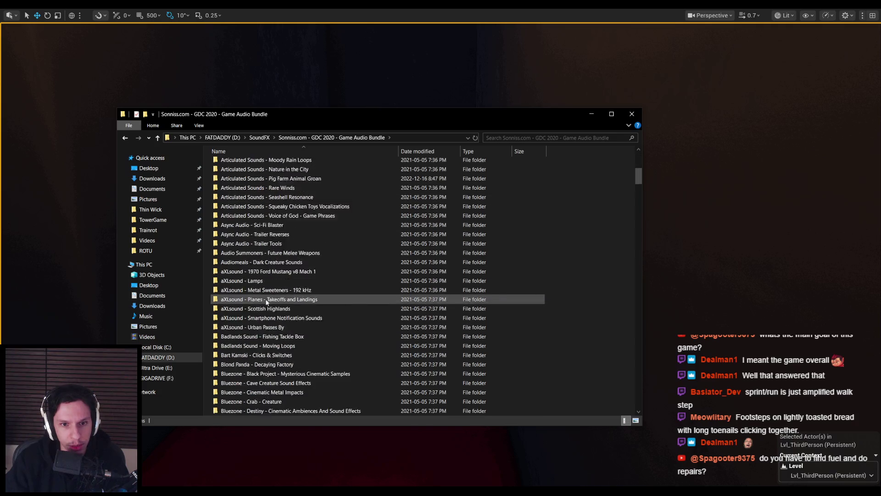
pyautogui.moveTo(646, 189)
pyautogui.mouseDown()
pyautogui.moveTo(643, 412)
pyautogui.moveTo(613, 308)
pyautogui.moveTo(599, 145)
pyautogui.mouseUp()
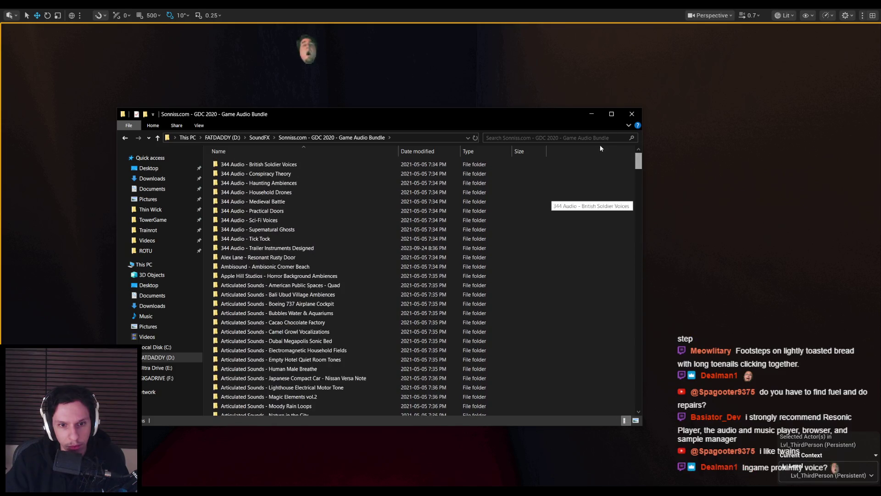
pyautogui.click(566, 136)
pyautogui.write('footstep')
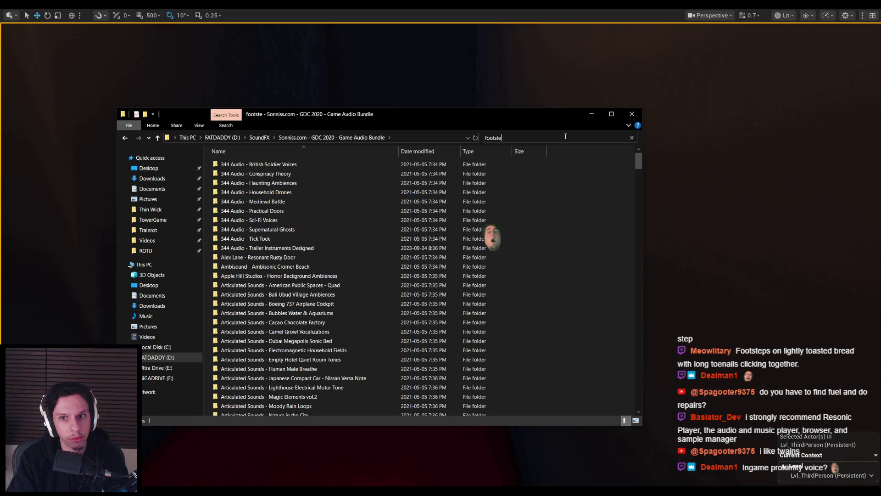
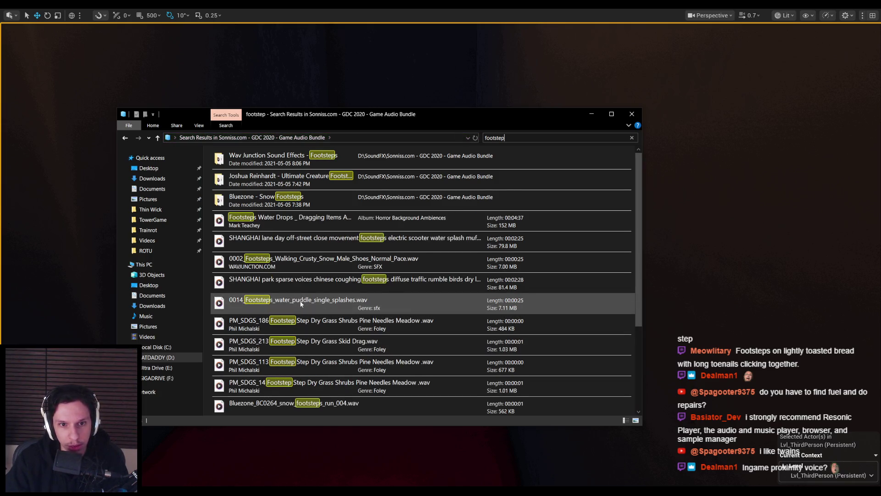
# Step: Clear the footstep search, go back up to the SoundFX folder, and open Windows search
pyautogui.scroll(-2, 300, 303)
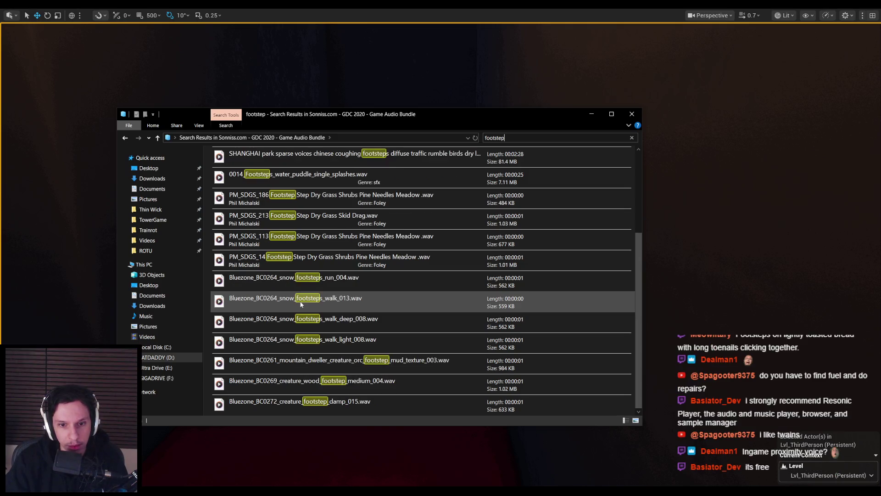
pyautogui.press('Escape')
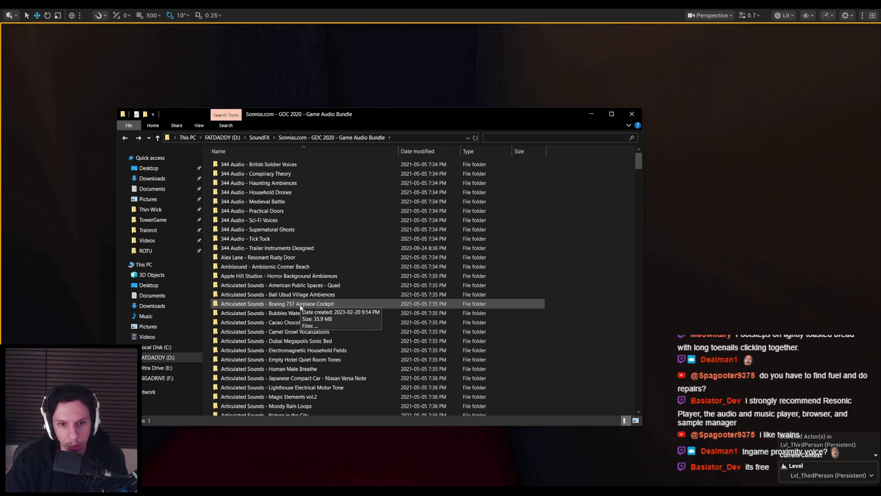
pyautogui.hotkey('alt', 'Up')
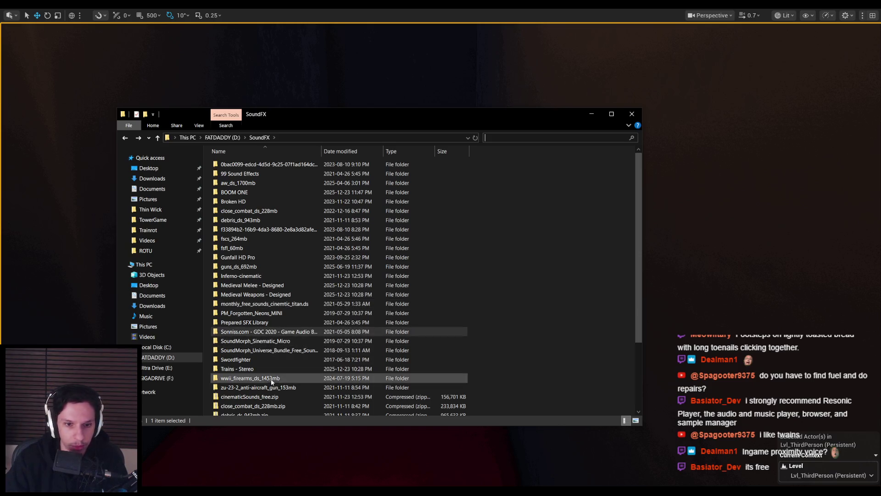
pyautogui.scroll(-3, 274, 372)
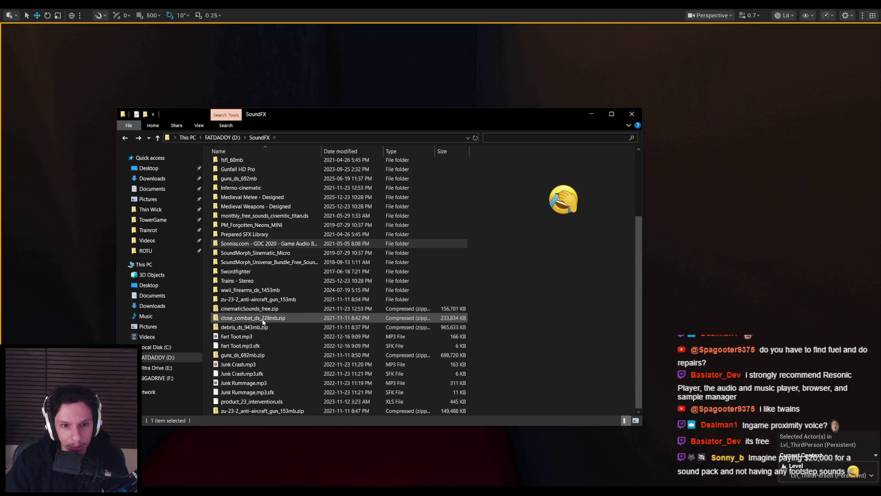
pyautogui.scroll(3, 264, 322)
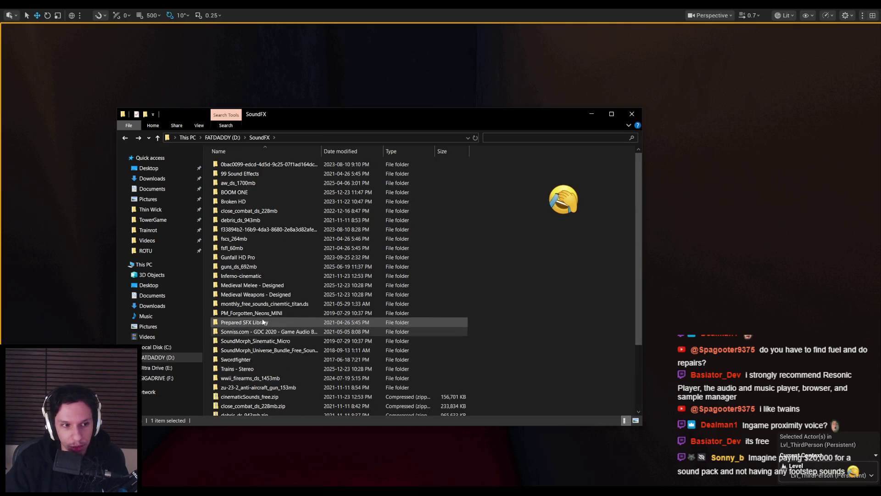
pyautogui.press('super')
# Step: Launch BOOM Library Loader with a 'loader' search and shift its window slightly left
pyautogui.write('loader')
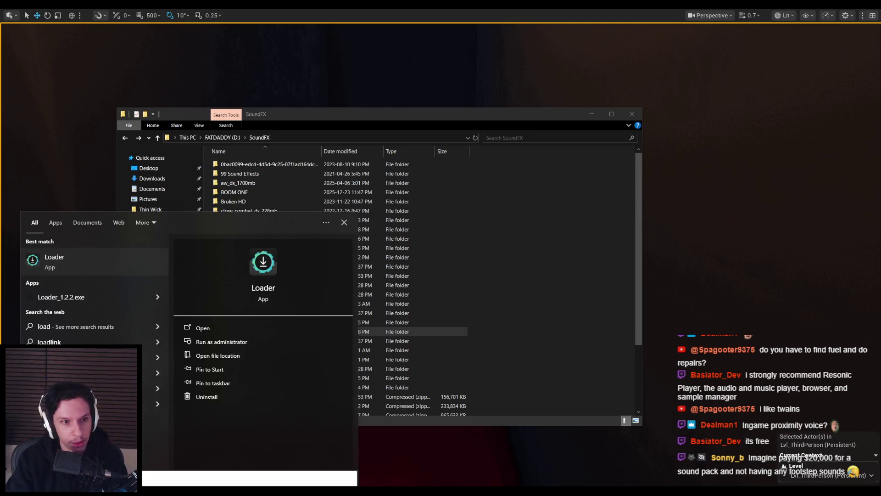
pyautogui.press('Return')
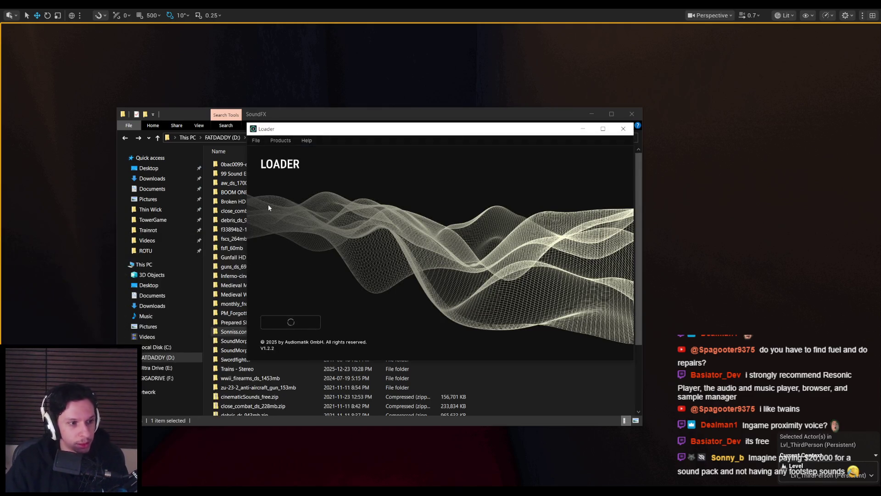
pyautogui.moveTo(362, 134); pyautogui.dragTo(353, 134)
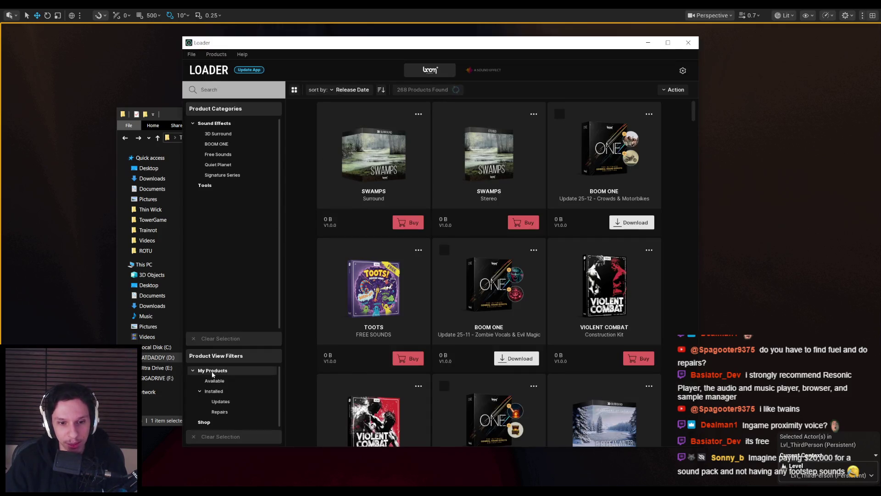
# Step: Filter the product browser to My Products and scroll through the 74 owned products
pyautogui.click(213, 371)
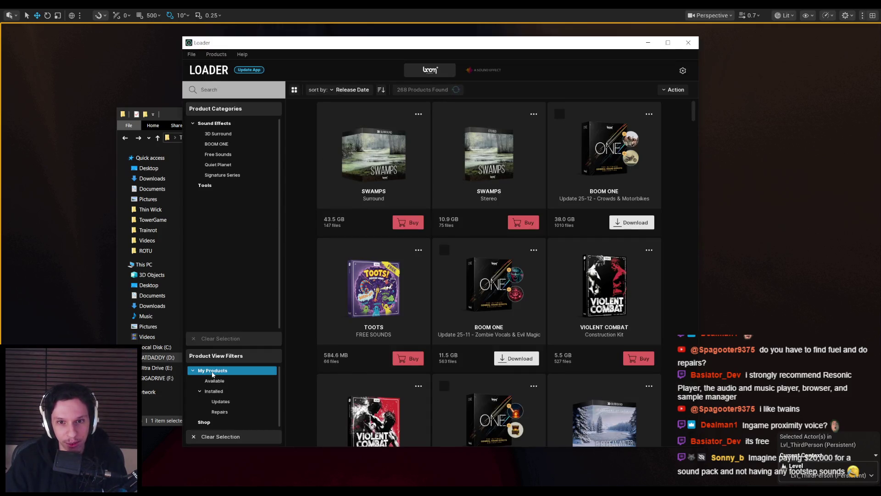
pyautogui.scroll(-3, 324, 263)
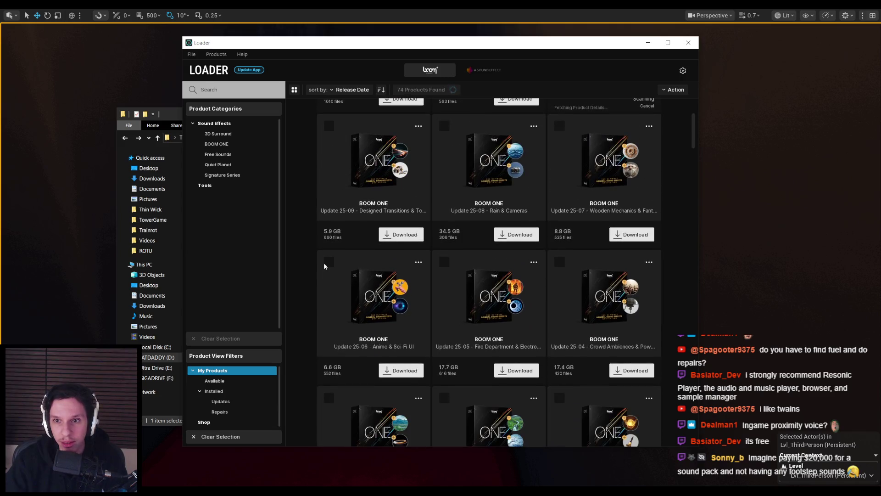
pyautogui.scroll(-3, 317, 265)
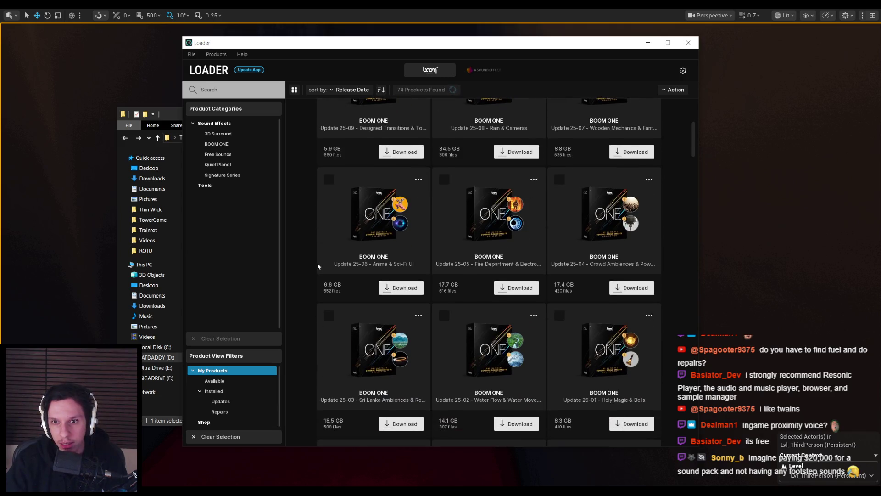
pyautogui.scroll(-5, 318, 266)
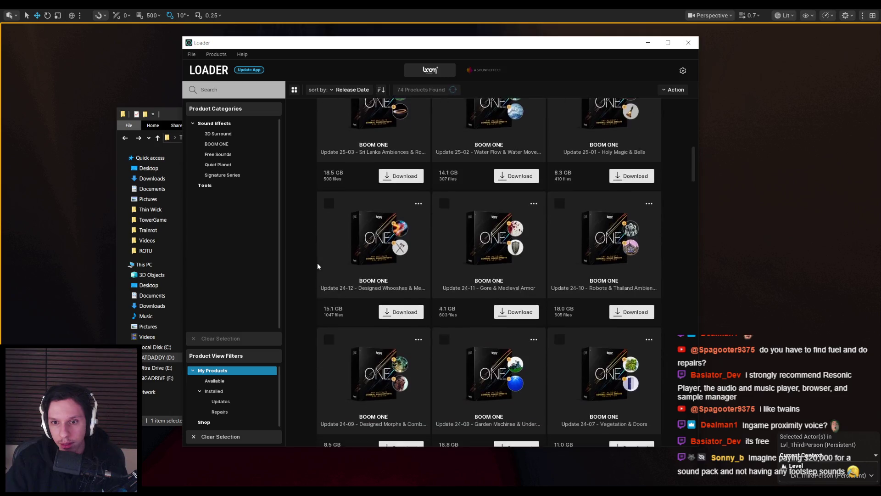
pyautogui.scroll(-8, 317, 265)
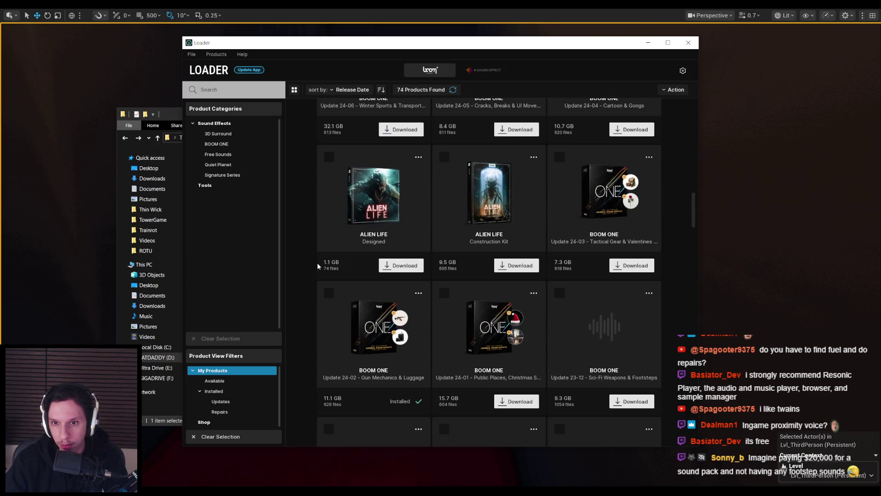
pyautogui.scroll(2, 318, 262)
pyautogui.scroll(-6, 318, 262)
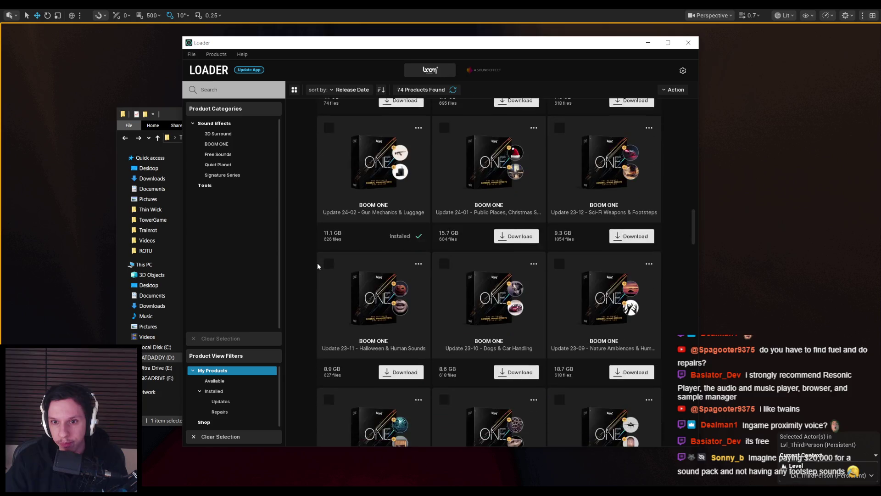
pyautogui.scroll(-10, 318, 266)
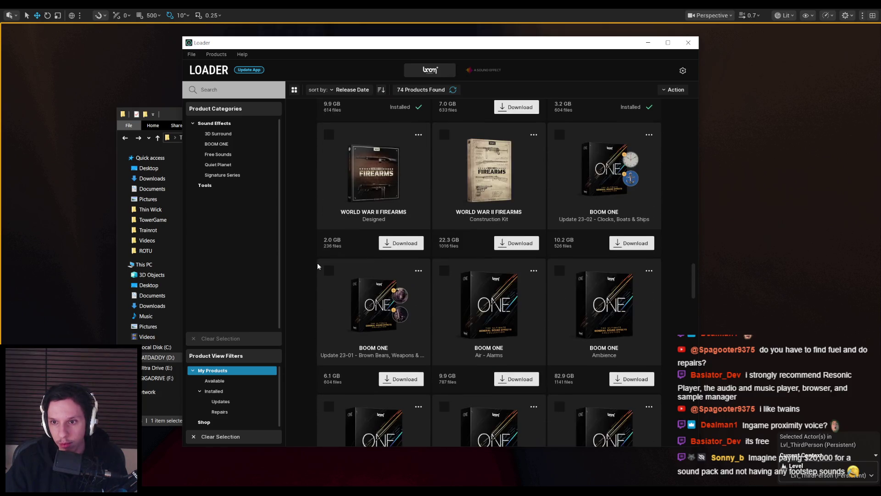
pyautogui.scroll(-3, 318, 265)
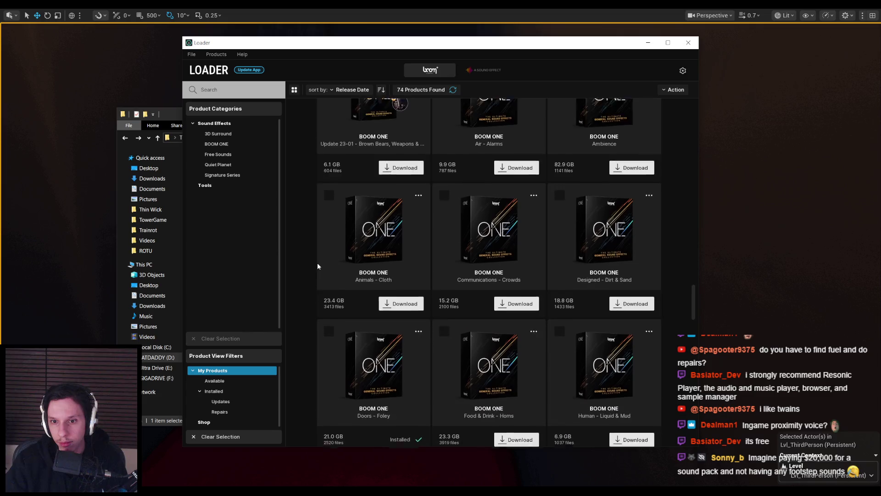
pyautogui.scroll(-3, 318, 266)
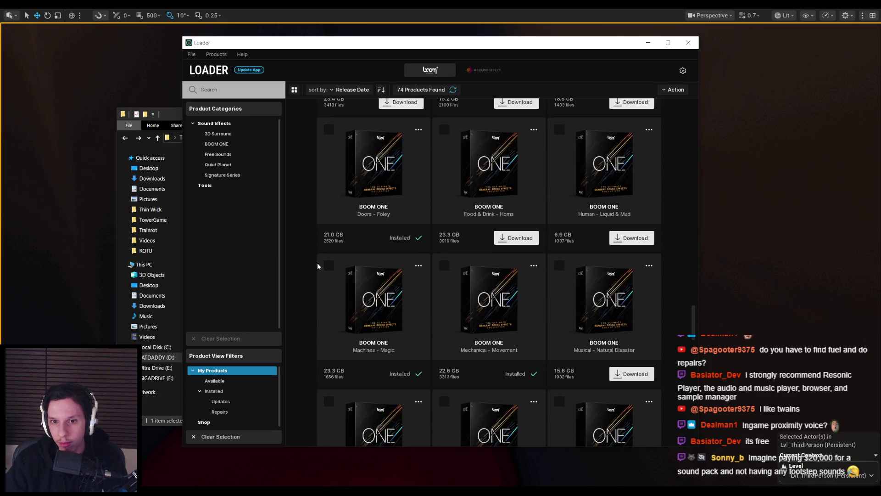
pyautogui.click(648, 130)
pyautogui.click(631, 143)
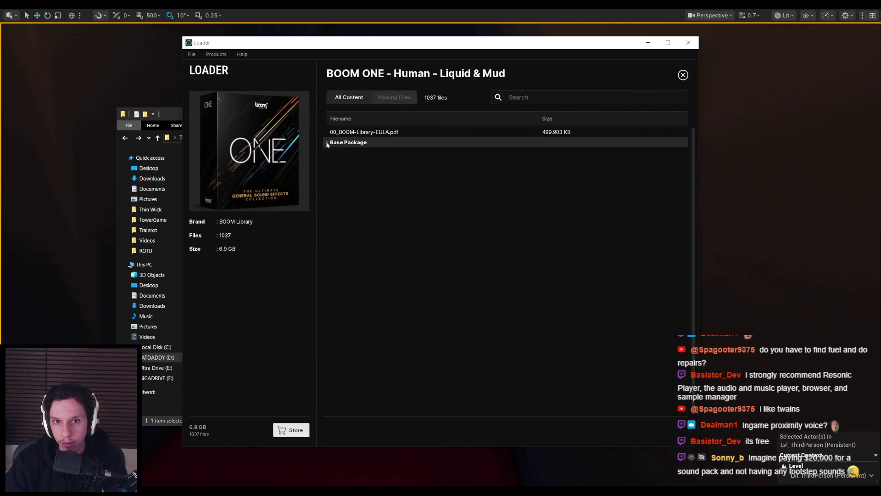
pyautogui.click(327, 143)
pyautogui.click(332, 153)
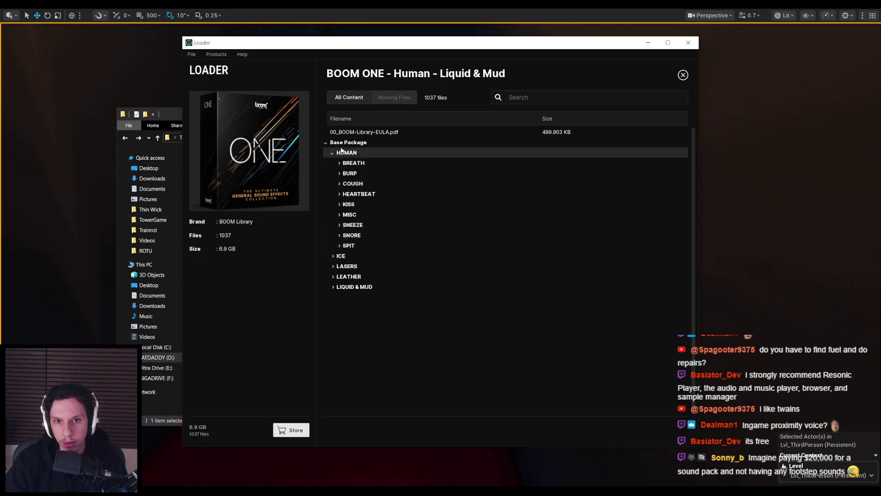
pyautogui.press('Escape')
pyautogui.scroll(-3, 528, 252)
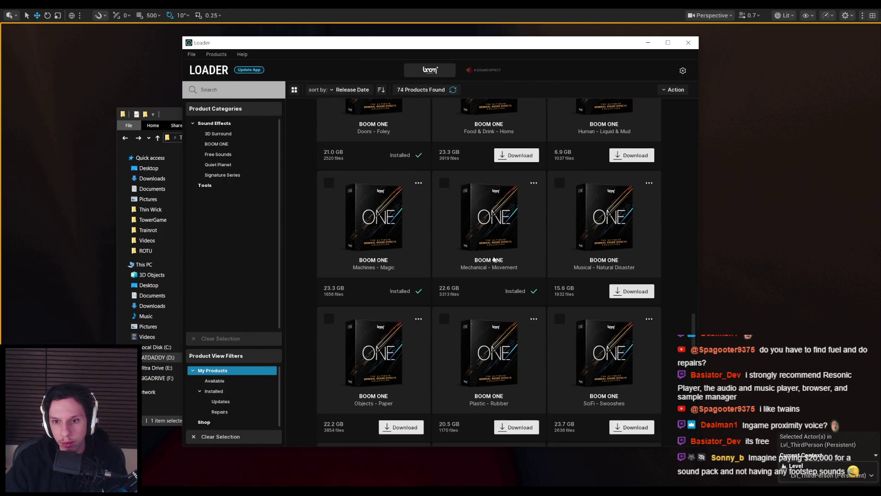
pyautogui.scroll(-3, 442, 264)
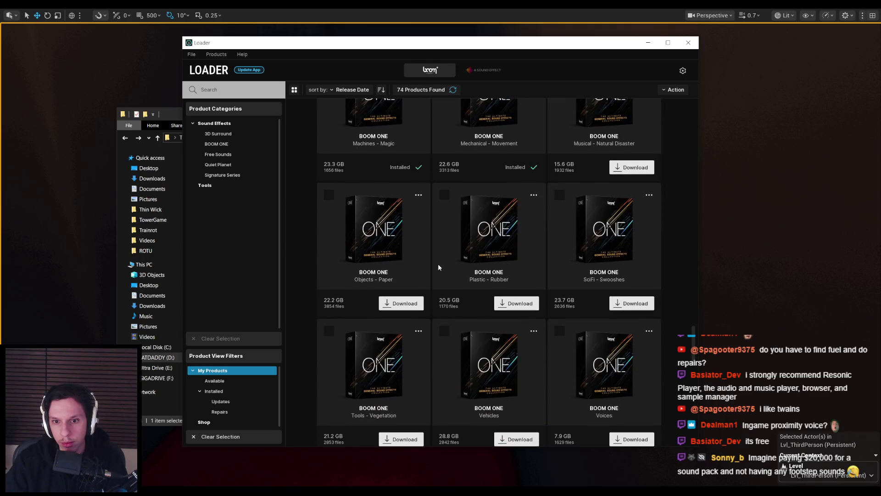
pyautogui.click(418, 195)
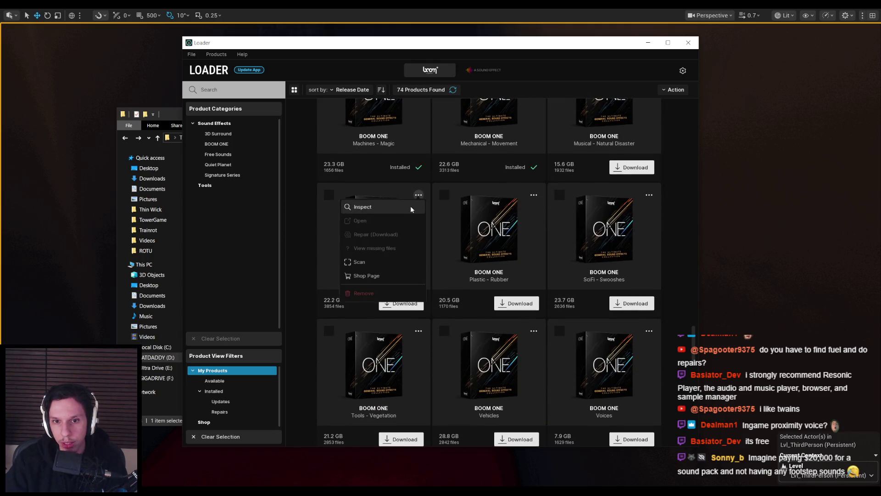
pyautogui.click(380, 214)
pyautogui.click(326, 142)
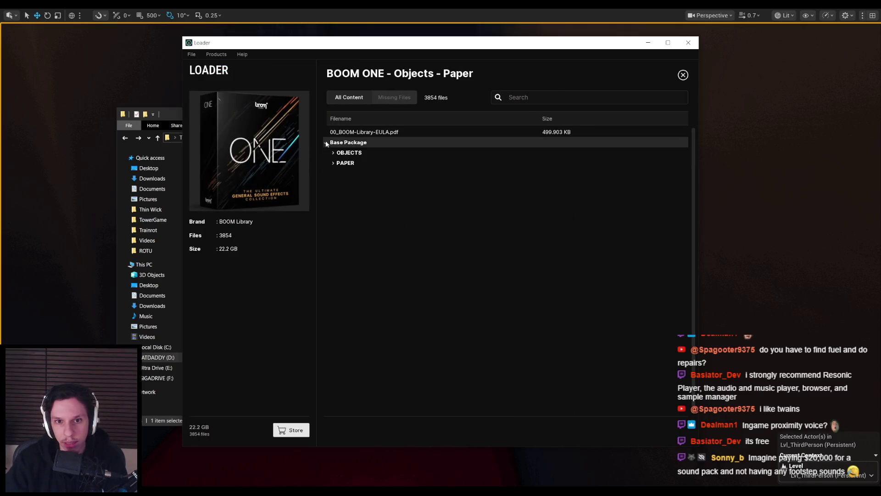
pyautogui.click(331, 154)
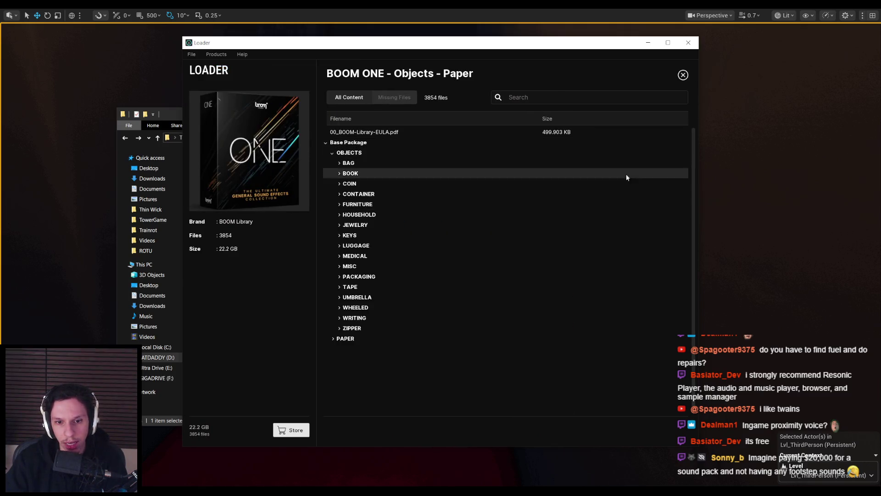
pyautogui.click(683, 75)
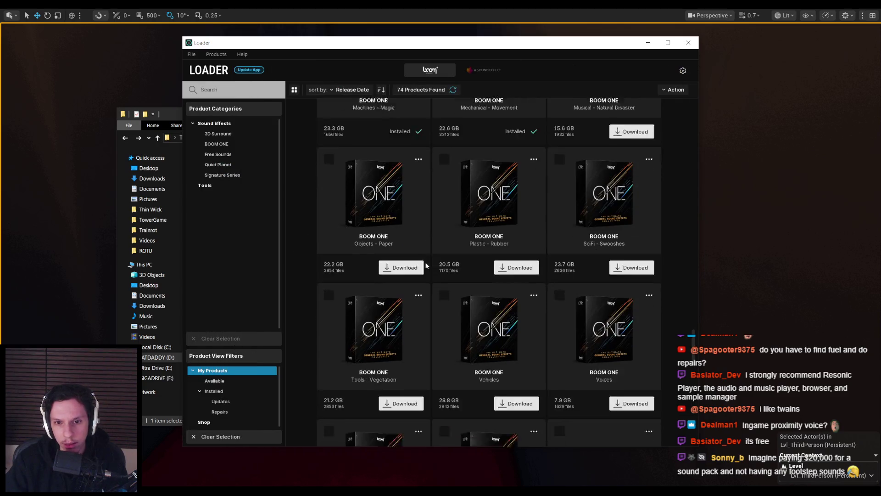
# Step: Scroll the My Products grid up and down to find the Update 23-12 Sci-Fi Weapons & Footsteps card
pyautogui.scroll(-3, 427, 261)
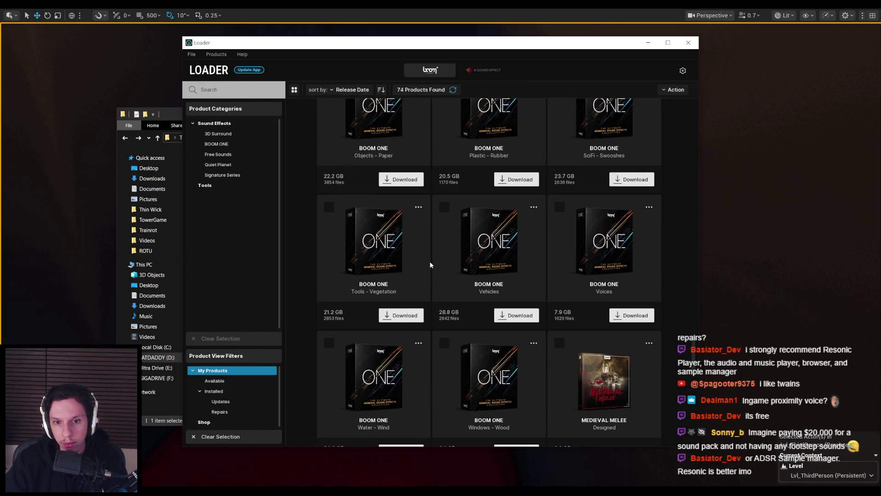
pyautogui.scroll(-2, 430, 265)
pyautogui.scroll(-10, 430, 265)
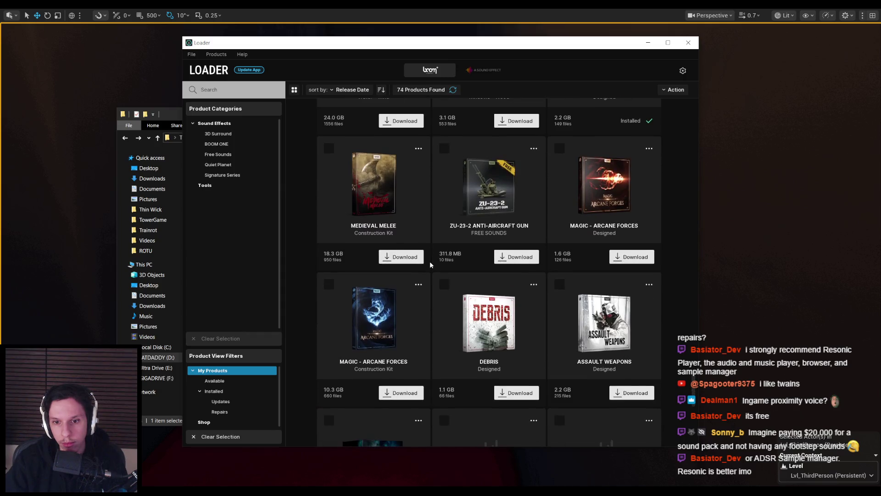
pyautogui.scroll(-4, 431, 265)
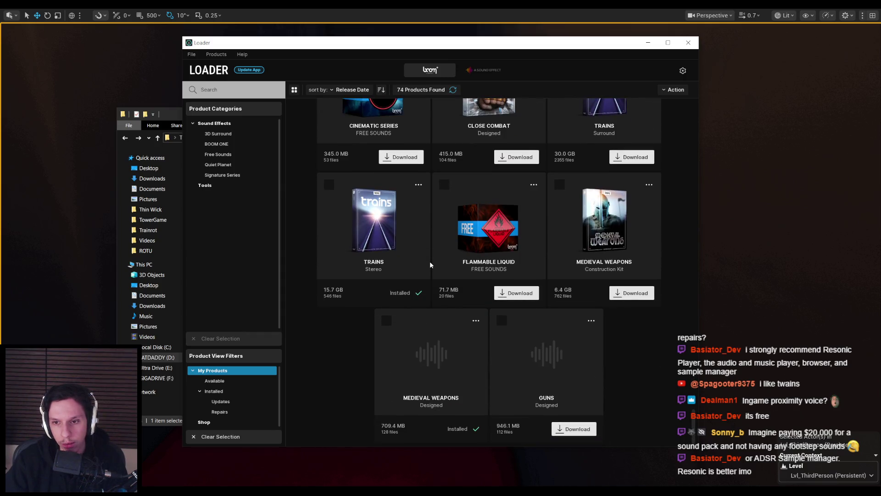
pyautogui.scroll(15, 430, 260)
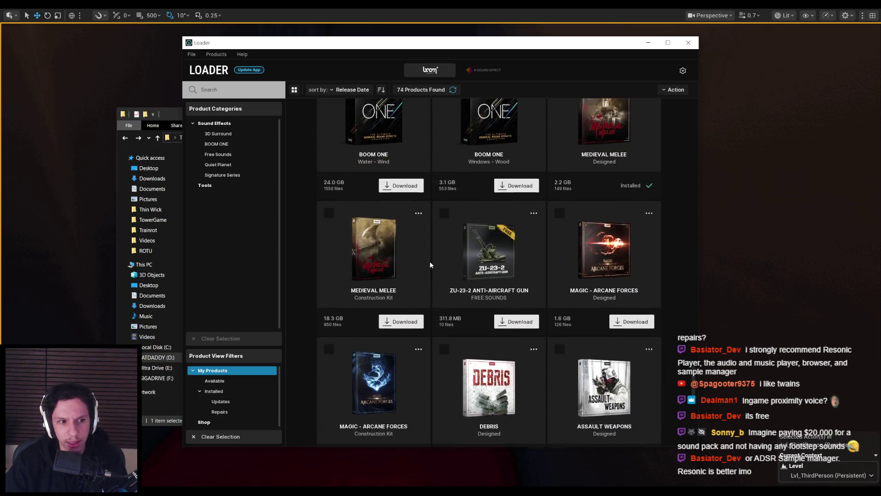
pyautogui.scroll(3, 430, 265)
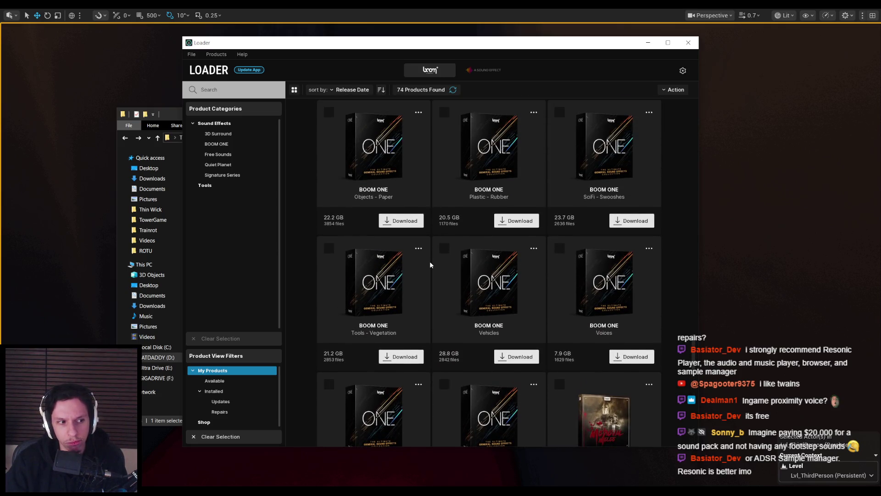
pyautogui.scroll(10, 429, 260)
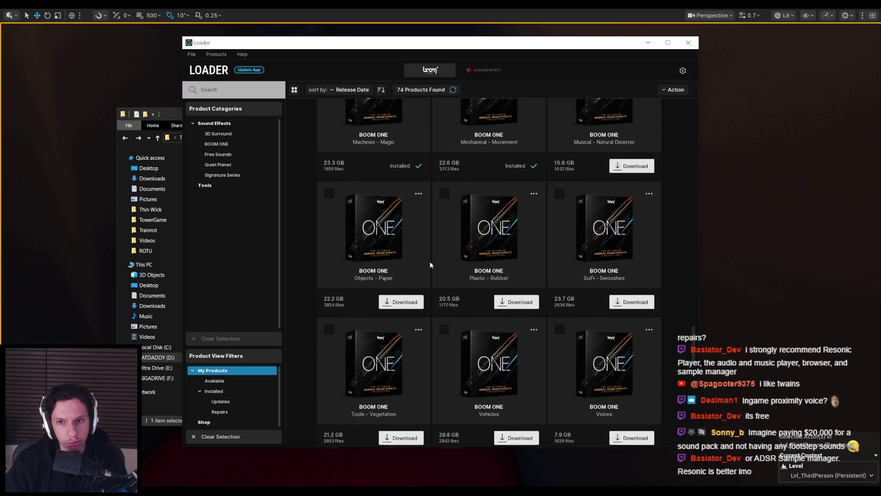
pyautogui.scroll(10, 430, 263)
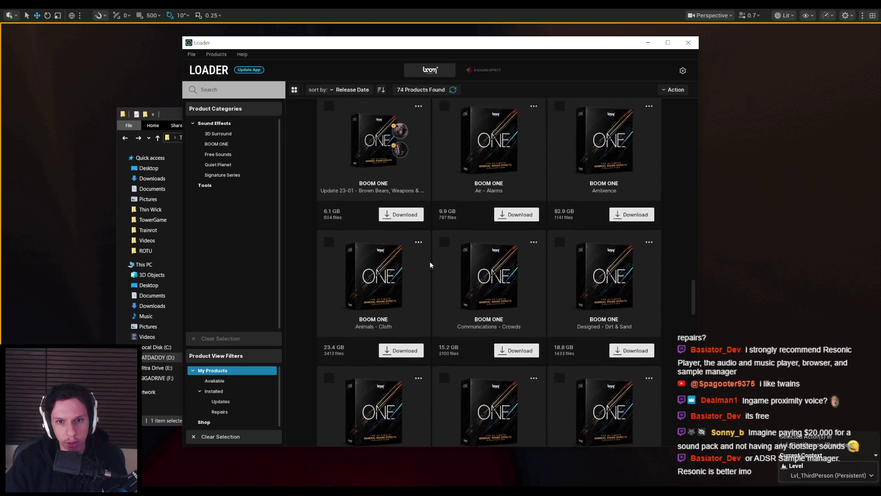
pyautogui.scroll(3, 429, 260)
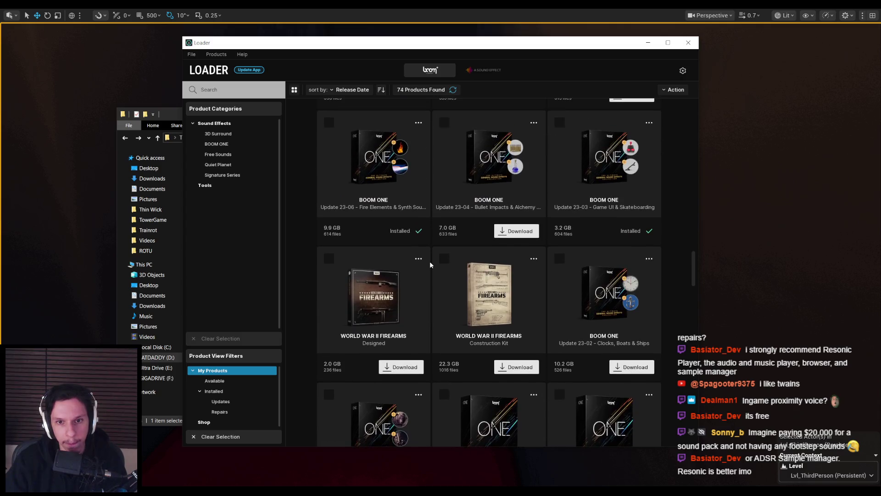
pyautogui.scroll(3, 430, 264)
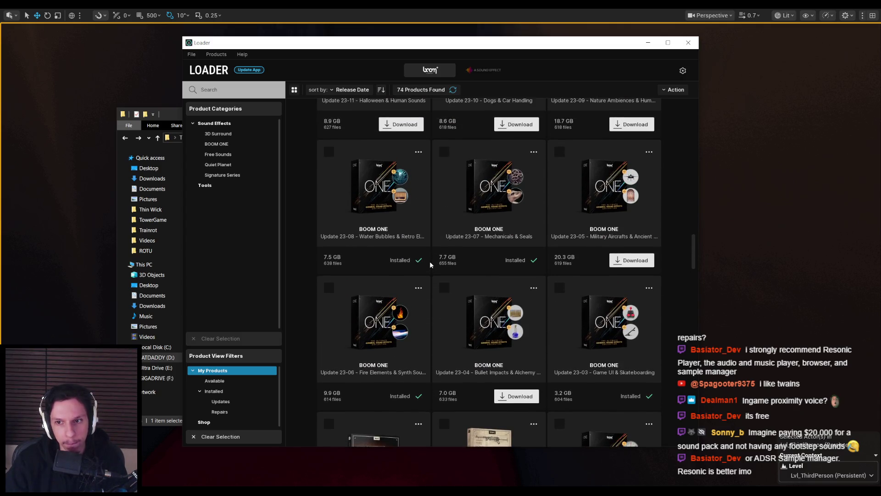
pyautogui.scroll(5, 430, 264)
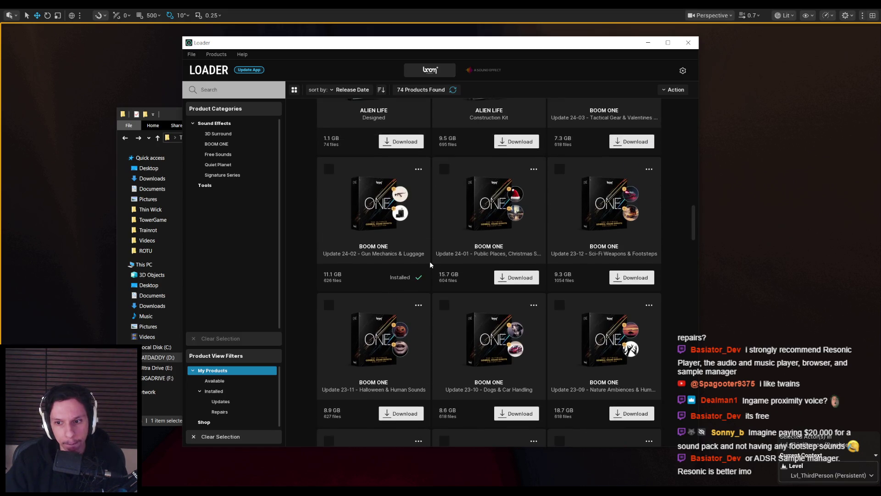
pyautogui.scroll(2, 430, 263)
pyautogui.scroll(-3, 430, 264)
pyautogui.scroll(3, 430, 264)
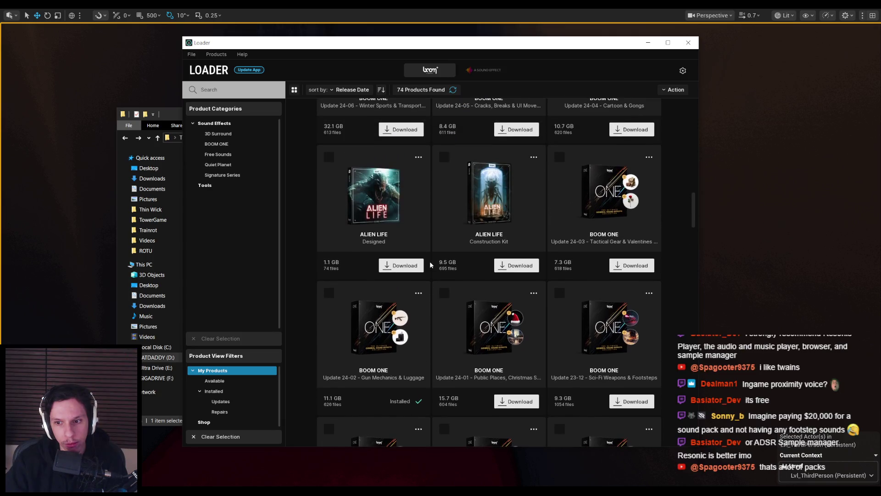
pyautogui.scroll(-1, 430, 263)
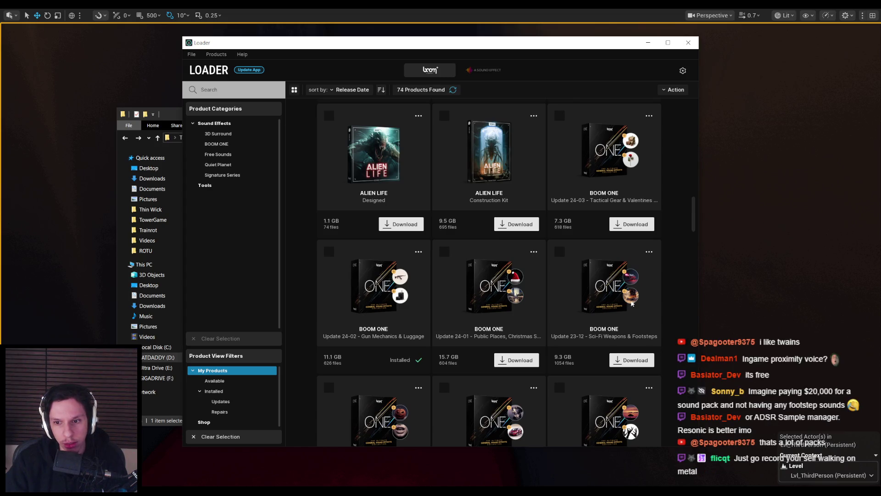
# Step: Check the installed updates in D:\SoundFX\BOOM ONE, then return to the Loader's Update 23-12 details
pyautogui.hotkey('alt', 'Tab')
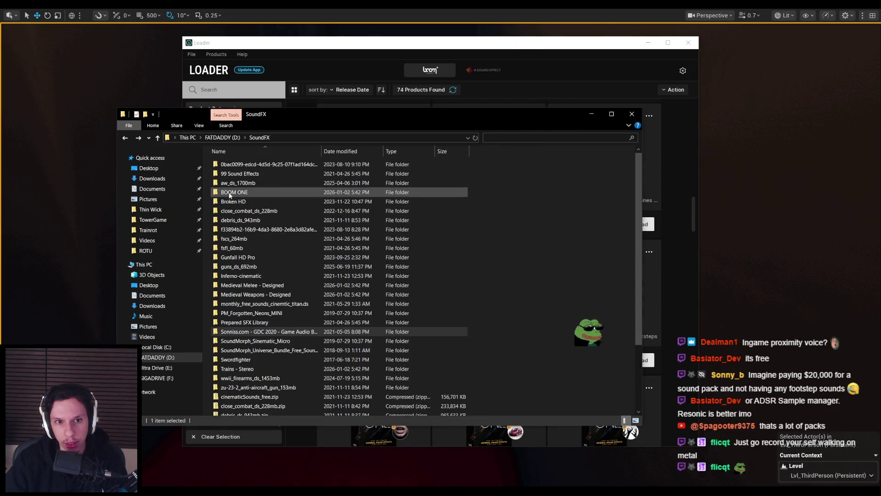
pyautogui.doubleClick(236, 192)
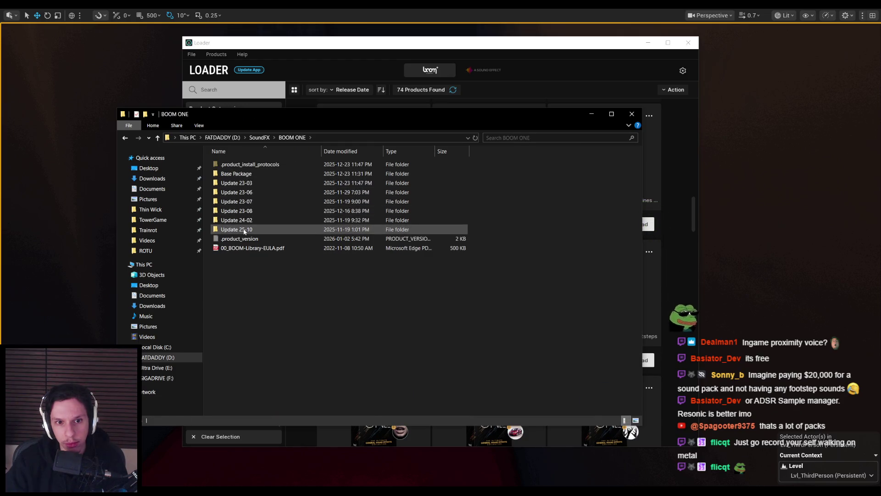
pyautogui.click(374, 51)
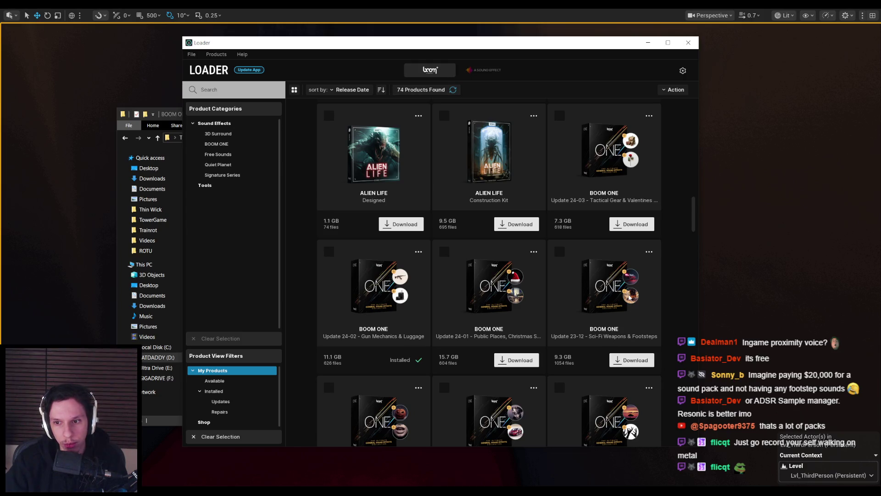
pyautogui.scroll(1, 521, 321)
pyautogui.scroll(-1, 521, 321)
pyautogui.click(649, 292)
pyautogui.click(623, 301)
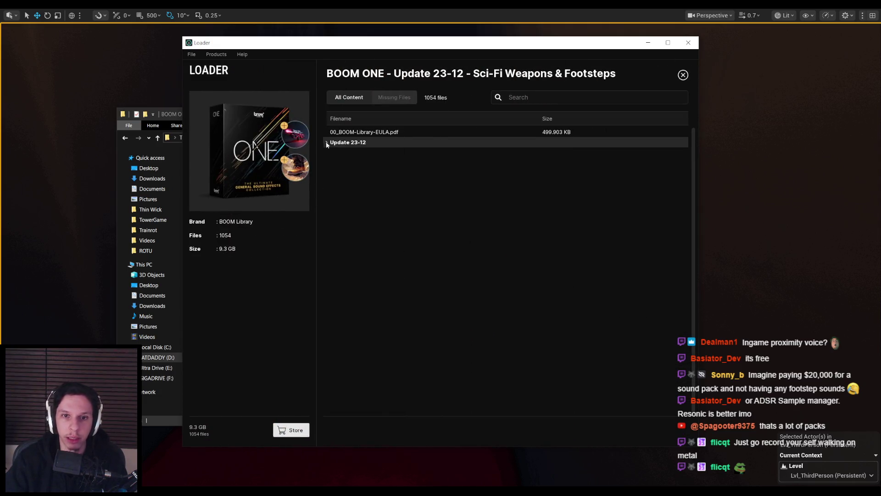
pyautogui.click(360, 143)
pyautogui.scroll(-1, 329, 205)
pyautogui.click(332, 233)
pyautogui.click(340, 245)
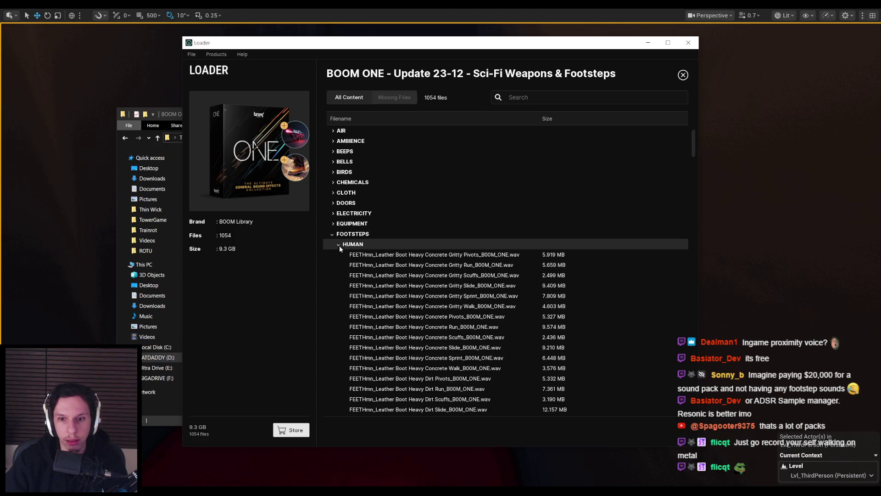
pyautogui.scroll(-3, 341, 265)
pyautogui.scroll(-20, 345, 274)
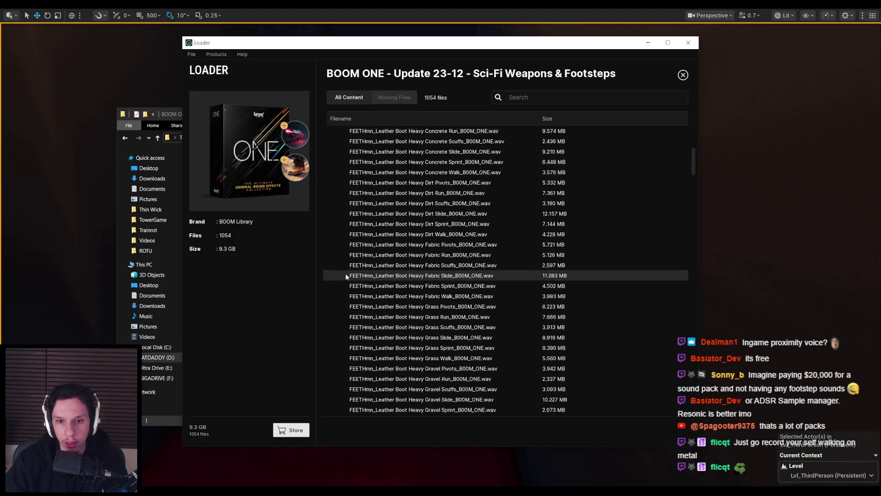
pyautogui.scroll(-20, 345, 274)
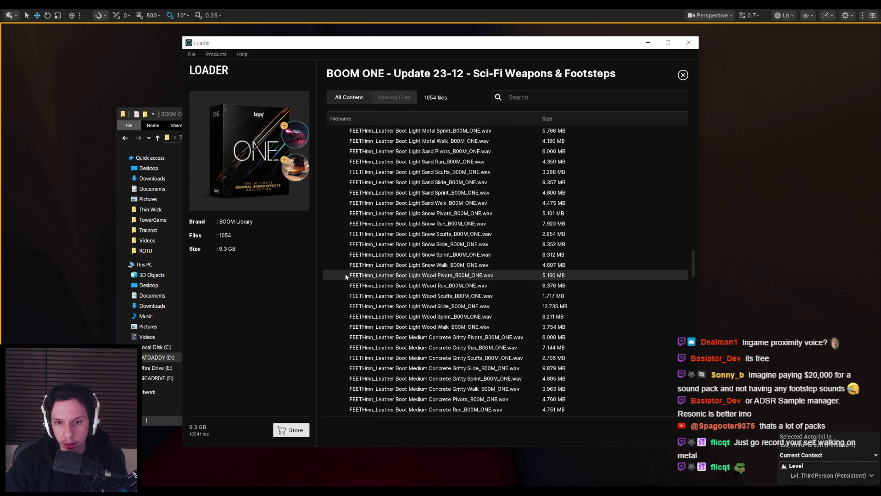
pyautogui.scroll(-20, 345, 274)
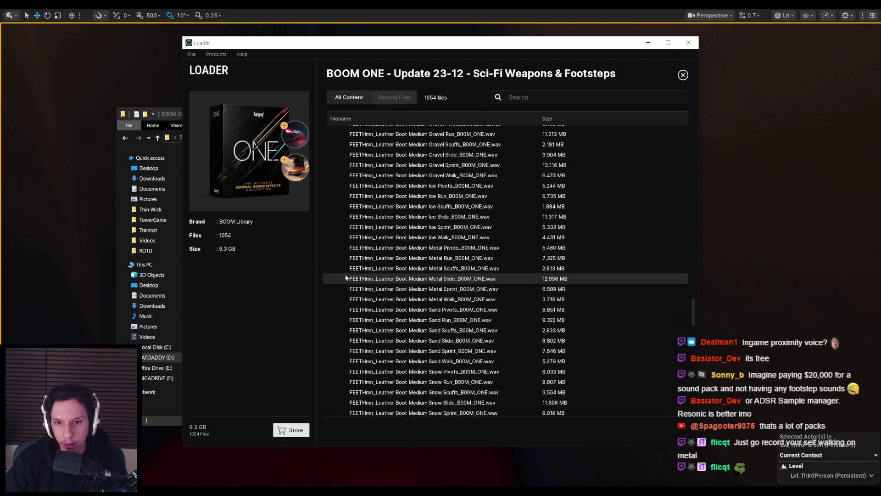
pyautogui.scroll(-15, 345, 274)
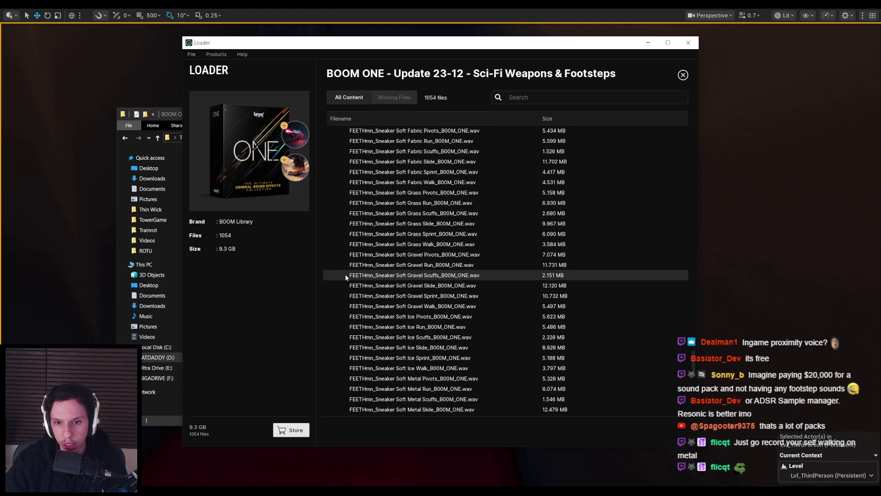
pyautogui.scroll(-3, 355, 322)
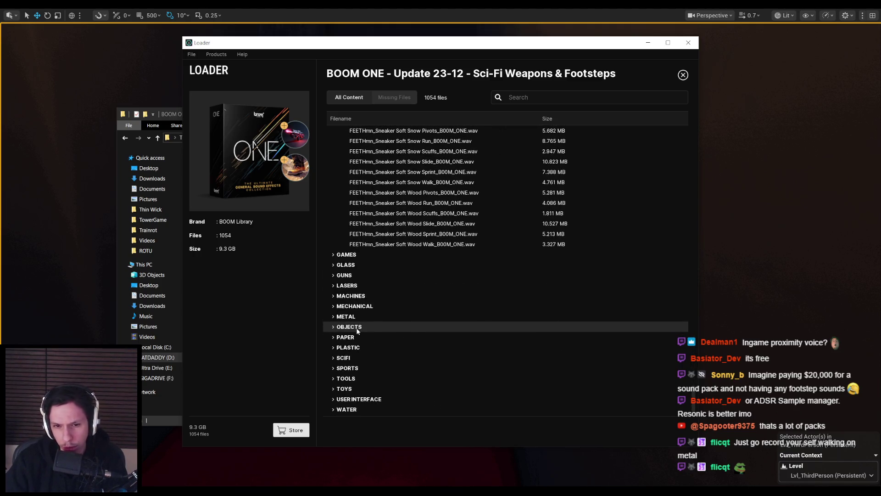
pyautogui.scroll(8, 348, 313)
pyautogui.scroll(20, 349, 313)
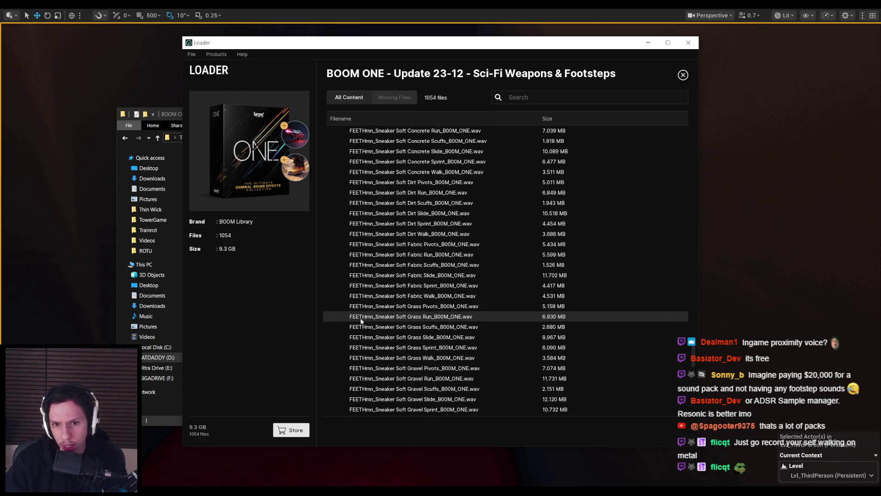
pyautogui.scroll(10, 370, 316)
pyautogui.scroll(15, 370, 317)
pyautogui.scroll(12, 370, 317)
pyautogui.scroll(10, 370, 316)
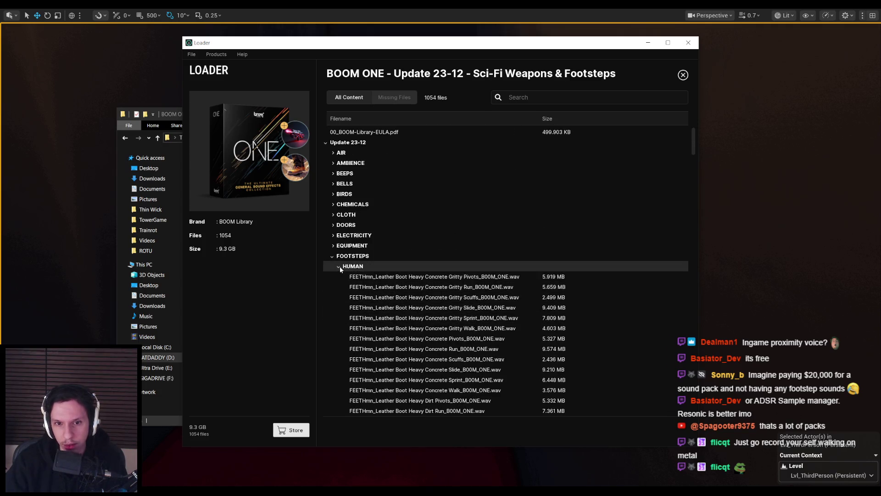
pyautogui.click(339, 266)
pyautogui.click(683, 74)
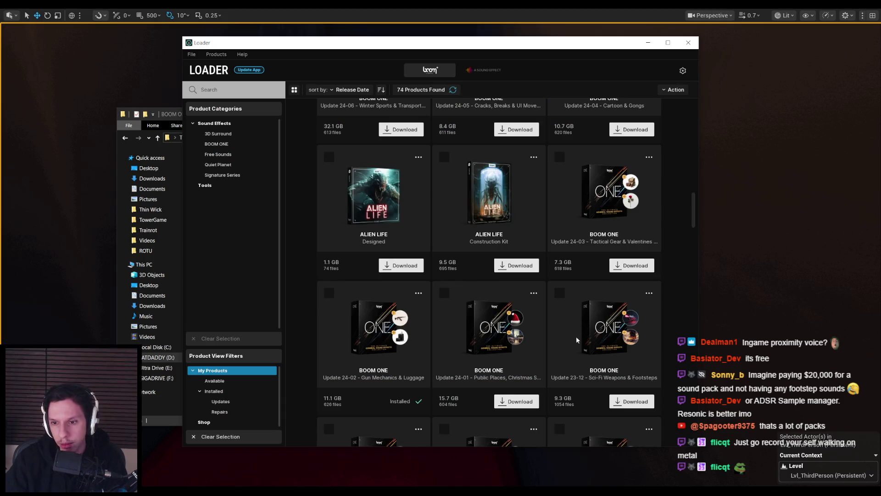
# Step: Download the Update 23-12 pack into D:\SoundFX\BOOM ONE and minimise the Loader
pyautogui.scroll(-1, 633, 306)
pyautogui.click(629, 362)
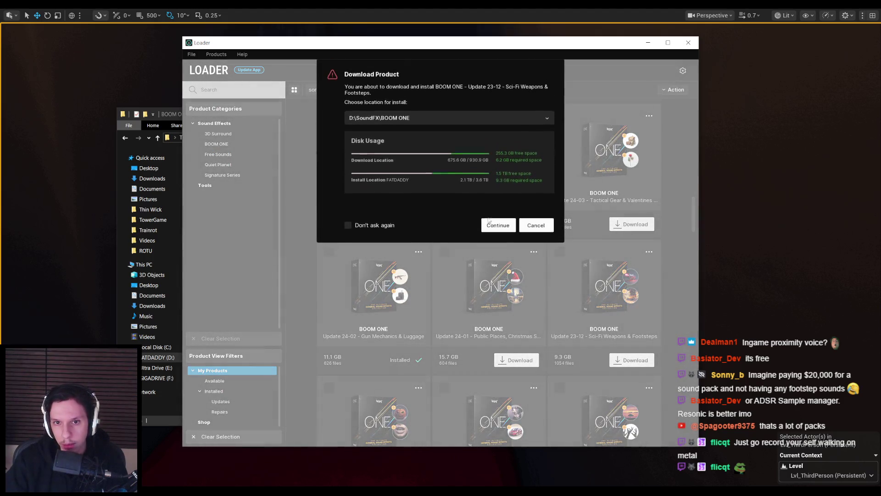
pyautogui.click(494, 227)
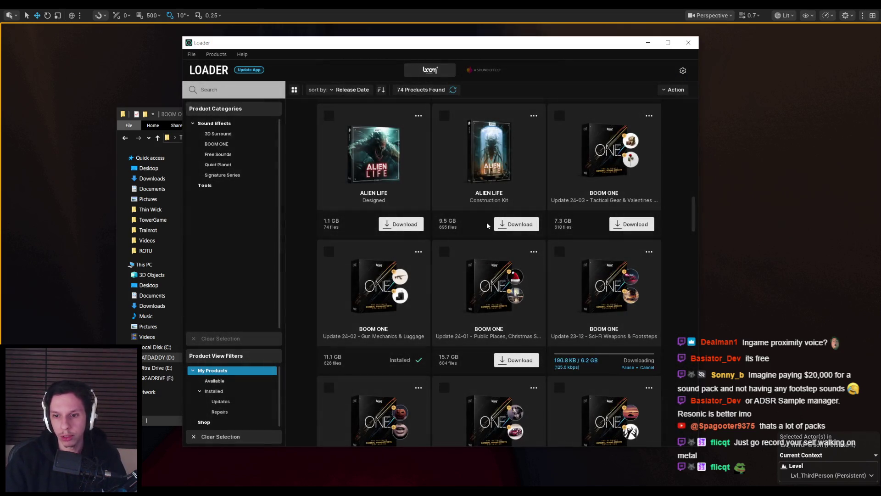
pyautogui.click(646, 43)
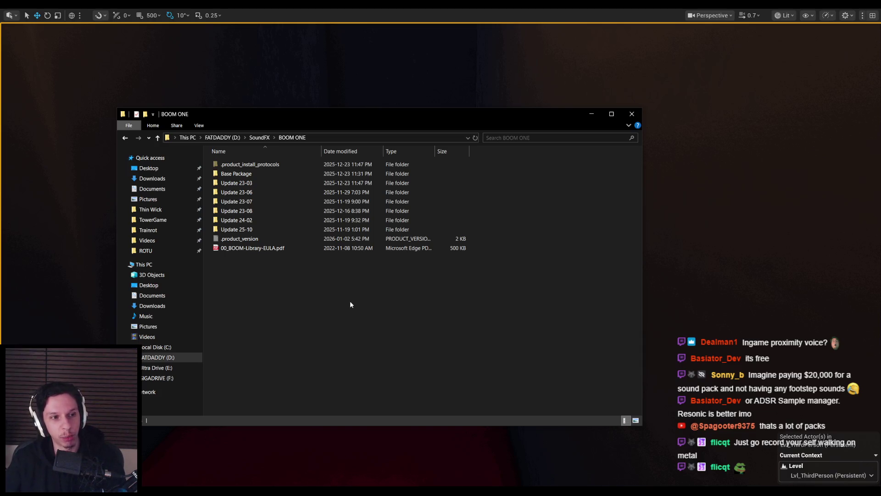
# Step: Play-test the level, opening the door and walking into the dark corridor
pyautogui.click(387, 86)
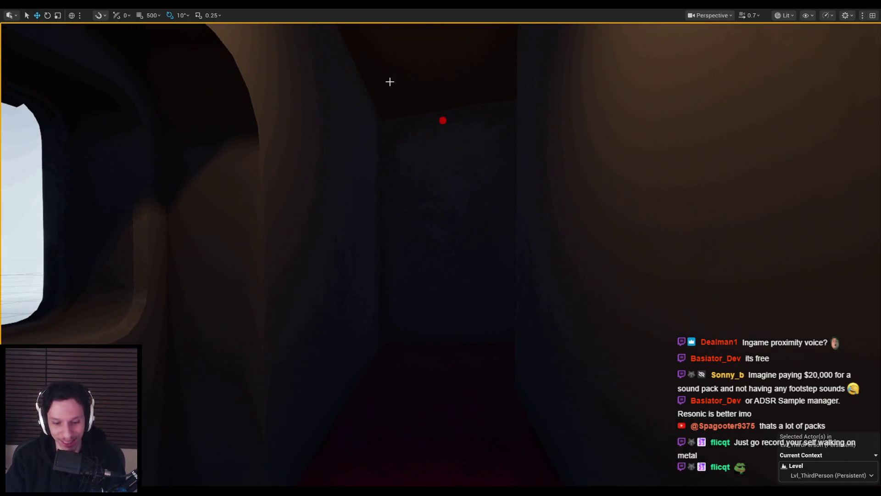
pyautogui.hotkey('alt', 'p')
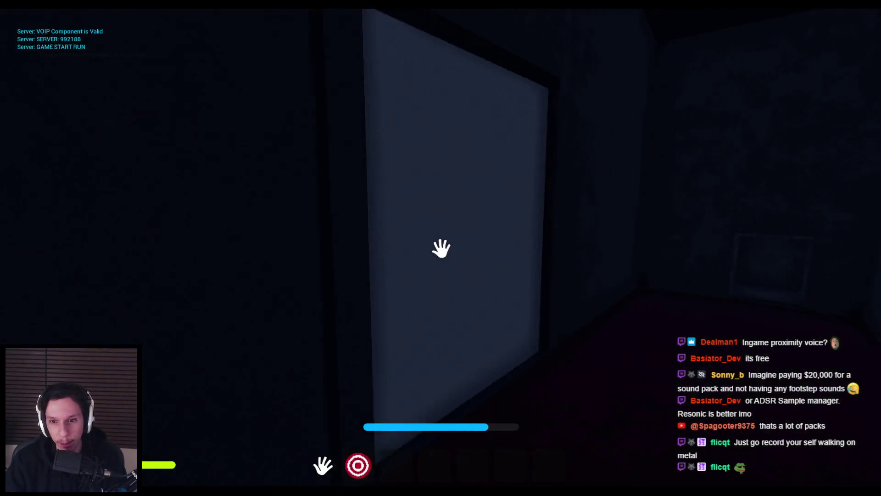
pyautogui.click(441, 248)
pyautogui.press('w')
pyautogui.press('w')
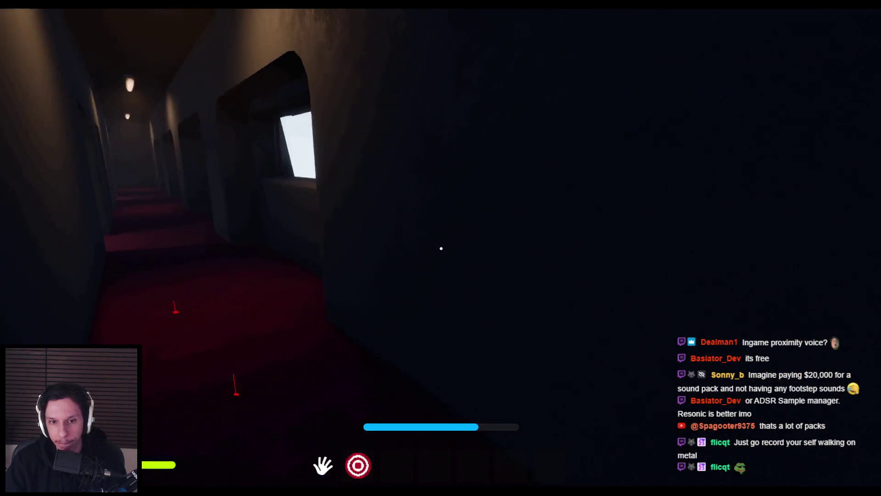
pyautogui.press('Escape')
# Step: Connect the metal footstep array to the Select node's Airduct pin and replay the level
pyautogui.hotkey('alt', 'Tab')
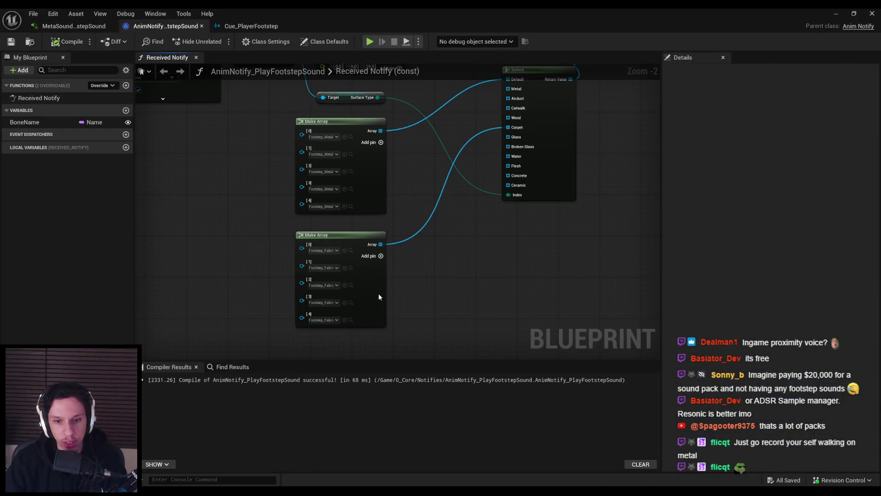
pyautogui.moveTo(484, 183); pyautogui.dragTo(484, 183)
pyautogui.click(835, 13)
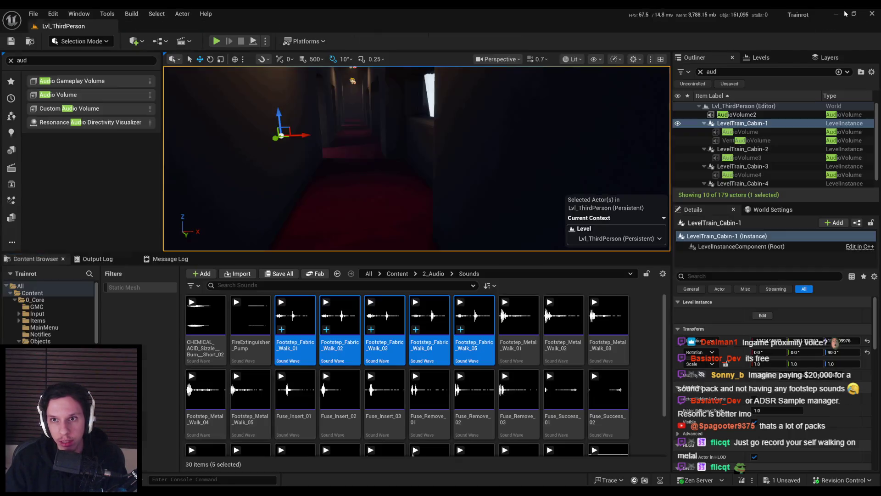
pyautogui.hotkey('alt', 'p')
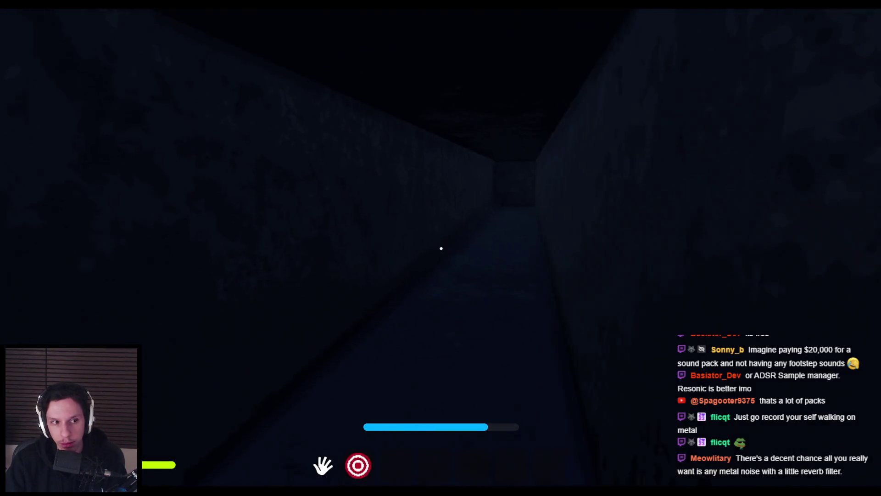
pyautogui.press('Escape')
pyautogui.click(281, 482)
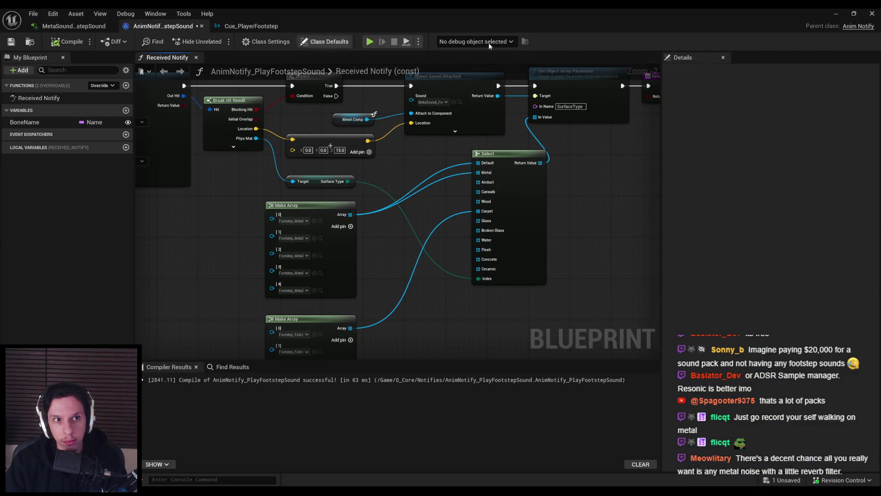
pyautogui.click(835, 13)
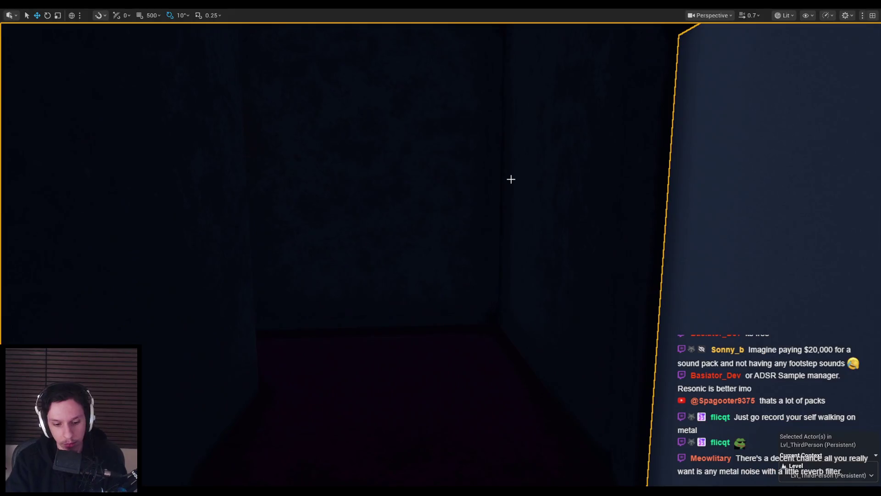
# Step: Play-test walking the corridor through the red-lit room and out onto the metal grates
pyautogui.hotkey('alt', 'p')
pyautogui.press('w')
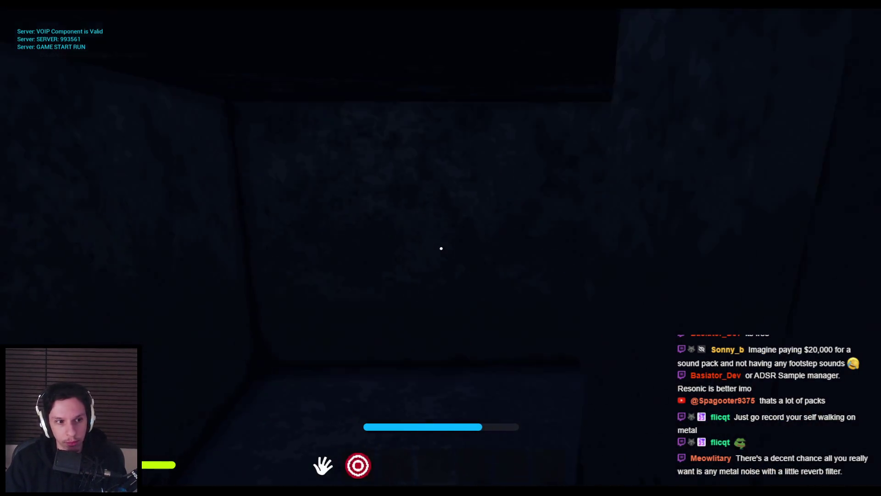
pyautogui.press('w')
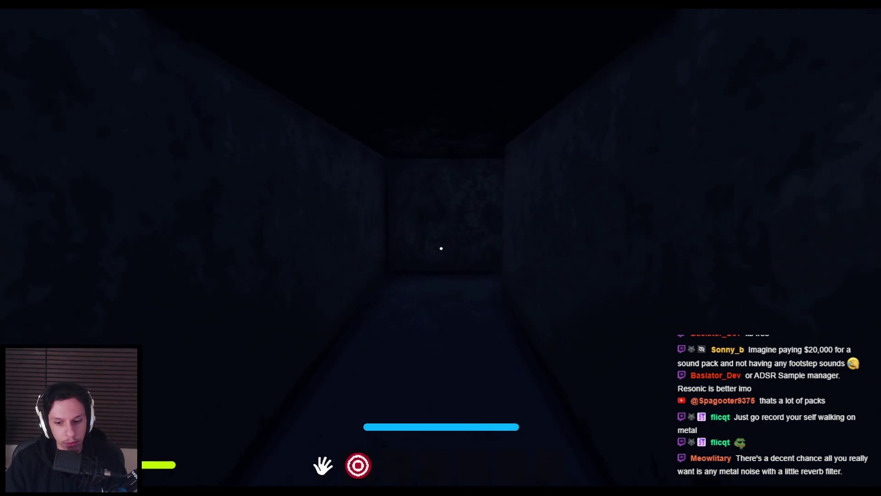
pyautogui.press('w')
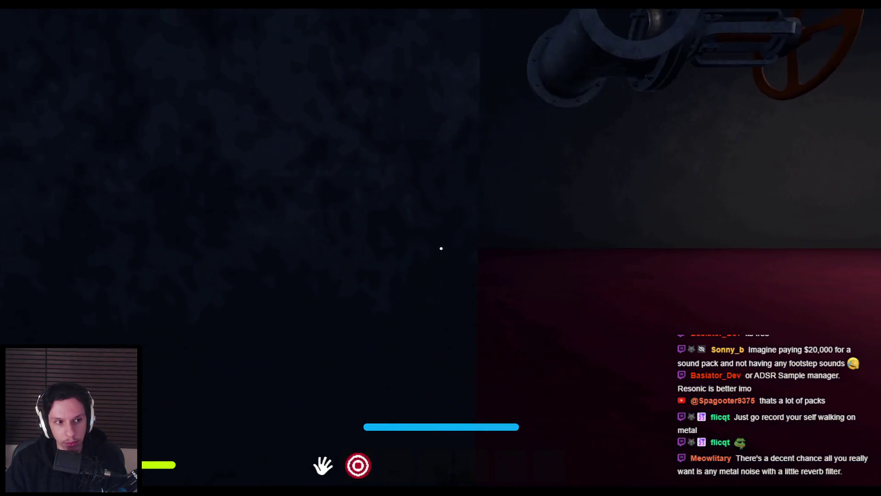
pyautogui.press('w')
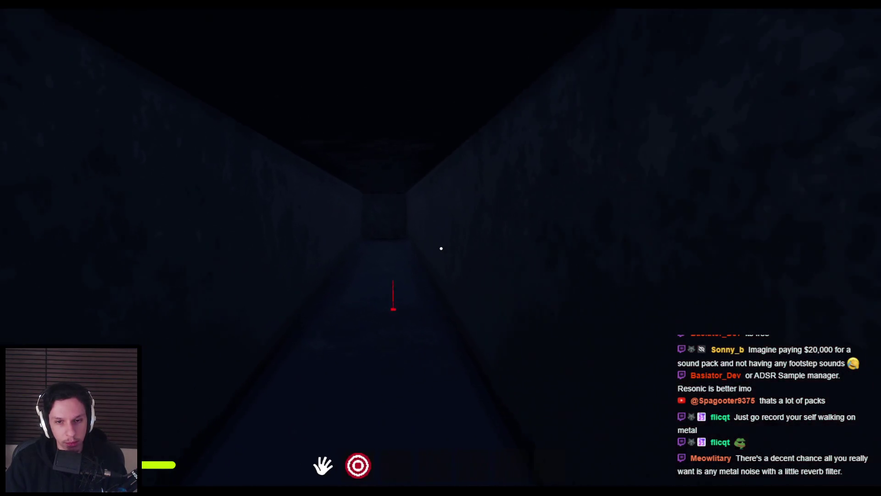
pyautogui.press('w')
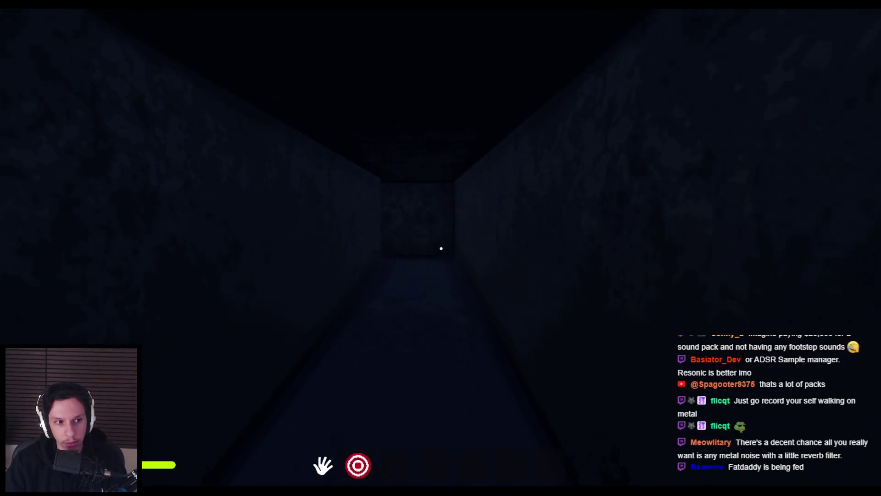
pyautogui.press('w')
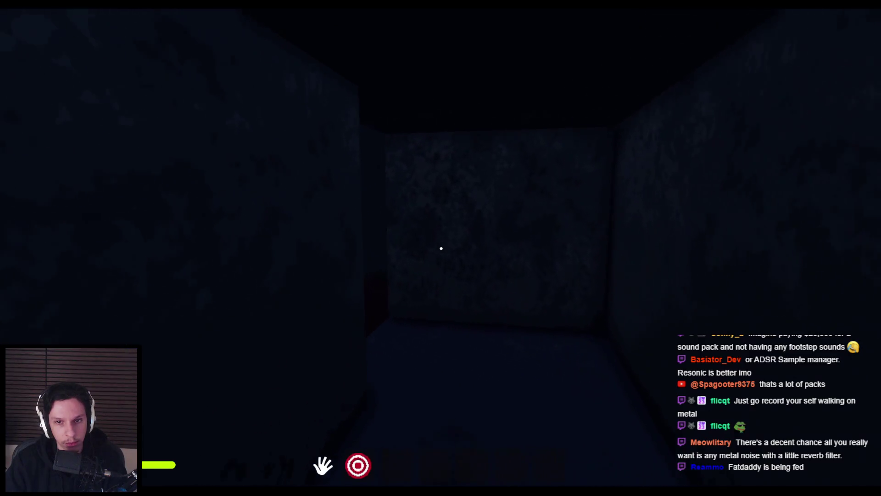
pyautogui.press('w')
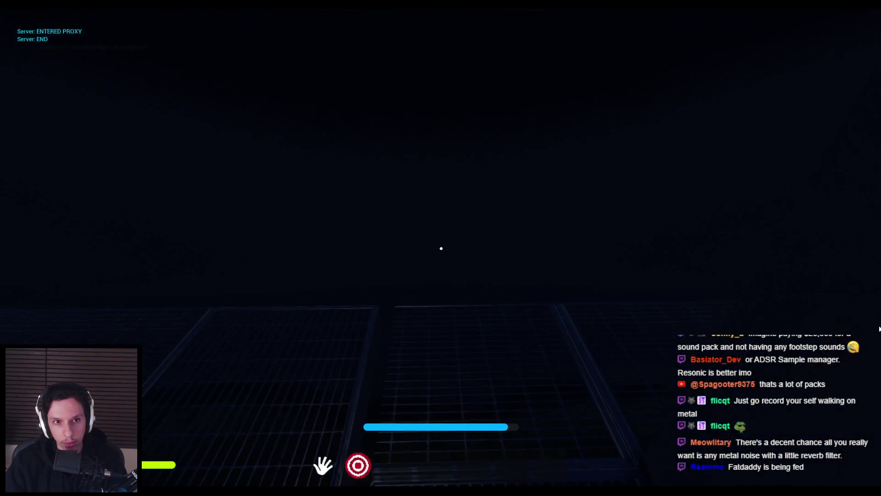
pyautogui.press('Escape')
# Step: Link Make Array's output to the Select node's Catwalk pin and play-test along the catwalk
pyautogui.click(308, 462)
pyautogui.moveTo(351, 214)
pyautogui.mouseDown()
pyautogui.moveTo(454, 230)
pyautogui.moveTo(481, 192)
pyautogui.mouseUp()
pyautogui.hotkey('alt', 'p')
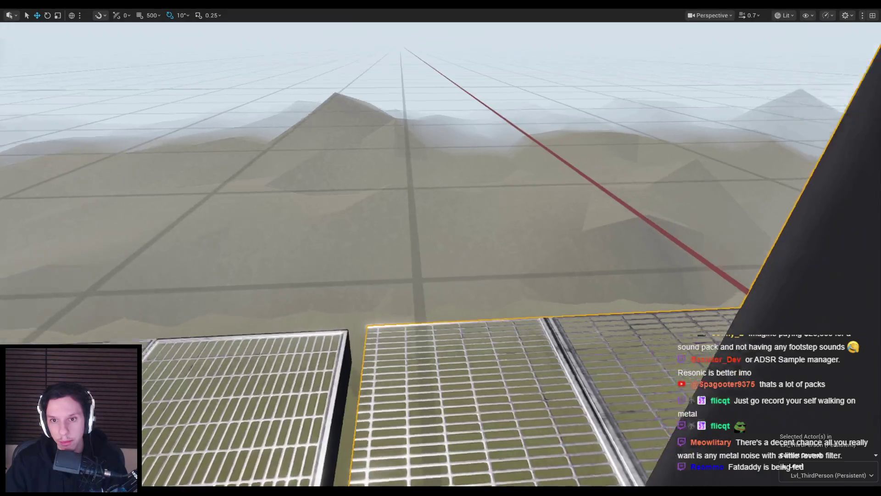
pyautogui.hotkey('shift', 'w')
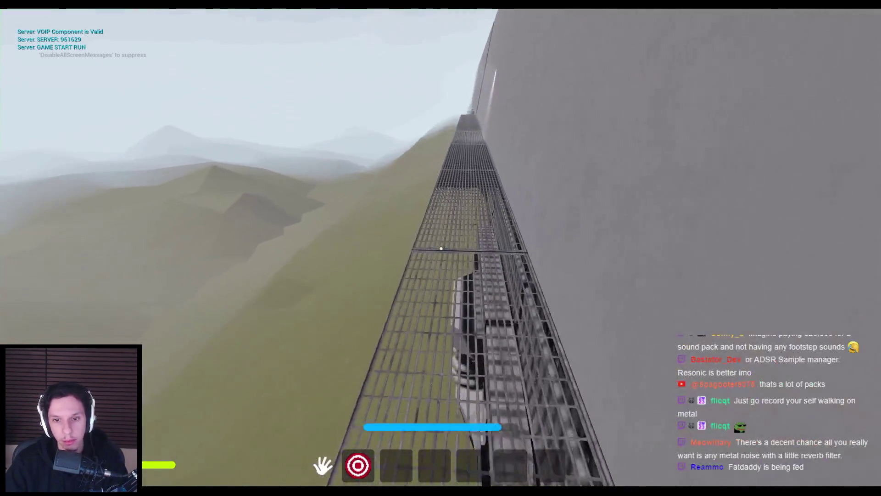
pyautogui.hotkey('shift', 'w')
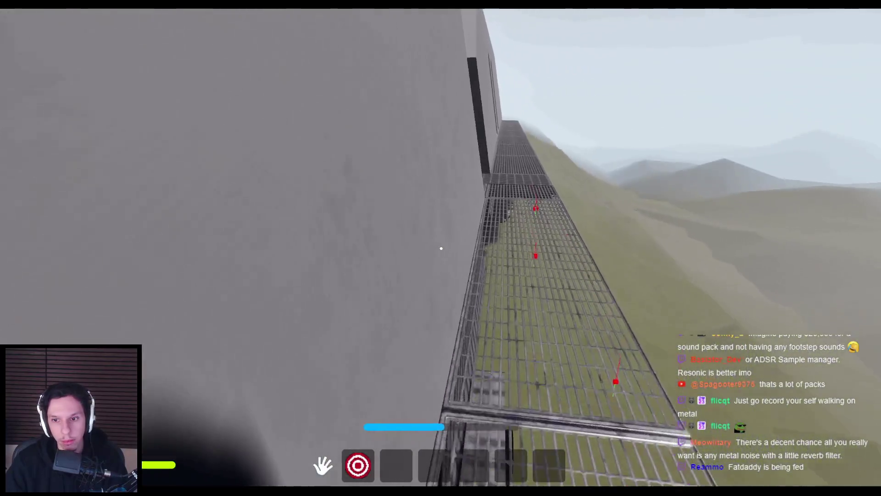
pyautogui.hotkey('shift', 'w')
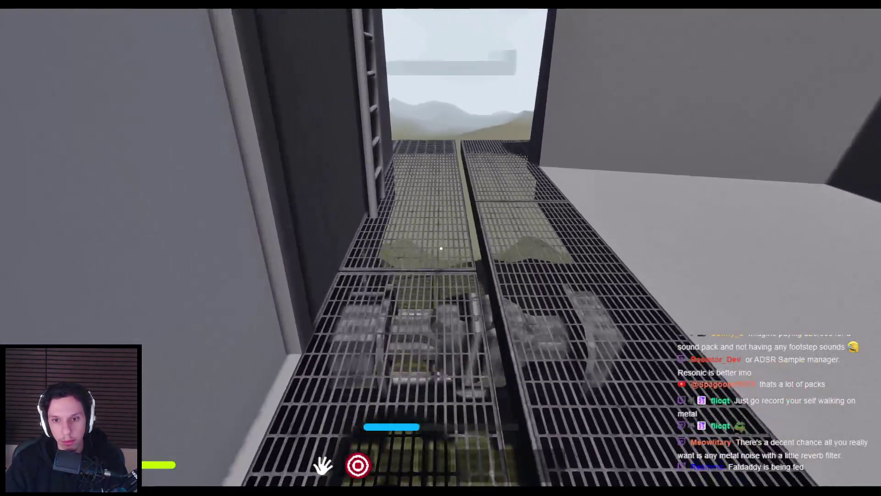
pyautogui.hotkey('shift', 'w')
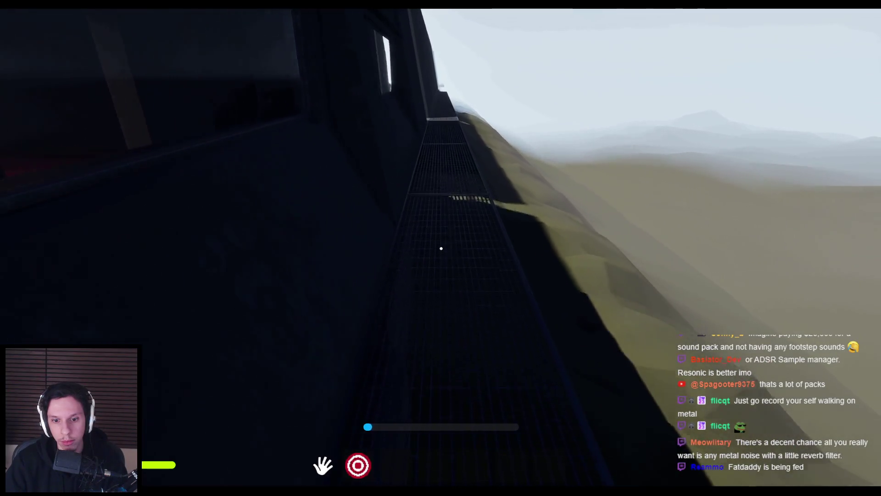
pyautogui.press('Escape')
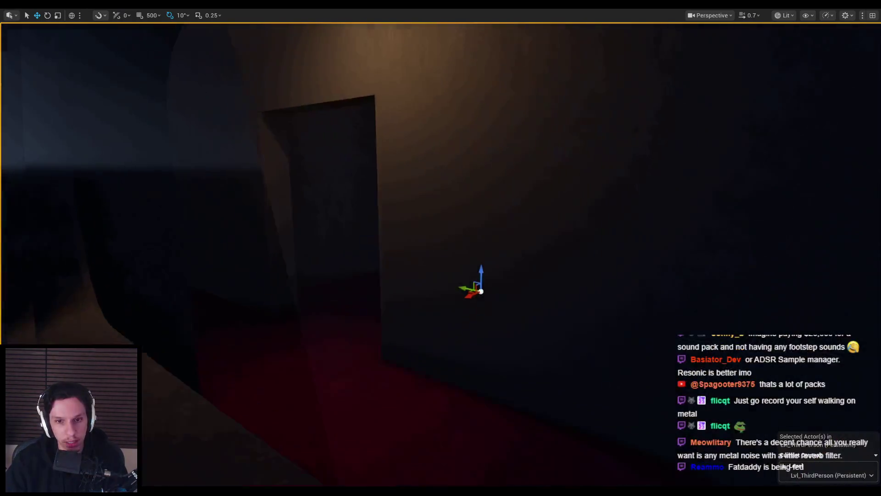
pyautogui.hotkey('alt', 'Tab')
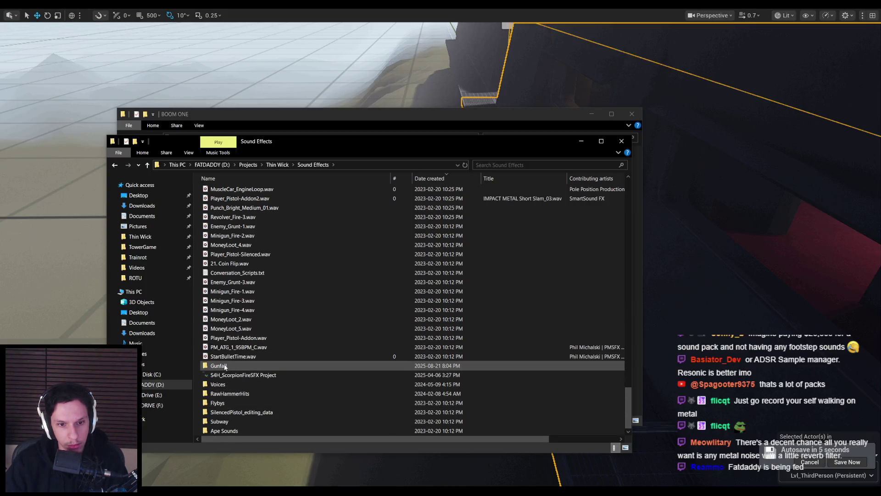
# Step: Scroll through the Sound Effects folder and drag its window off-screen
pyautogui.scroll(2, 224, 358)
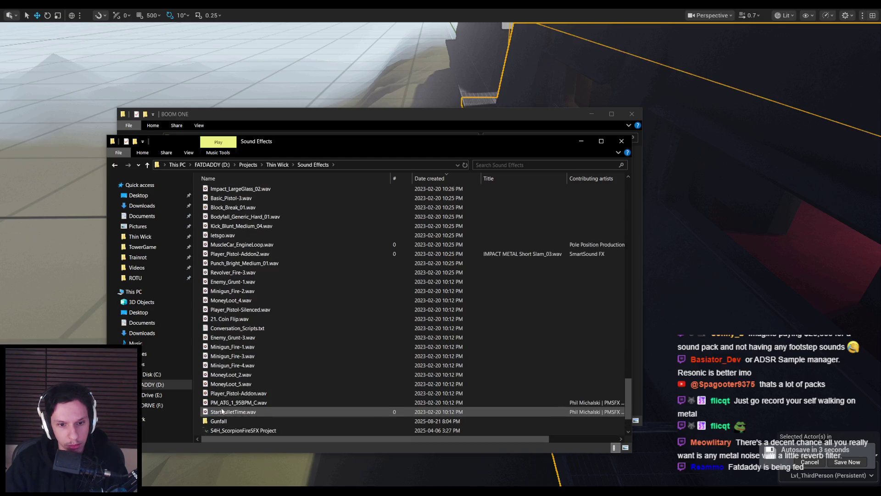
pyautogui.scroll(1, 228, 349)
pyautogui.scroll(10, 229, 351)
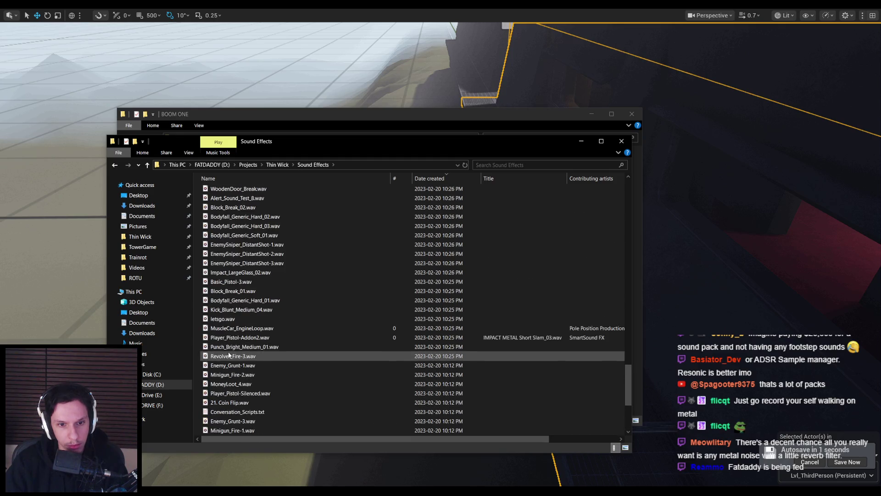
pyautogui.scroll(10, 229, 356)
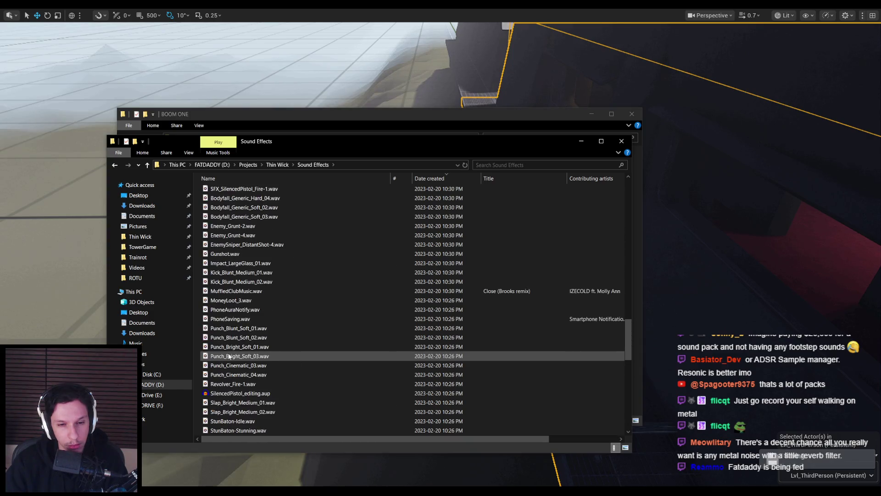
pyautogui.scroll(10, 229, 357)
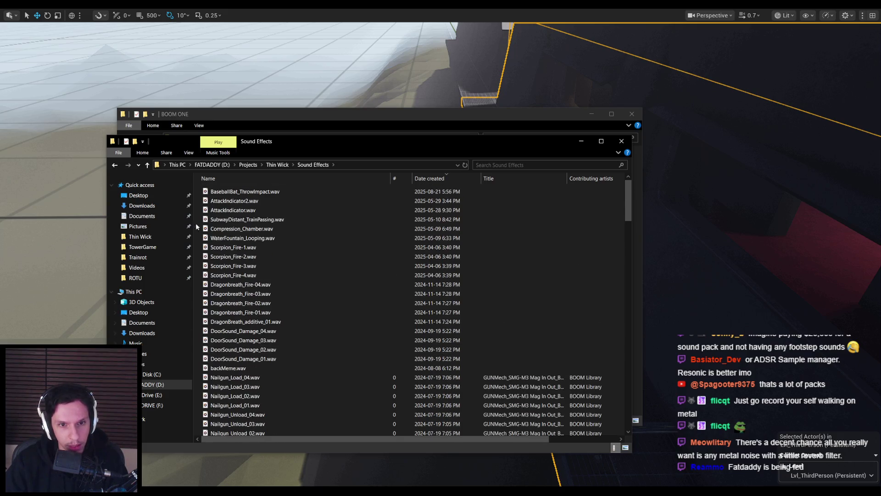
pyautogui.moveTo(307, 145); pyautogui.dragTo(0, 147)
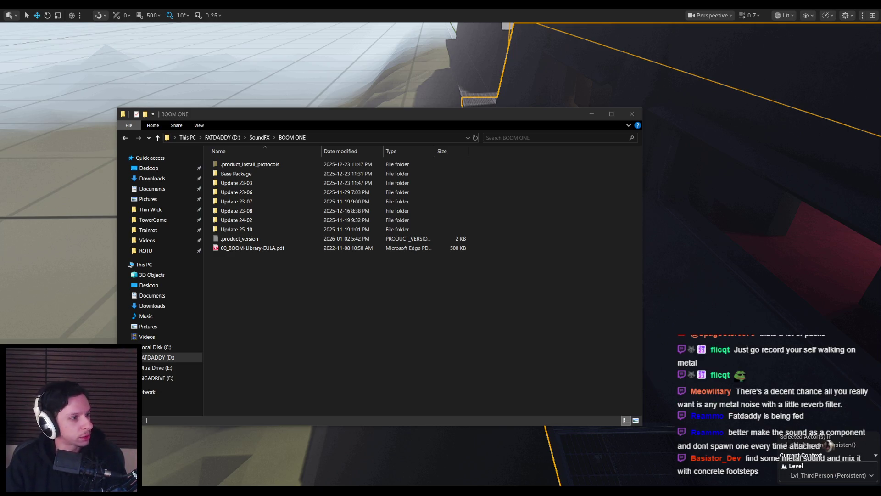
# Step: Minimise the BOOM ONE window, fly the camera around the catwalk, and restore the editor layout
pyautogui.click(361, 314)
pyautogui.click(592, 114)
pyautogui.moveTo(588, 116); pyautogui.dragTo(588, 116)
pyautogui.moveTo(370, 250); pyautogui.dragTo(370, 250)
pyautogui.press('F11')
pyautogui.click(294, 317)
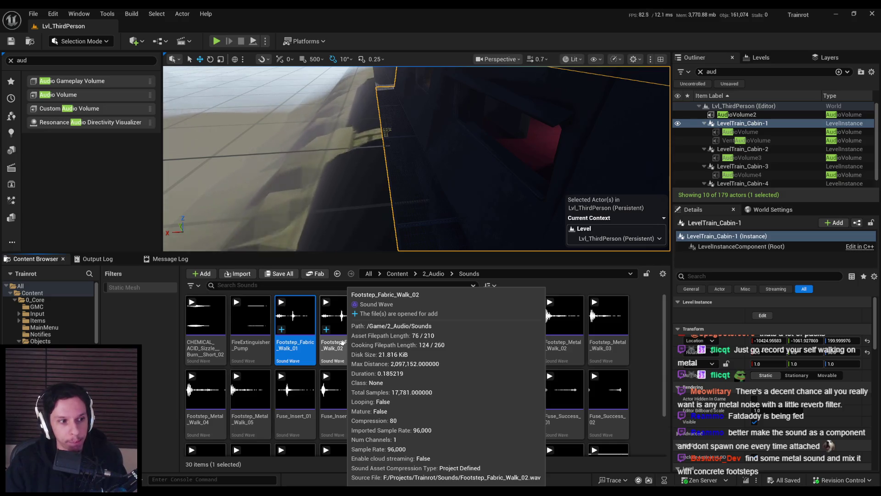
pyautogui.hotkey('alt', 'Tab')
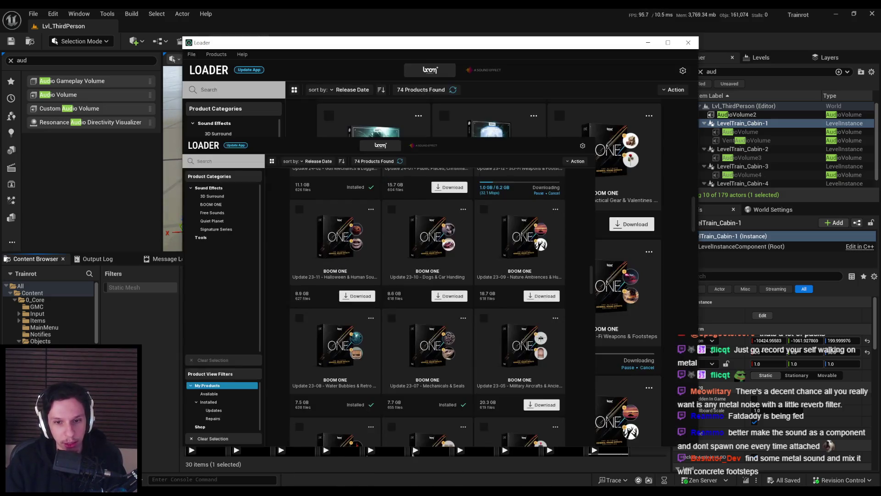
pyautogui.hotkey('alt', 'Tab')
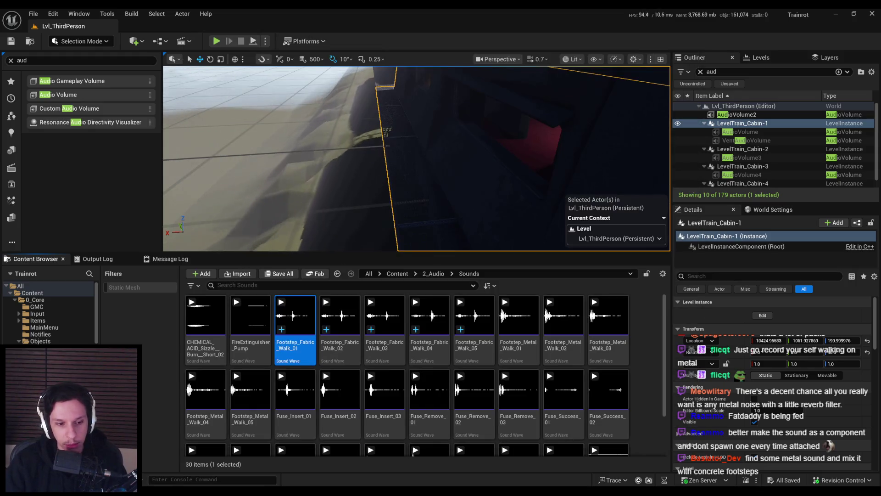
pyautogui.moveTo(255, 489)
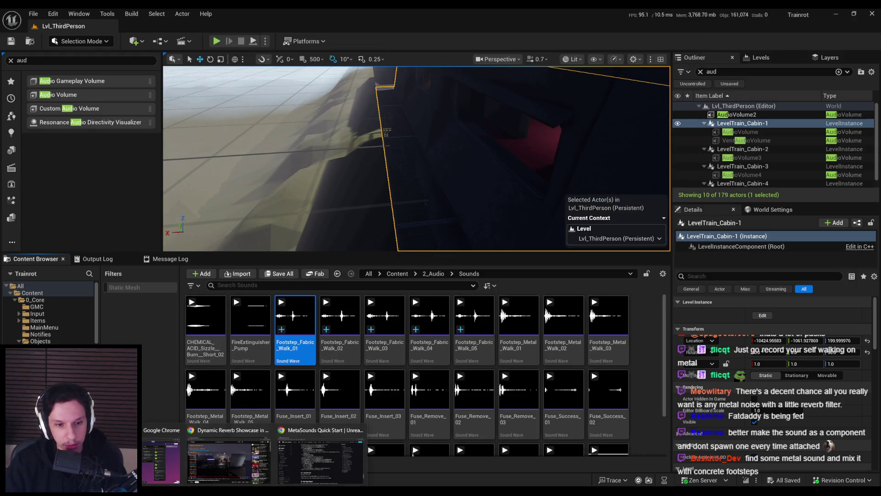
pyautogui.moveTo(265, 433)
pyautogui.click(321, 459)
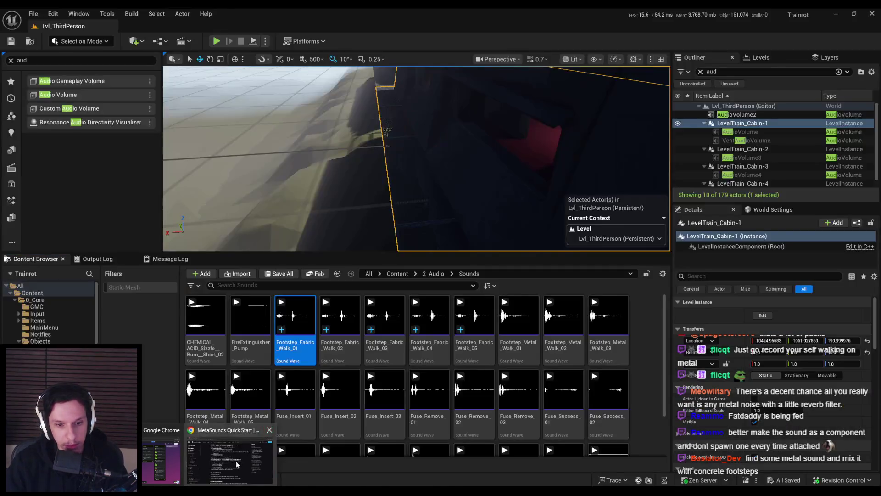
# Step: Scroll through the MetaSounds Quick Start guide, then close the browser window
pyautogui.scroll(-7, 240, 299)
pyautogui.scroll(20, 239, 298)
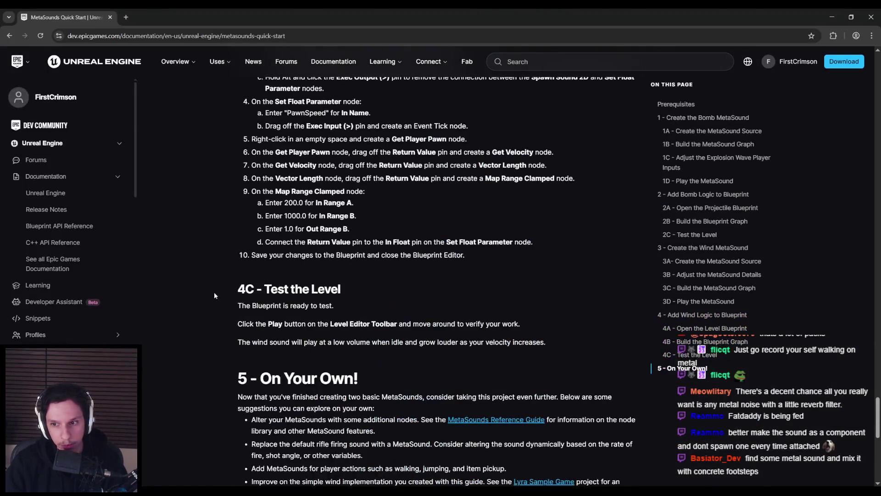
pyautogui.scroll(20, 219, 239)
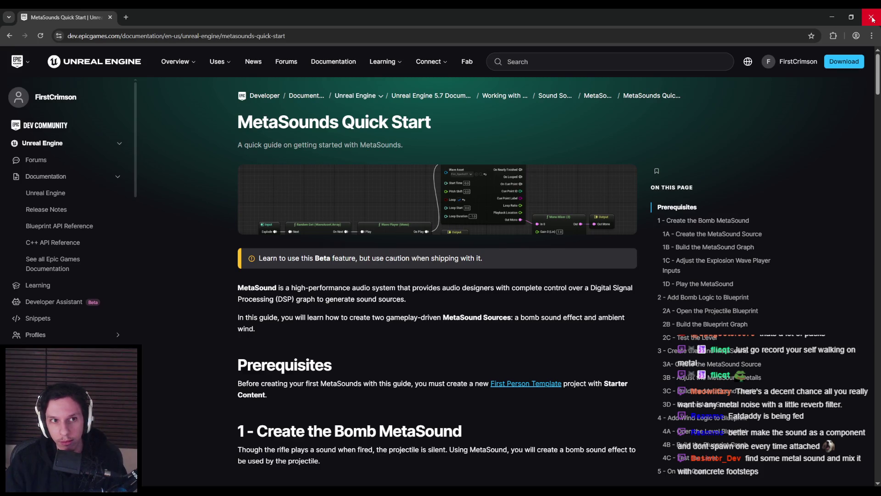
pyautogui.click(872, 18)
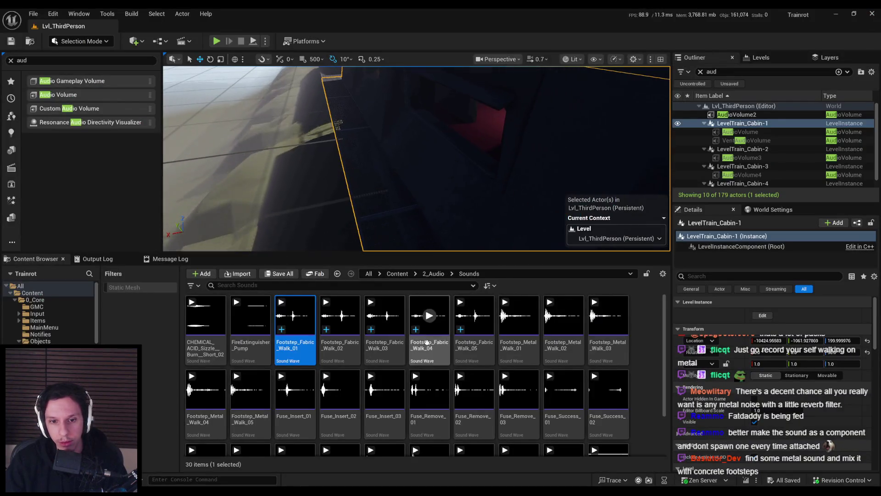
# Step: Scroll down the 2_Audio/Sounds grid in the Content Browser
pyautogui.scroll(-2, 344, 375)
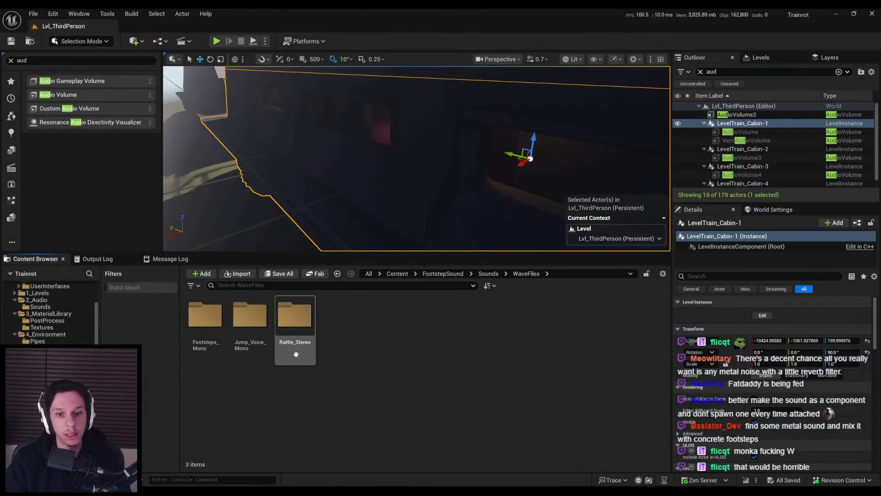
# Step: Preview the jump_voice_start_1 sound in Jump_Voice_Mono/Male
pyautogui.doubleClick(296, 353)
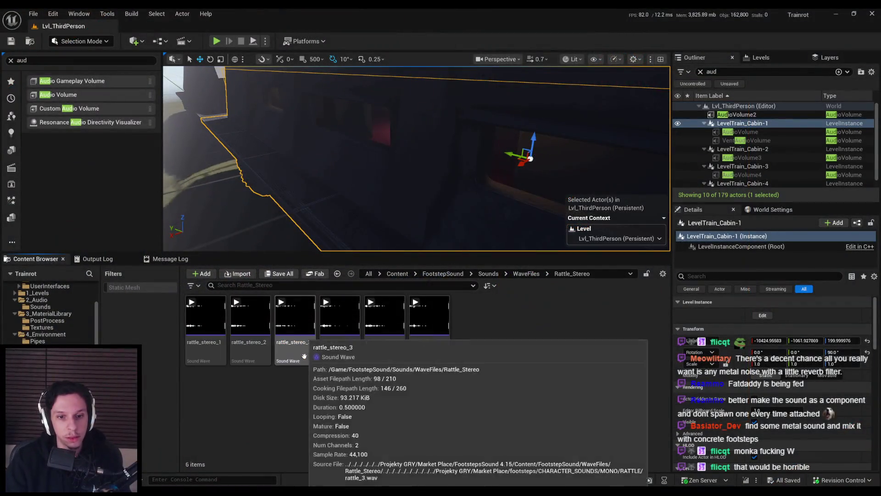
pyautogui.hotkey('alt', 'Left')
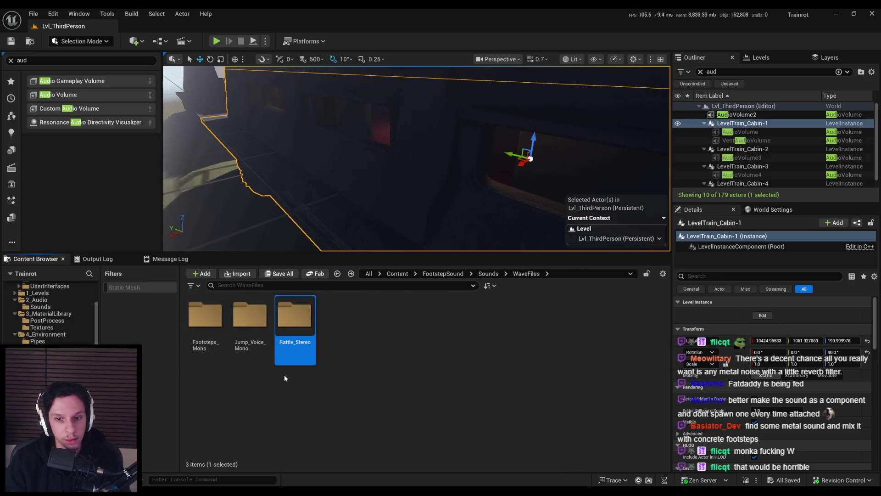
pyautogui.doubleClick(249, 354)
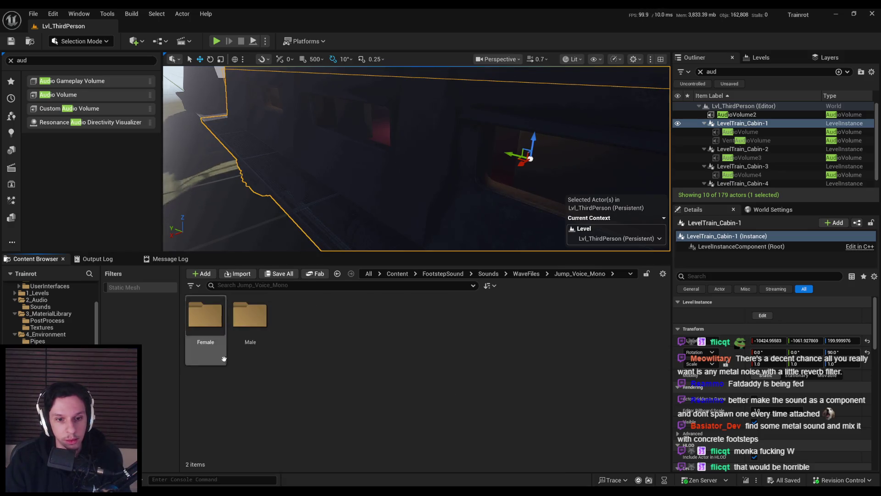
pyautogui.doubleClick(249, 340)
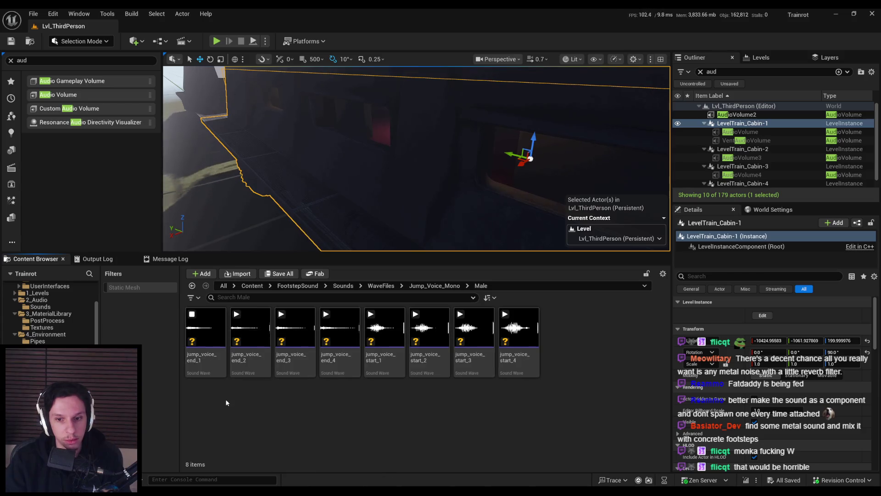
pyautogui.click(385, 327)
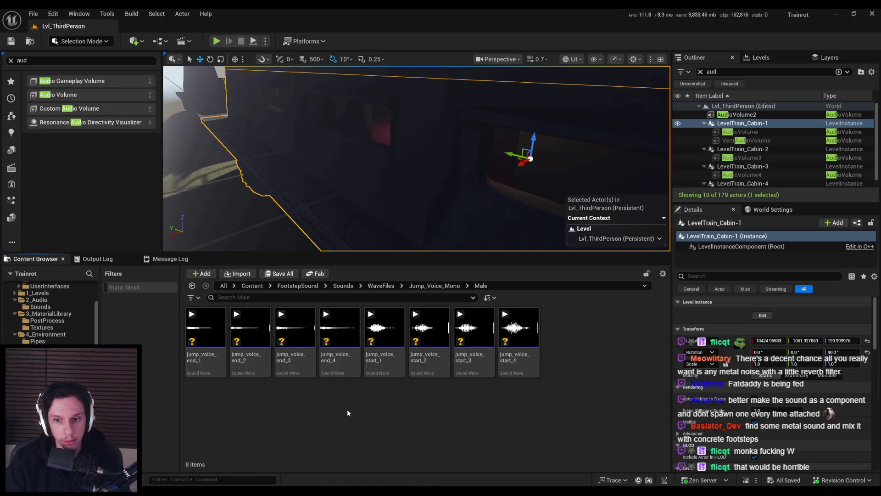
# Step: Preview the male Metal footstep sounds metal_4, metal_3 and metal_6 in Footsteps_Mono/Male/Metal
pyautogui.hotkey('alt', 'Left')
pyautogui.hotkey('alt', 'Left')
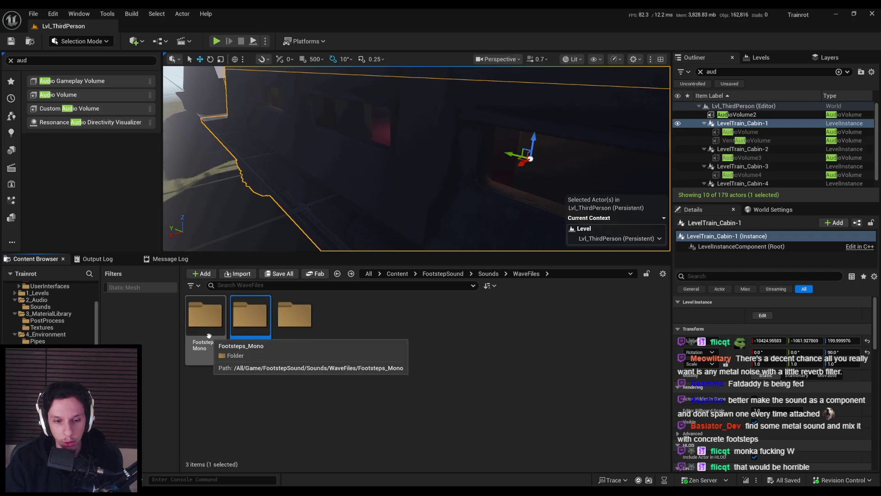
pyautogui.doubleClick(220, 339)
pyautogui.hotkey('alt', 'Left')
pyautogui.doubleClick(211, 330)
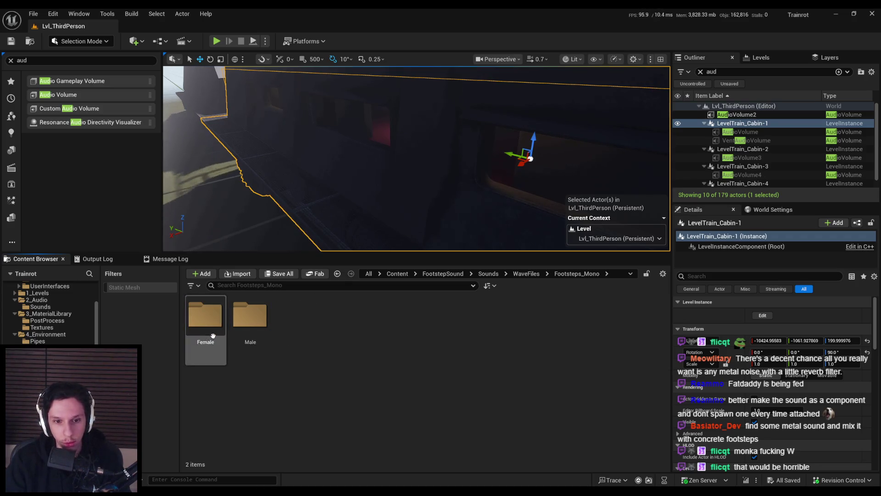
pyautogui.doubleClick(249, 323)
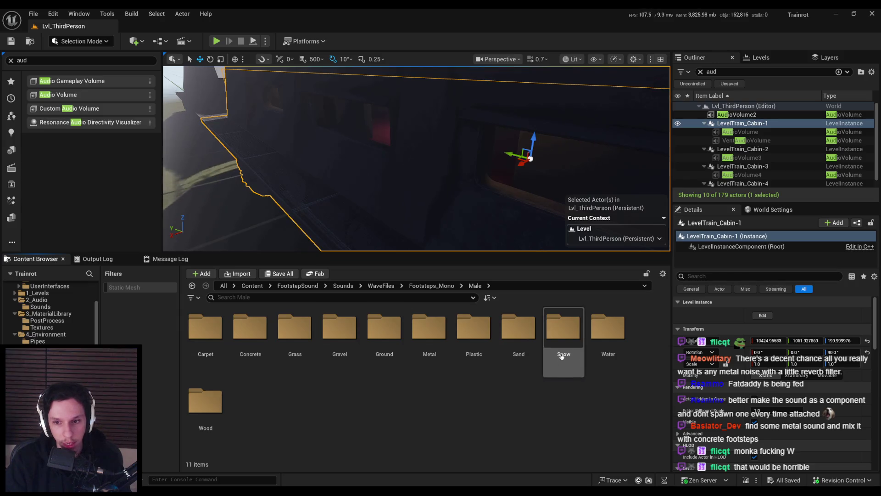
pyautogui.doubleClick(429, 327)
pyautogui.click(205, 327)
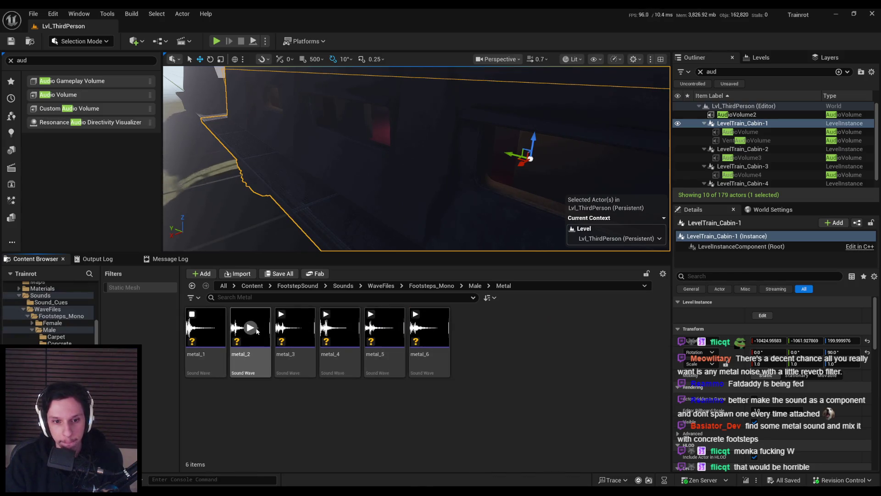
pyautogui.click(344, 328)
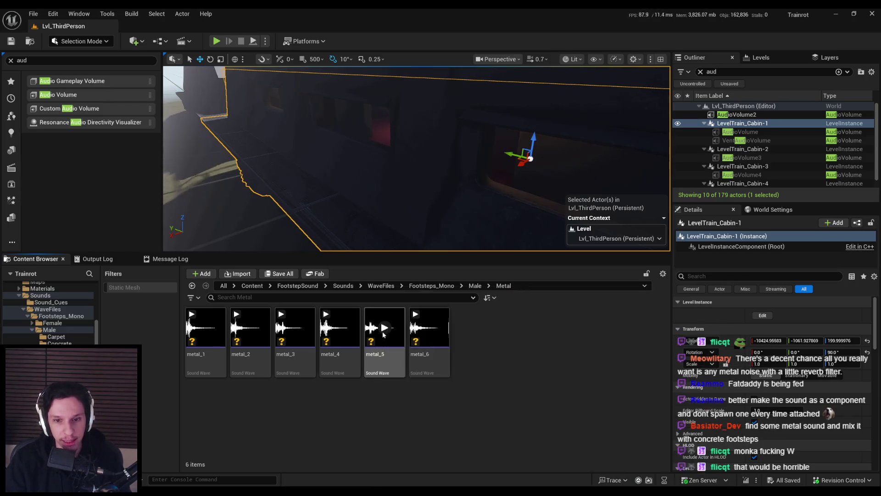
pyautogui.click(295, 328)
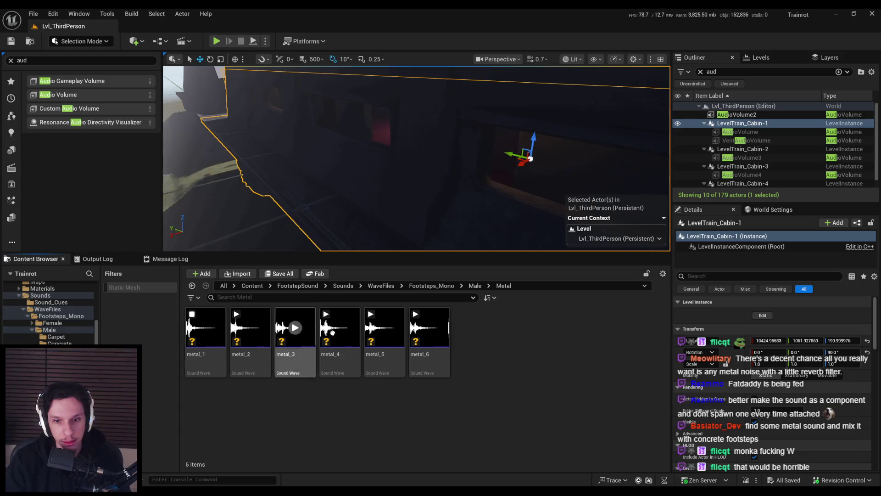
pyautogui.click(430, 327)
# Step: Select all six metal footsteps, return to the Male folder and drag it onto 2_Audio/Sounds
pyautogui.click(433, 365)
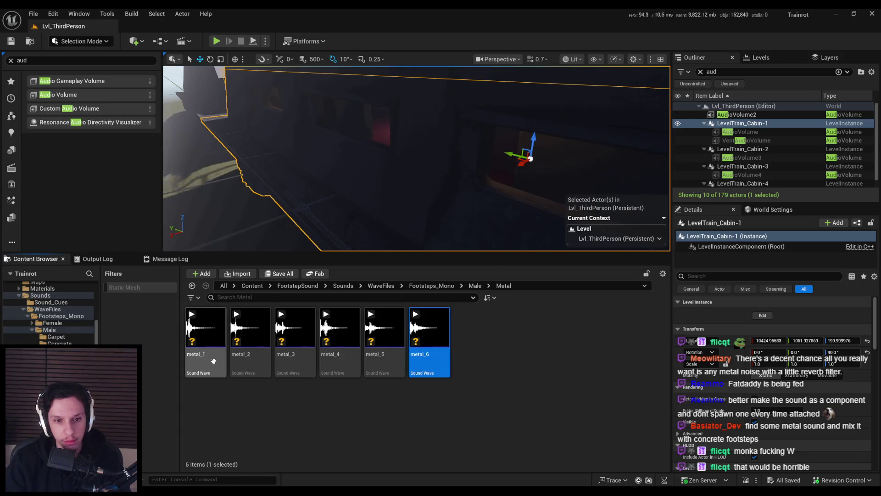
pyautogui.keyDown('shift'); pyautogui.click(205, 363); pyautogui.keyUp('shift')
pyautogui.scroll(2, 48, 312)
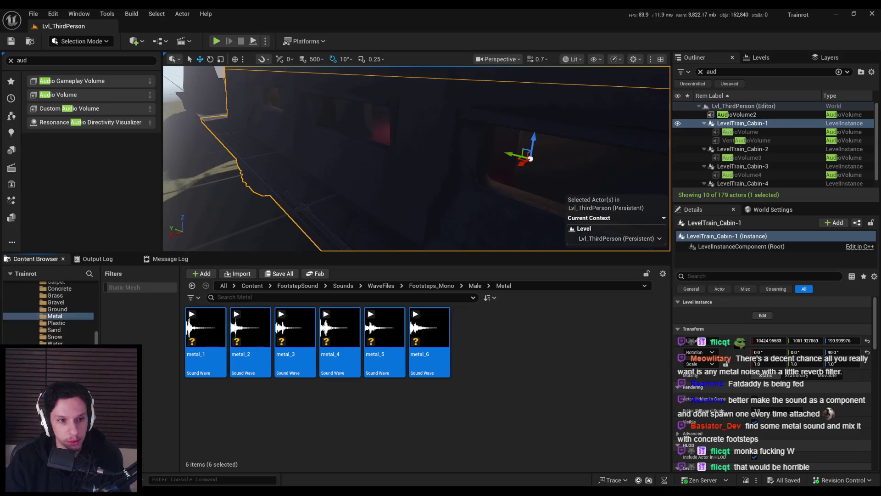
pyautogui.click(49, 343)
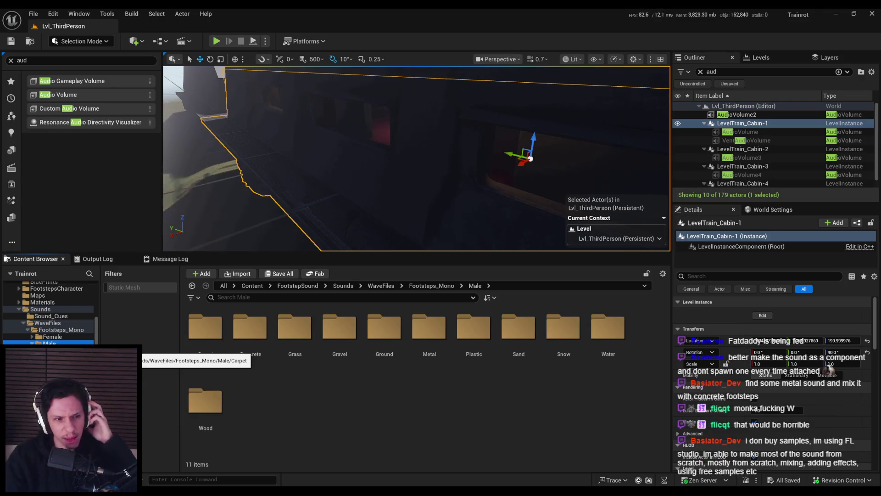
pyautogui.moveTo(205, 327)
pyautogui.mouseDown()
pyautogui.moveTo(197, 354)
pyautogui.moveTo(138, 386)
pyautogui.moveTo(76, 395)
pyautogui.mouseUp()
# Step: Copy the Male folder into 2_Audio/Sounds, loading 60 assets, and rename the copy FootstepsMale
pyautogui.click(92, 403)
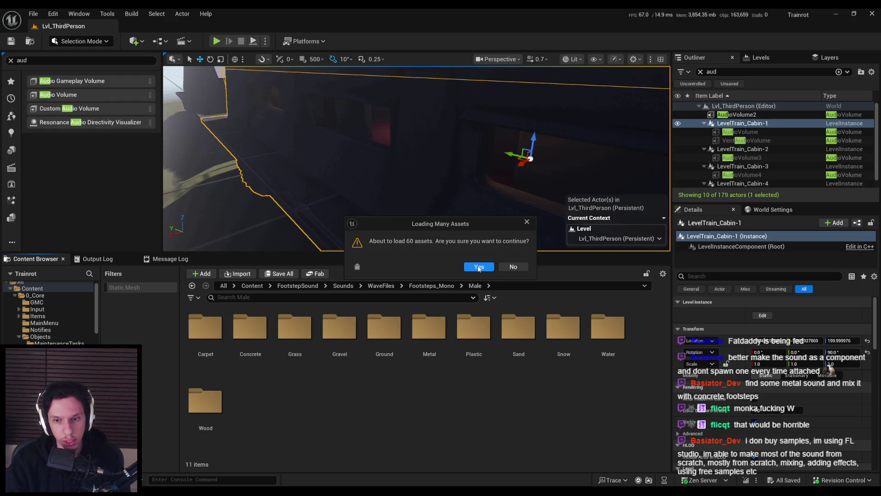
pyautogui.click(480, 268)
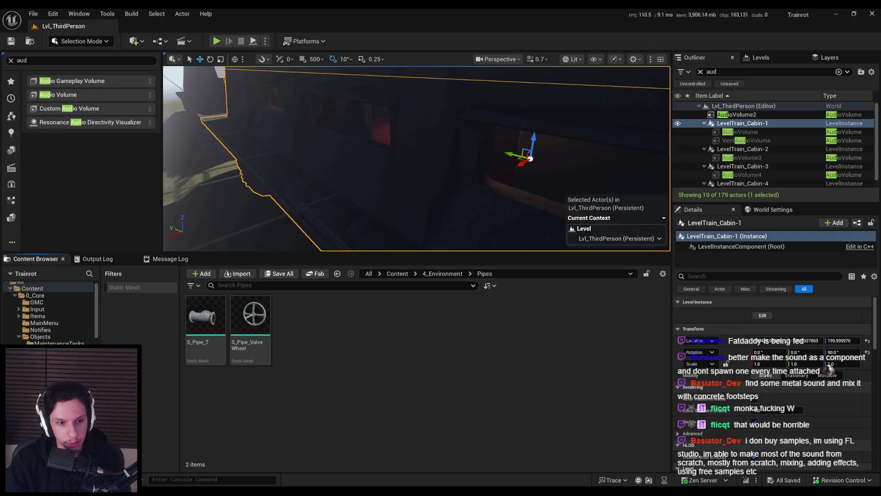
pyautogui.click(206, 322)
pyautogui.press('F2')
pyautogui.write('FootstepsMale')
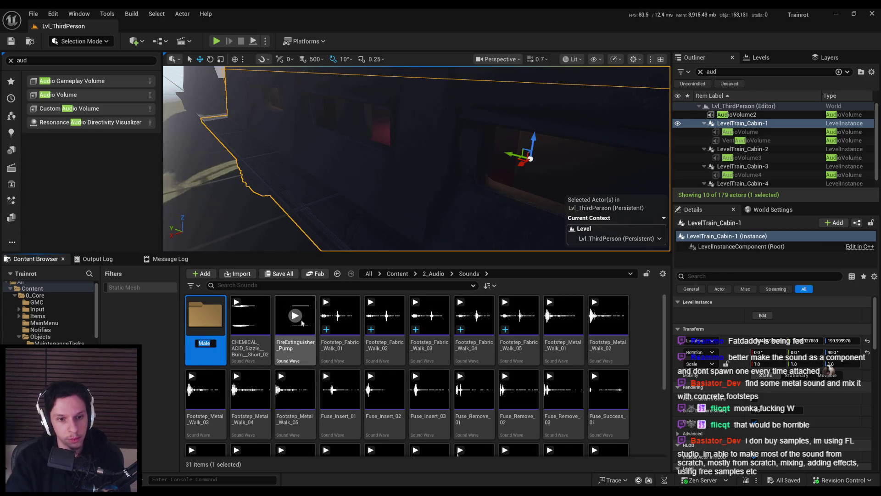
pyautogui.press('Return')
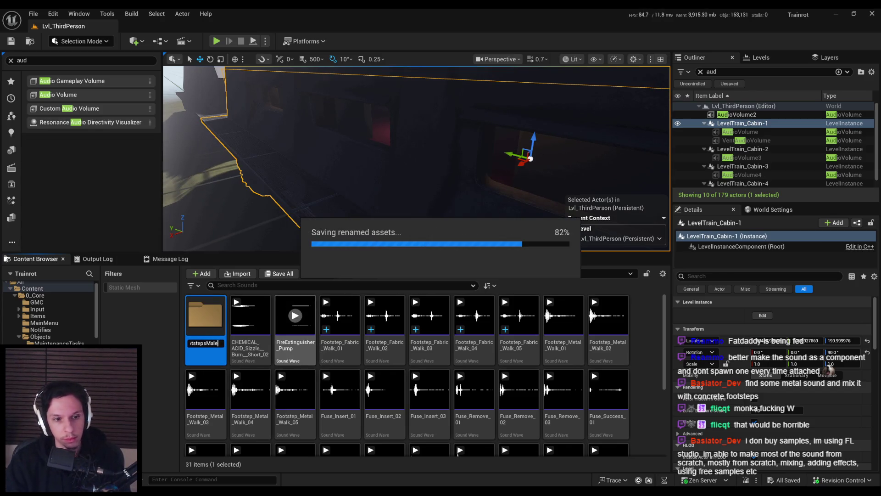
pyautogui.scroll(-10, 97, 324)
pyautogui.click(47, 327)
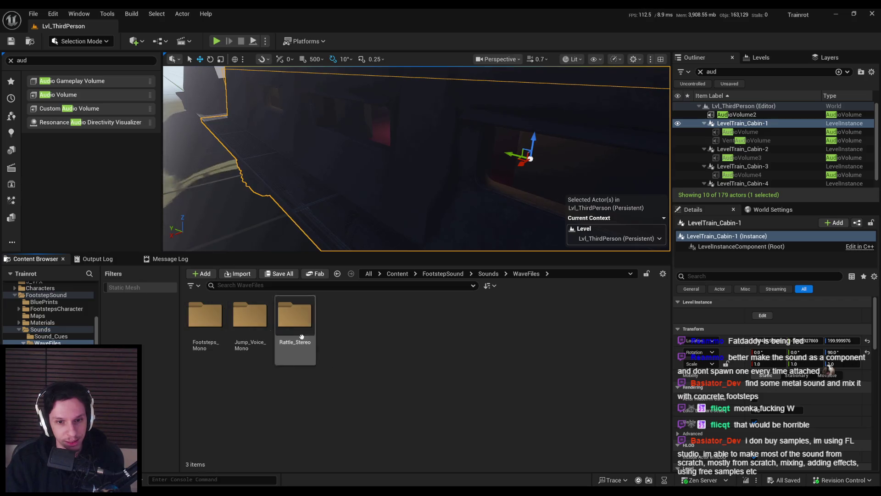
# Step: Preview the female Metal_Heels sounds, including Metal_Heels_5, and a concrete heels footstep
pyautogui.doubleClick(205, 316)
pyautogui.doubleClick(205, 317)
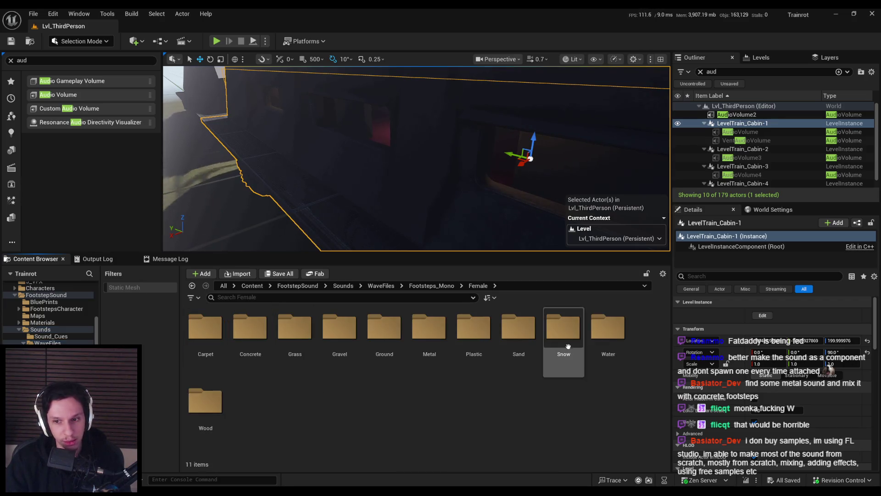
pyautogui.doubleClick(429, 331)
pyautogui.click(250, 328)
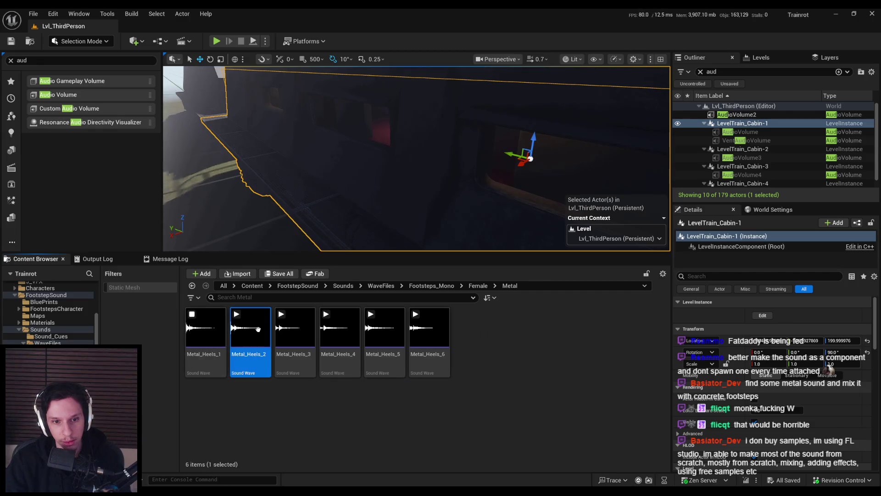
pyautogui.click(295, 327)
pyautogui.click(385, 328)
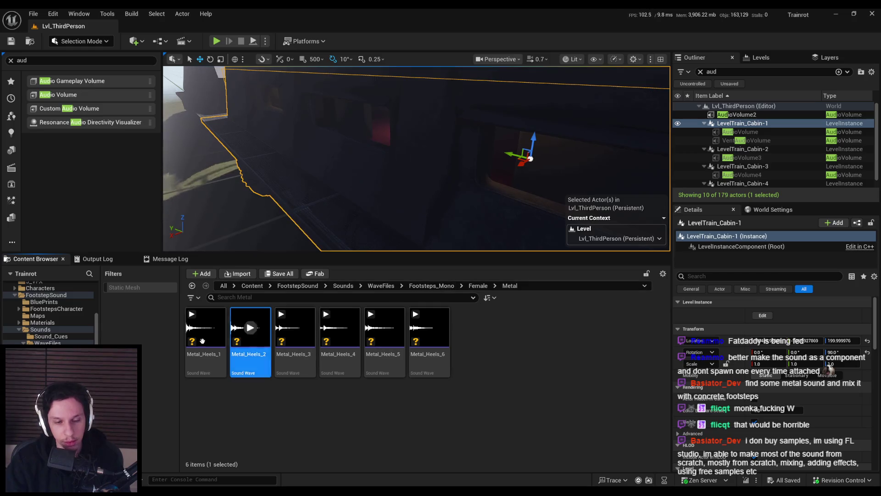
pyautogui.hotkey('alt', 'Left')
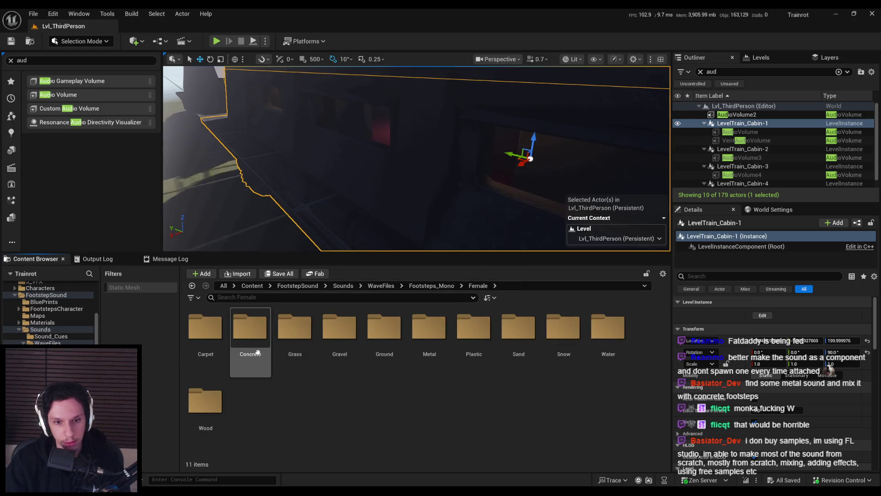
pyautogui.doubleClick(250, 339)
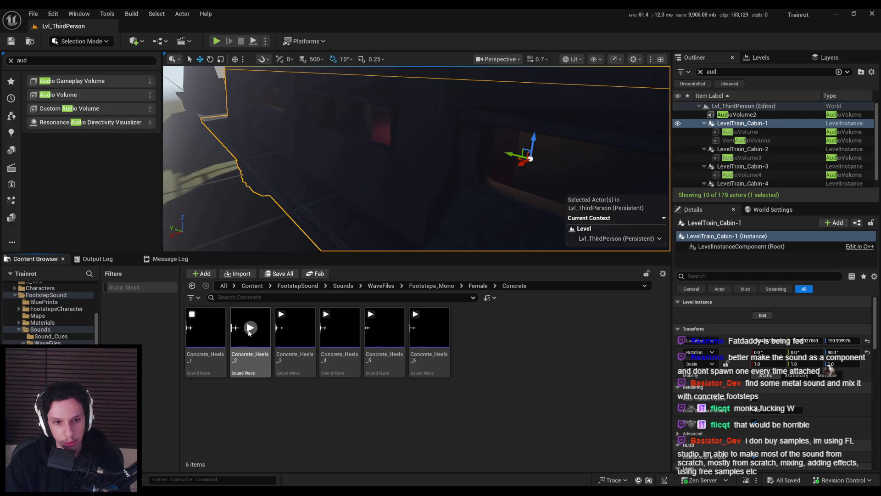
pyautogui.click(282, 314)
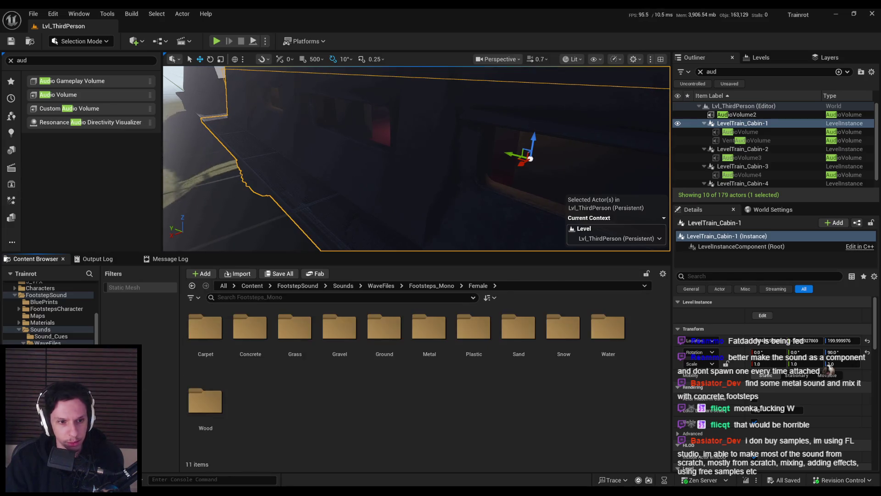
# Step: Select the FootstepSound folder in the tree and start deleting it
pyautogui.click(50, 336)
pyautogui.click(38, 330)
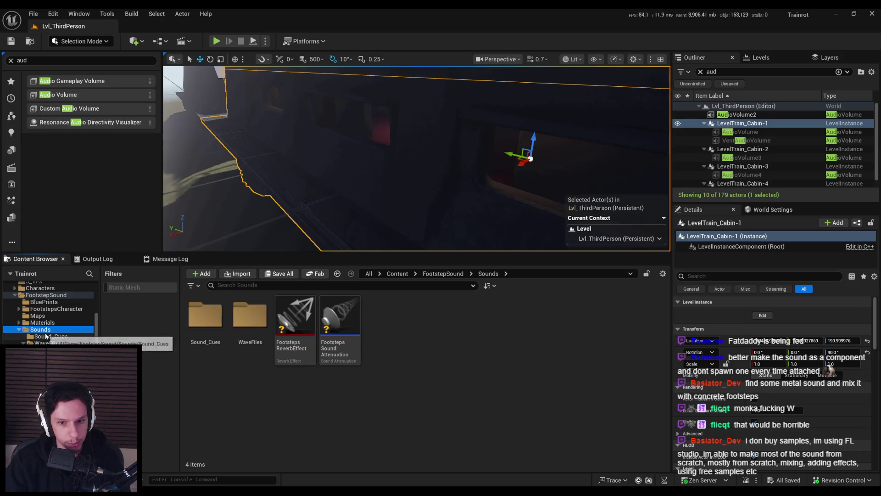
pyautogui.scroll(1, 20, 330)
pyautogui.click(42, 309)
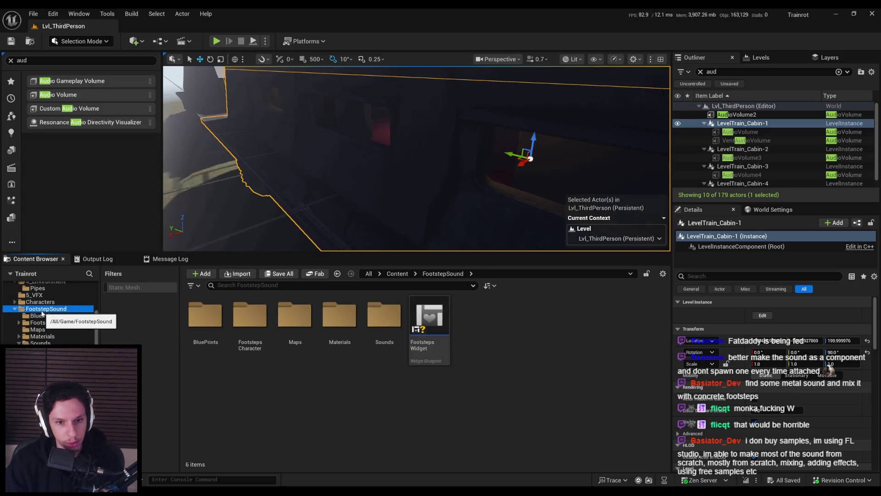
pyautogui.press('Delete')
# Step: Load the 55 footstep assets and force delete them, dismissing every asset-in-use warning
pyautogui.click(471, 271)
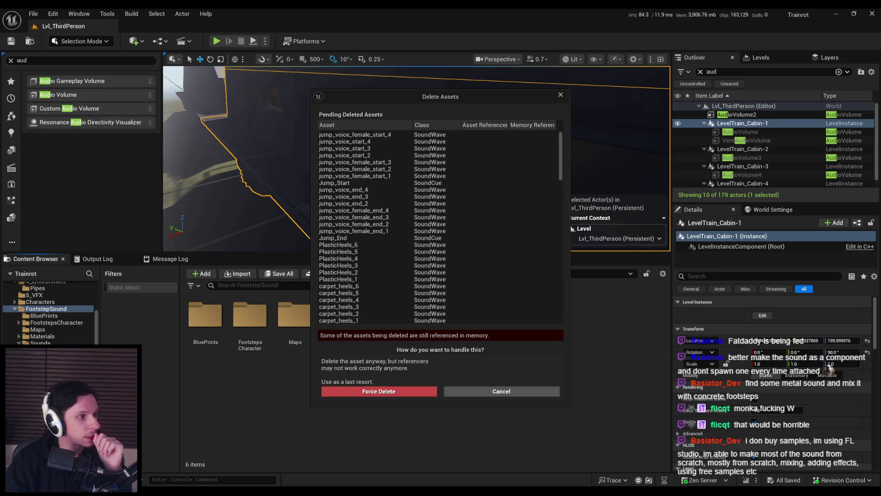
pyautogui.click(373, 391)
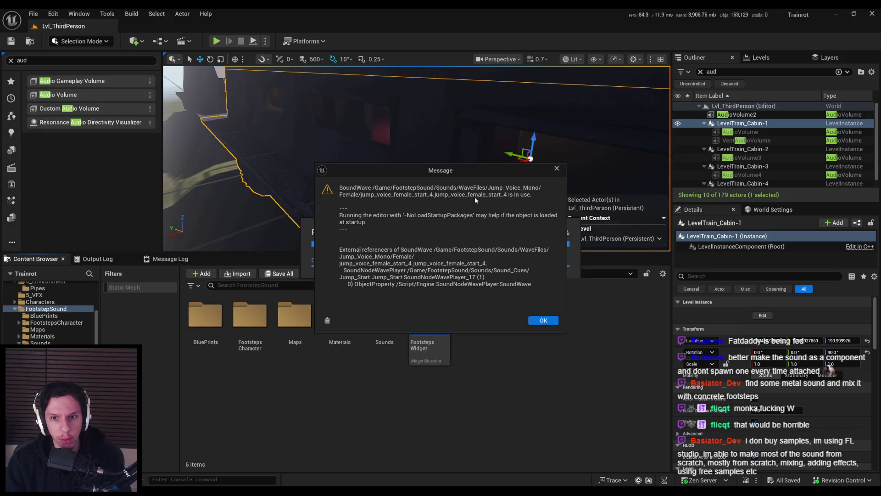
pyautogui.click(544, 324)
pyautogui.click(538, 319)
pyautogui.click(541, 319)
pyautogui.click(541, 318)
pyautogui.click(542, 319)
pyautogui.click(540, 318)
pyautogui.click(540, 321)
pyautogui.click(540, 319)
pyautogui.click(539, 319)
pyautogui.click(538, 320)
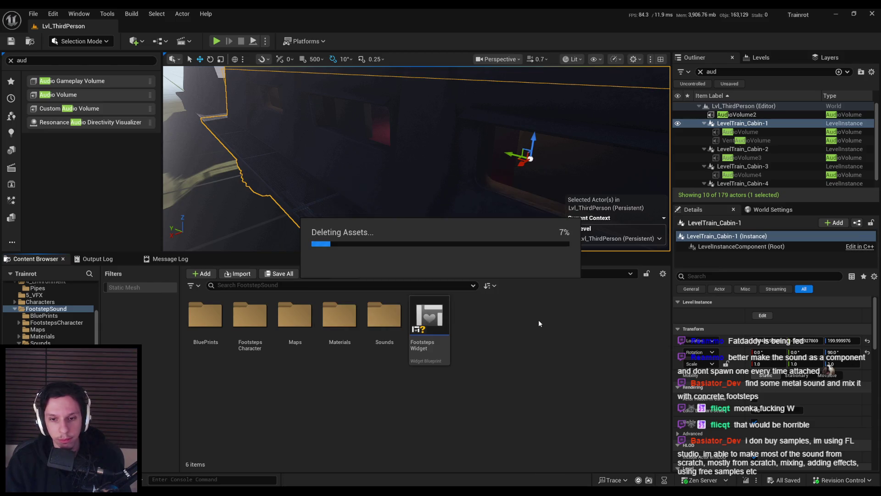
pyautogui.click(539, 319)
pyautogui.click(538, 320)
pyautogui.click(538, 320)
pyautogui.click(538, 319)
pyautogui.click(538, 320)
pyautogui.click(538, 320)
pyautogui.click(539, 319)
pyautogui.click(539, 319)
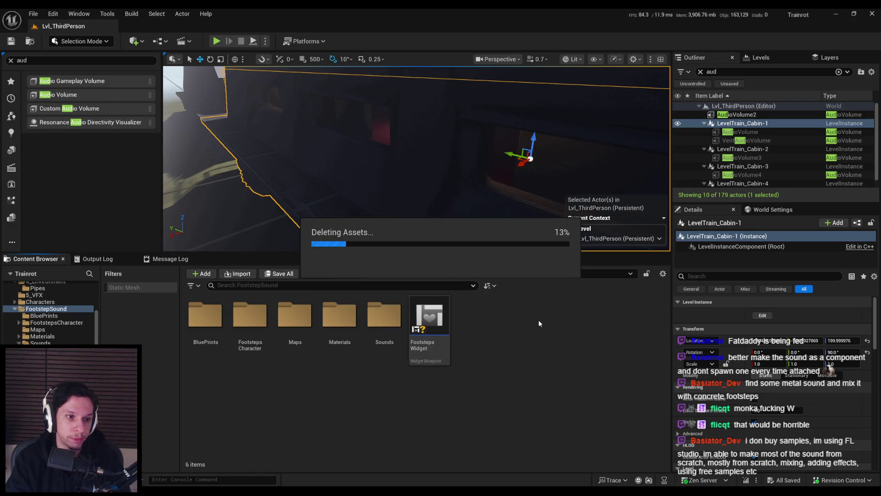
pyautogui.click(538, 320)
pyautogui.click(538, 320)
pyautogui.click(538, 320)
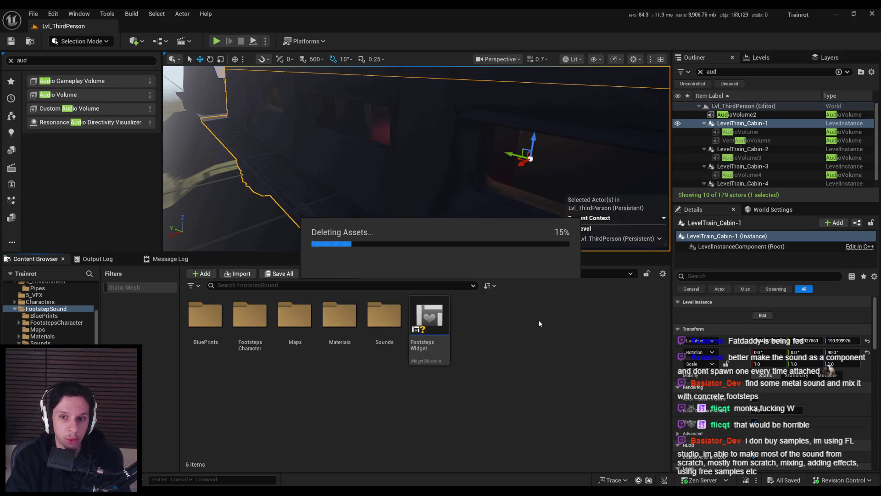
pyautogui.click(538, 320)
pyautogui.click(538, 319)
pyautogui.click(538, 320)
pyautogui.click(538, 320)
pyautogui.click(538, 319)
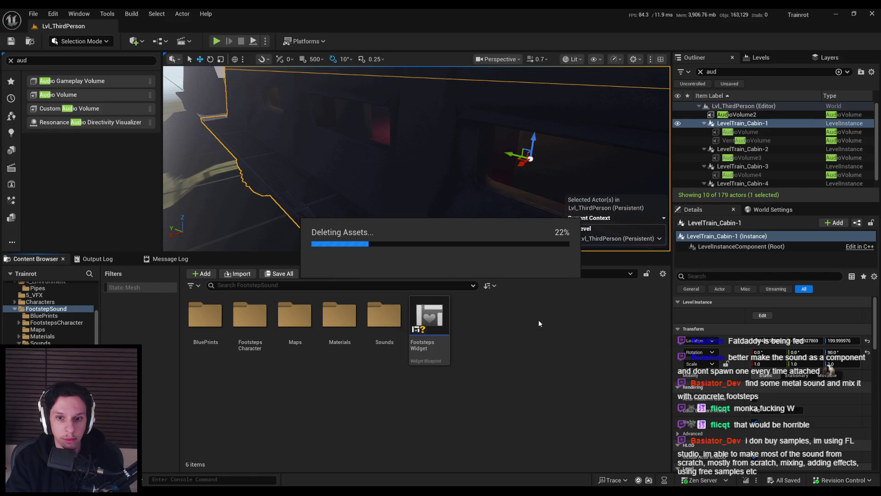
pyautogui.click(539, 319)
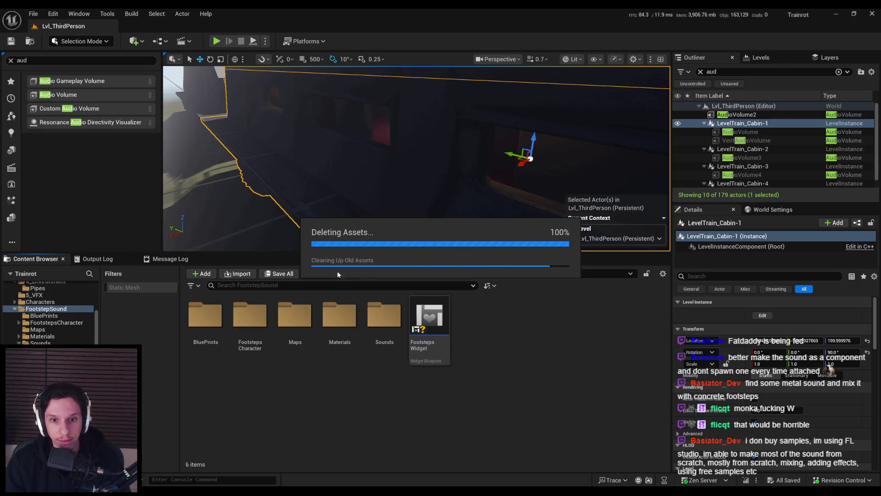
# Step: Delete the BluePrints, Maps, Materials and Sounds subfolders, including their listed sound waves
pyautogui.click(205, 333)
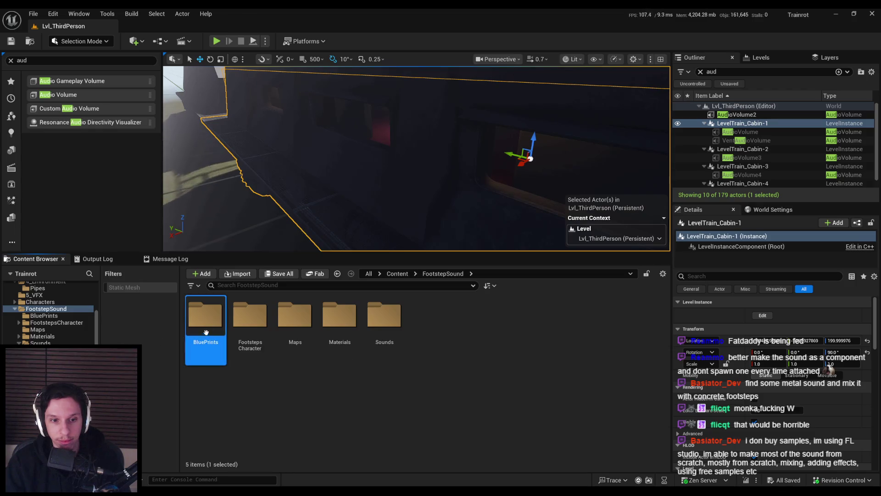
pyautogui.press('Delete')
pyautogui.click(248, 352)
pyautogui.click(250, 316)
pyautogui.press('Delete')
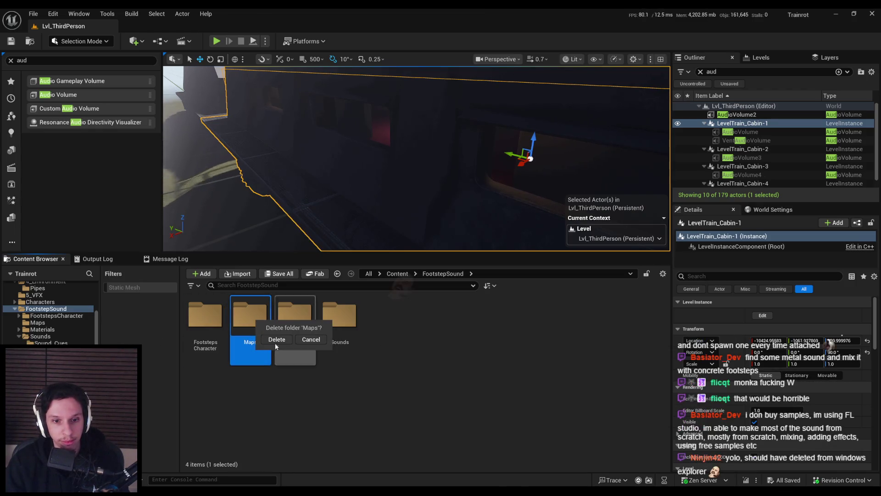
pyautogui.click(276, 340)
pyautogui.click(257, 331)
pyautogui.press('Delete')
pyautogui.click(277, 355)
pyautogui.press('Delete')
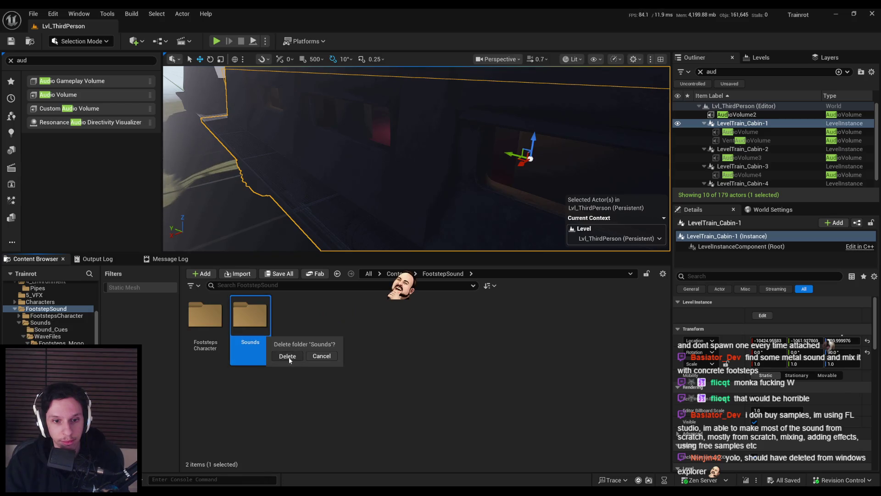
pyautogui.click(288, 356)
pyautogui.click(386, 392)
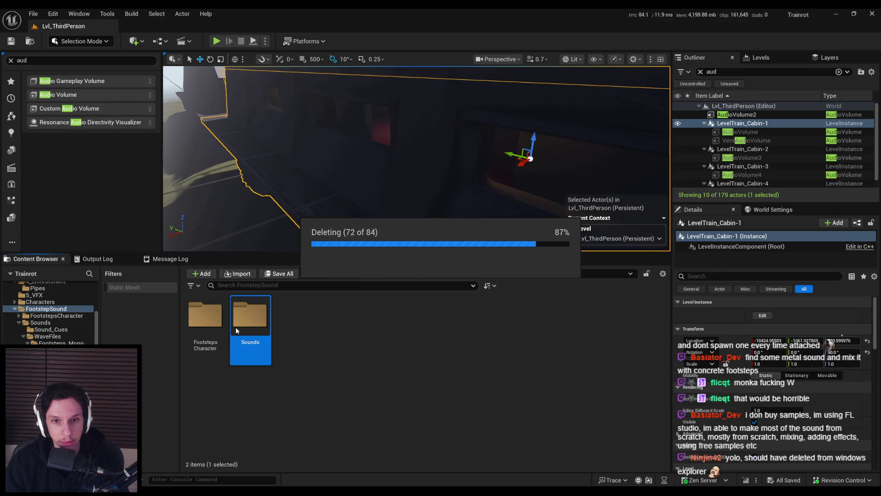
# Step: Delete the FootstepsCharacter folder and then the whole FootstepSound folder
pyautogui.click(205, 317)
pyautogui.press('Delete')
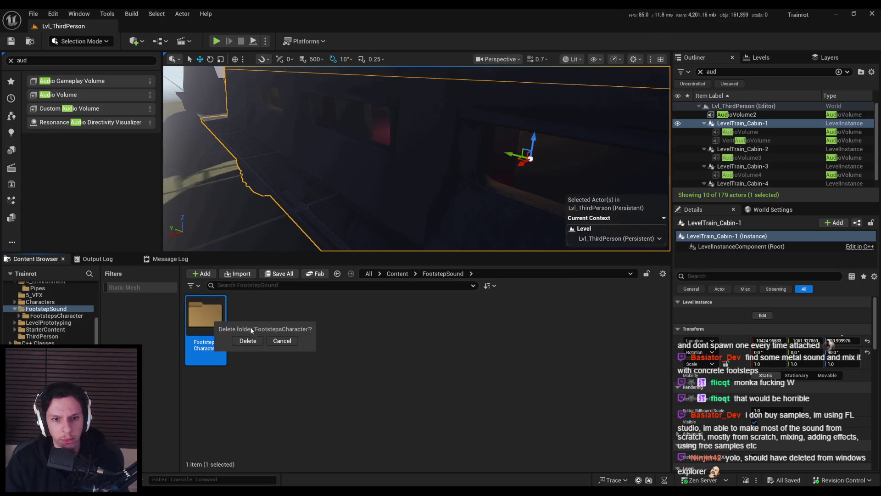
pyautogui.click(248, 341)
pyautogui.scroll(2, 45, 321)
pyautogui.click(44, 338)
pyautogui.press('Delete')
pyautogui.click(179, 356)
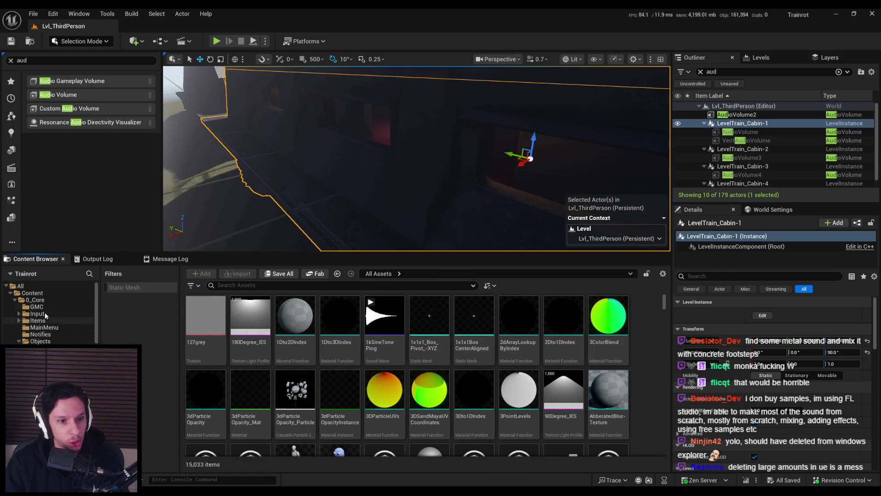
# Step: Update redirector references on Content and delete the unreferenced redirectors
pyautogui.click(32, 293)
pyautogui.rightClick(32, 293)
pyautogui.click(78, 205)
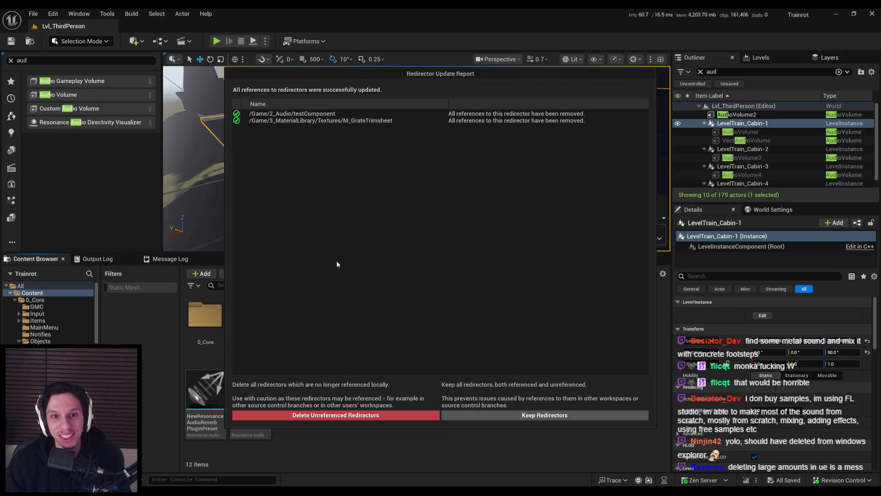
pyautogui.click(298, 416)
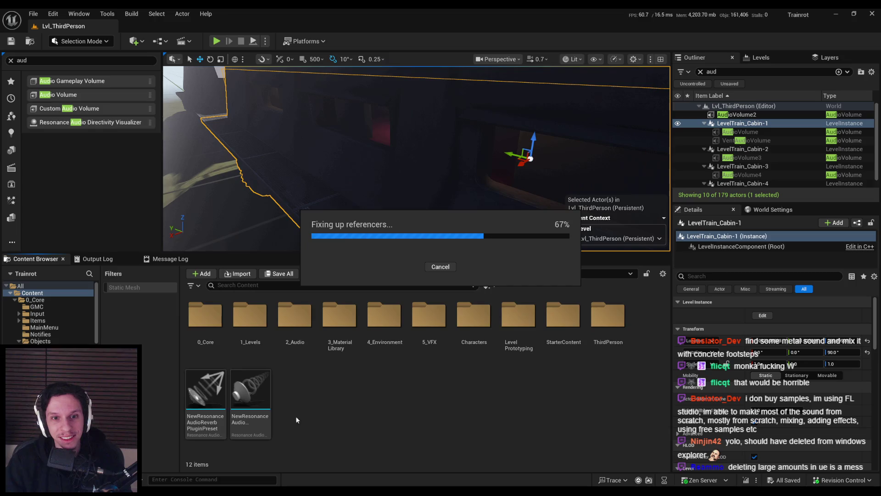
pyautogui.moveTo(344, 211)
pyautogui.mouseDown()
pyautogui.moveTo(367, 211)
pyautogui.moveTo(246, 172)
pyautogui.moveTo(371, 158)
pyautogui.mouseUp()
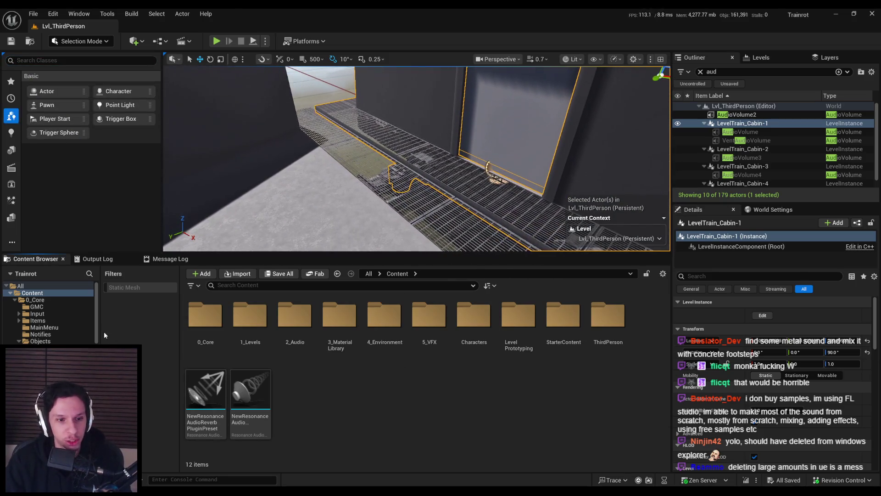
# Step: Preview the carpet_1 and carpet_6 sounds in 2_Audio/Sounds/FootstepsMale/Carpet
pyautogui.scroll(-1, 97, 338)
pyautogui.scroll(1, 68, 321)
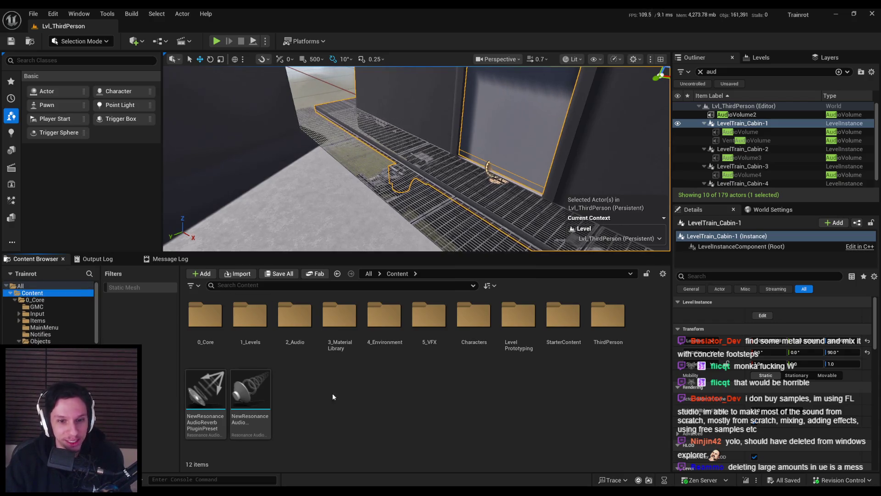
pyautogui.doubleClick(307, 328)
pyautogui.doubleClick(206, 326)
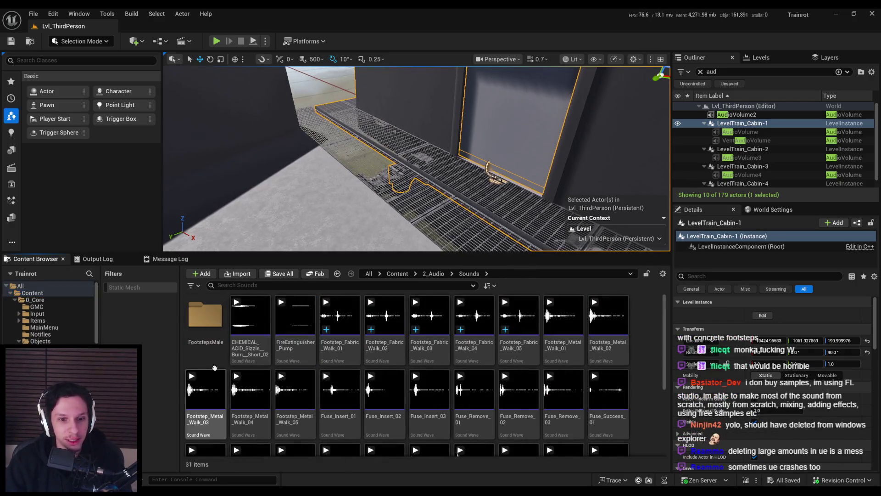
pyautogui.click(208, 338)
pyautogui.doubleClick(209, 338)
pyautogui.doubleClick(205, 321)
pyautogui.click(205, 316)
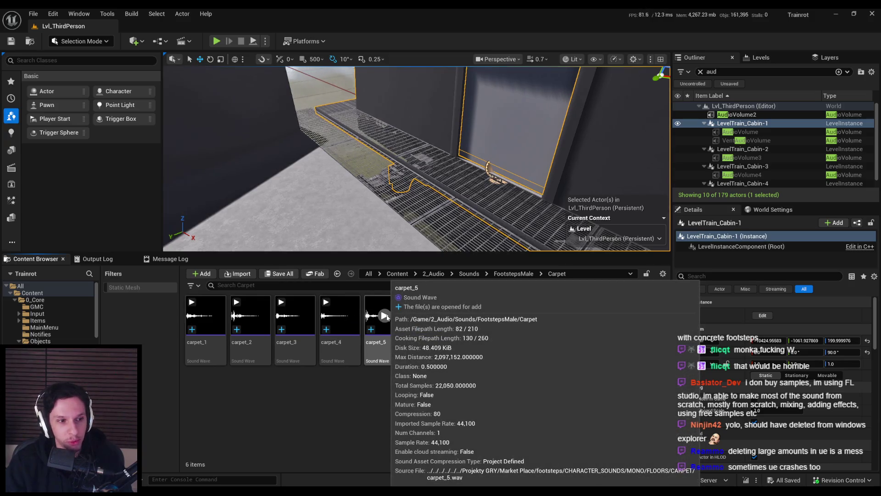
pyautogui.click(415, 302)
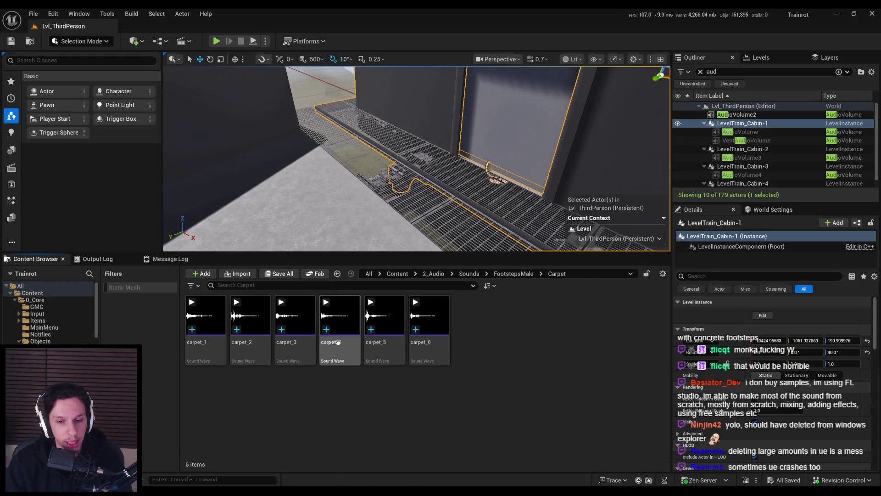
# Step: Play the level in the editor and walk down the red-carpet hallway to hear footsteps
pyautogui.hotkey('alt', 'p')
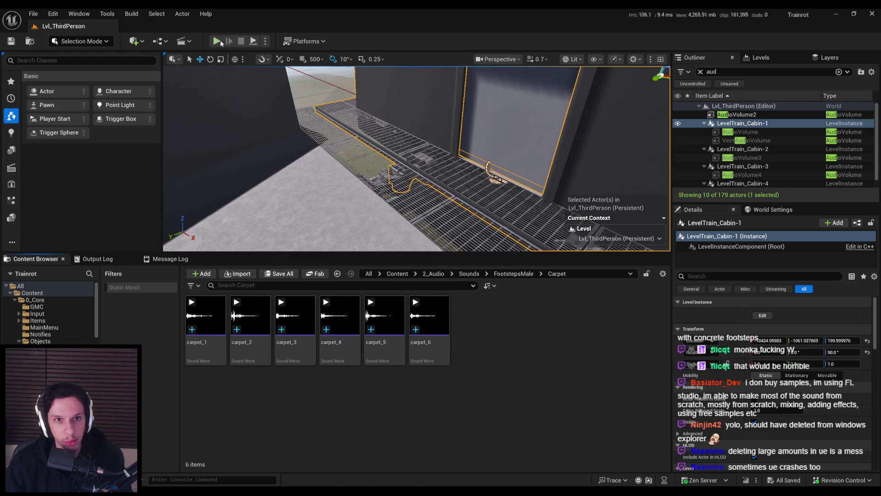
pyautogui.press('F11')
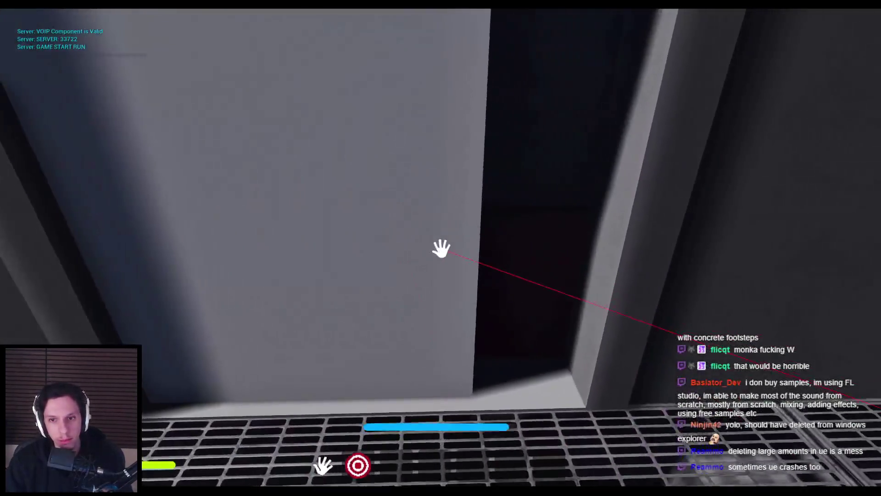
pyautogui.hotkey('shift', 'w')
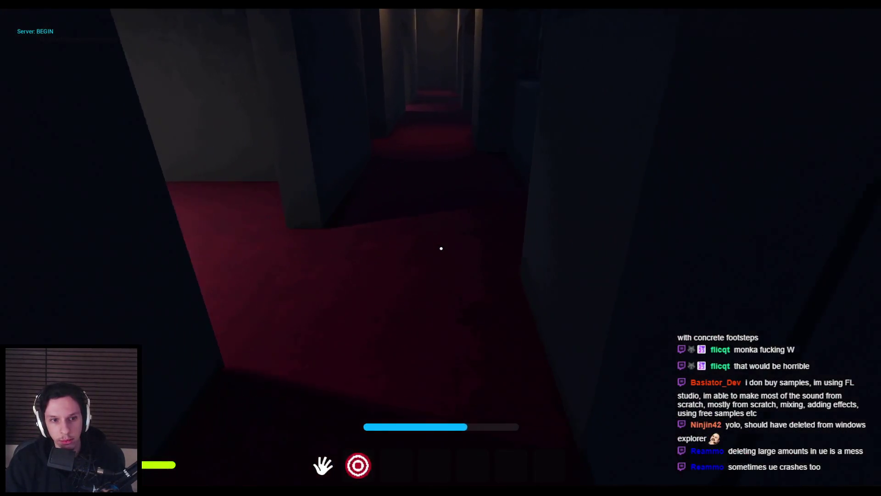
pyautogui.press('w')
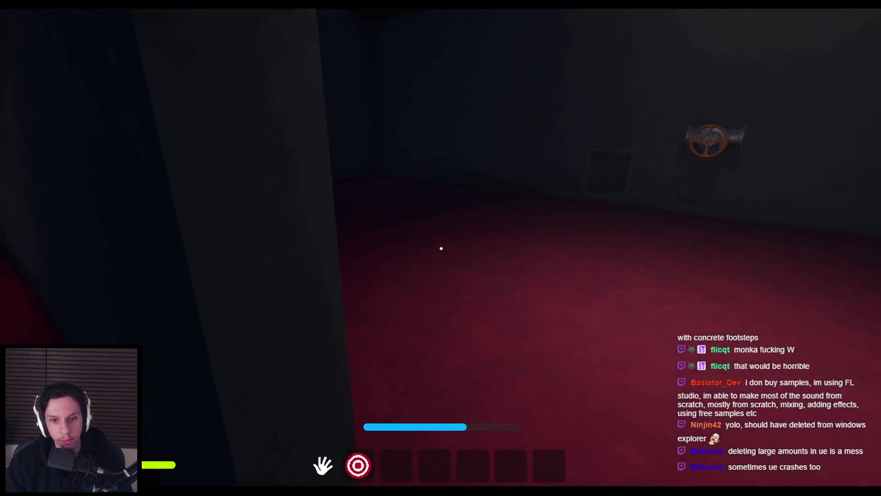
pyautogui.press('Escape')
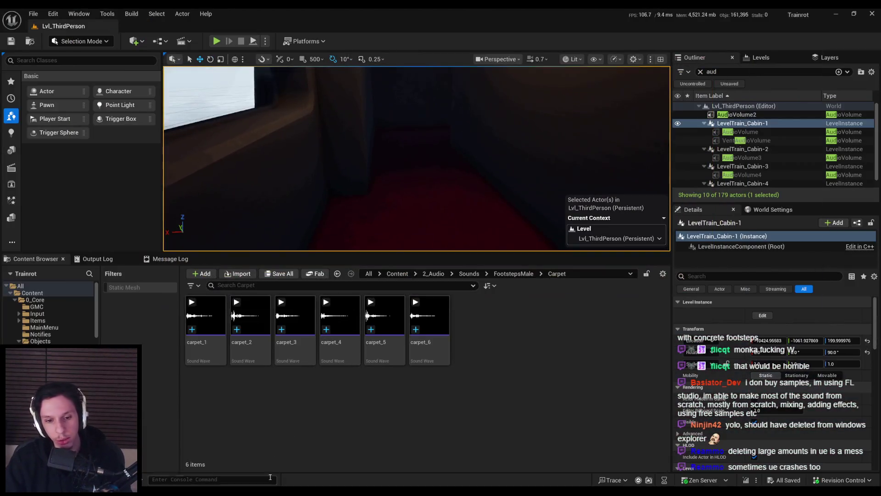
# Step: Preview the concrete_2 and metal_1 footsteps, then bring up the Cue_PlayerFootstep sound cue
pyautogui.click(498, 274)
pyautogui.doubleClick(265, 328)
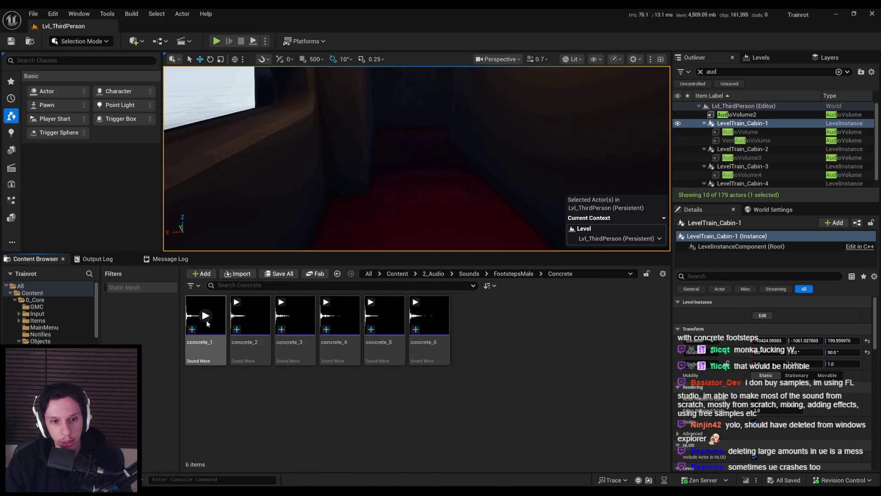
pyautogui.click(250, 315)
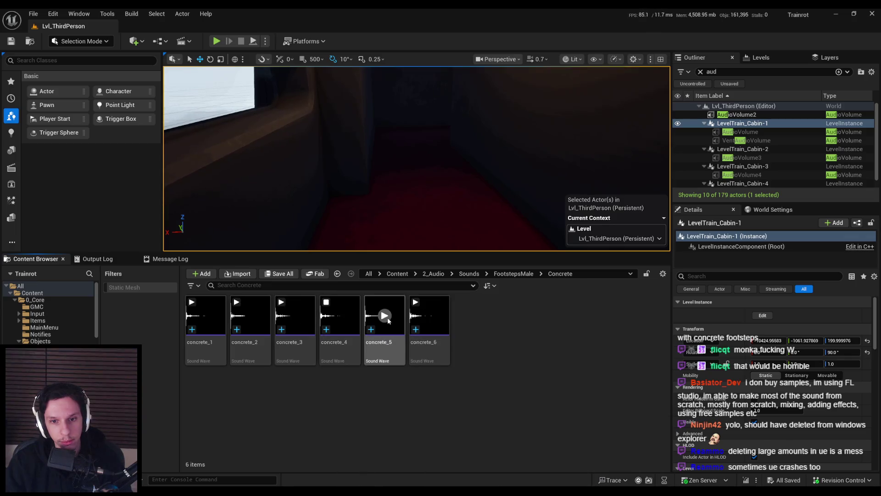
pyautogui.click(513, 274)
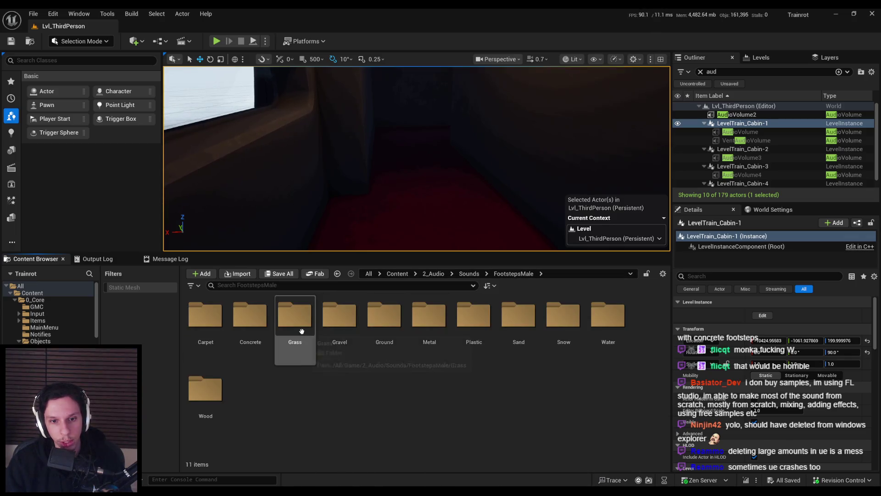
pyautogui.doubleClick(415, 338)
pyautogui.click(205, 315)
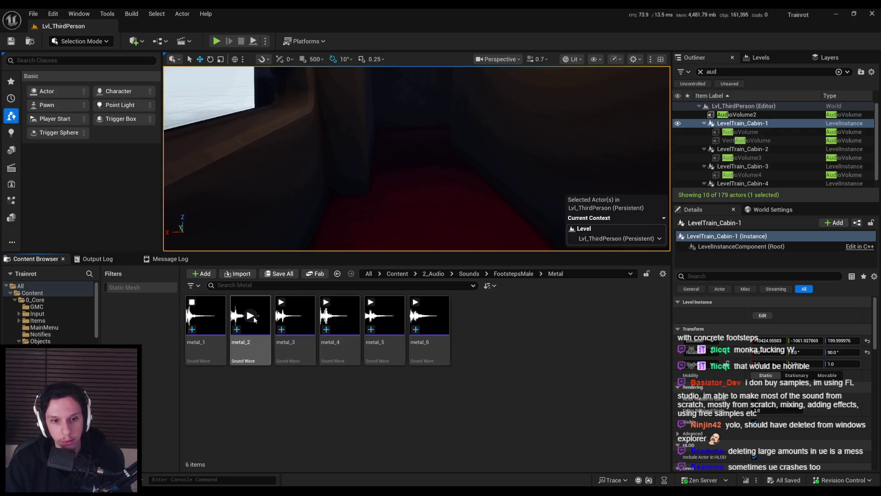
pyautogui.moveTo(402, 243); pyautogui.dragTo(403, 225)
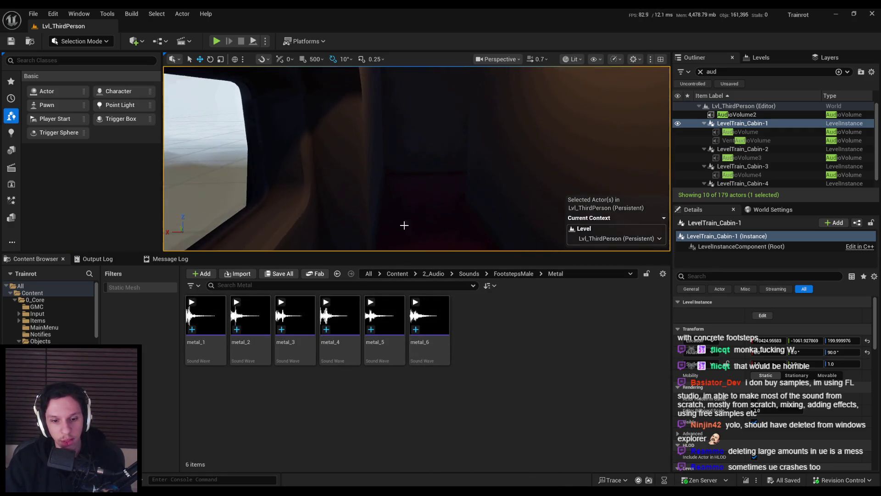
pyautogui.hotkey('alt', 'Tab')
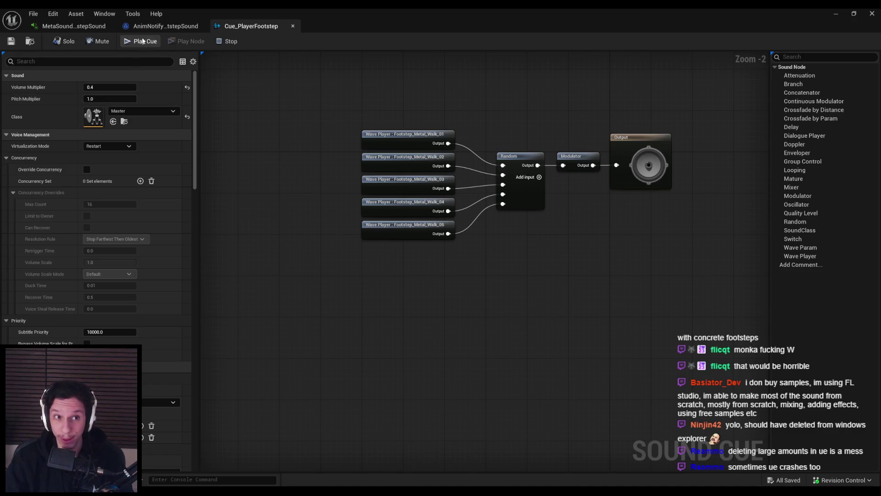
# Step: Duplicate the Metal Make Array node and move the Fabric node below it
pyautogui.click(145, 26)
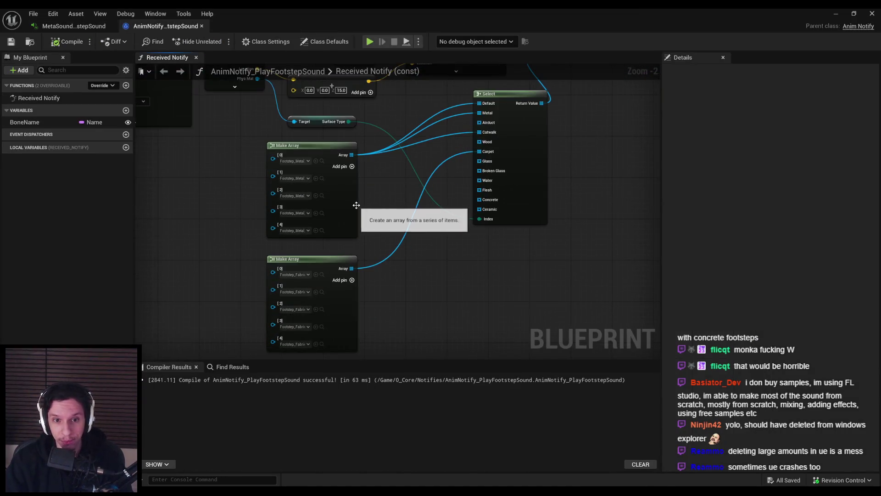
pyautogui.click(354, 208)
pyautogui.hotkey('ctrl', 'c')
pyautogui.hotkey('ctrl', 'v')
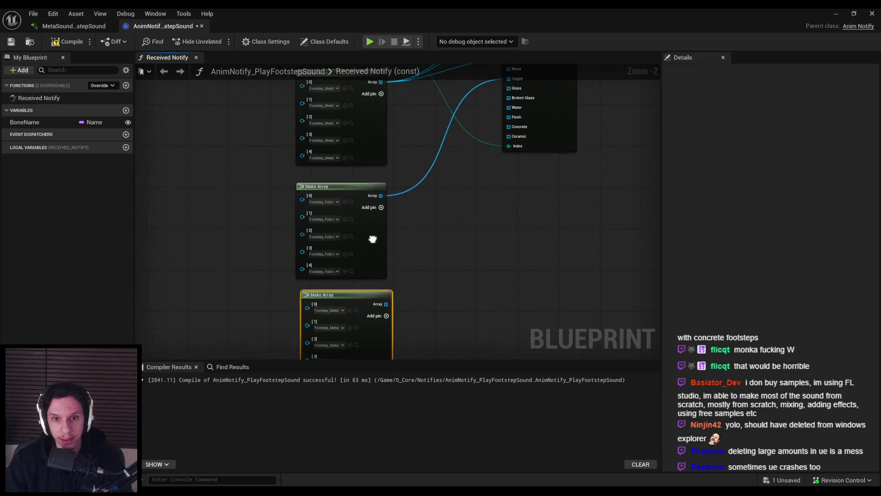
pyautogui.moveTo(372, 238); pyautogui.dragTo(554, 288)
pyautogui.moveTo(376, 353); pyautogui.dragTo(377, 232)
pyautogui.moveTo(521, 284)
pyautogui.mouseDown()
pyautogui.moveTo(374, 331)
pyautogui.moveTo(350, 262)
pyautogui.moveTo(334, 355)
pyautogui.moveTo(339, 318)
pyautogui.mouseUp()
# Step: Assign metal_1 and metal_2 to array slots [0] and [1]
pyautogui.scroll(3, 349, 289)
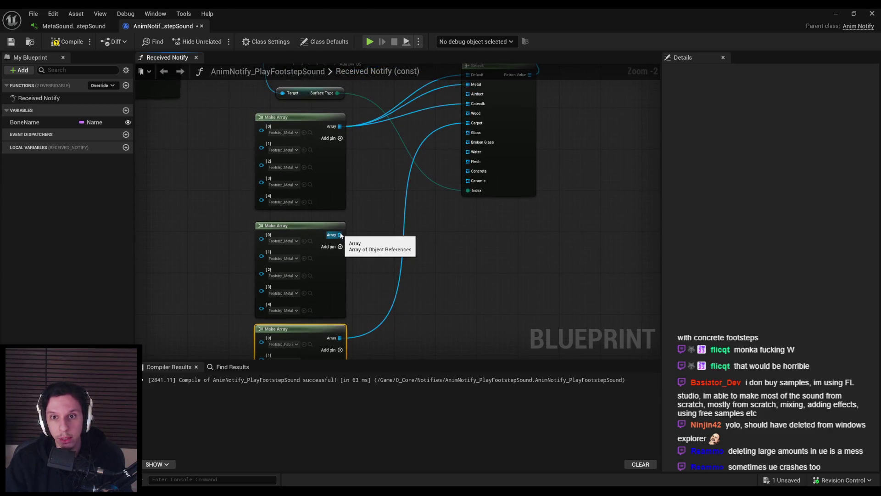
pyautogui.click(283, 242)
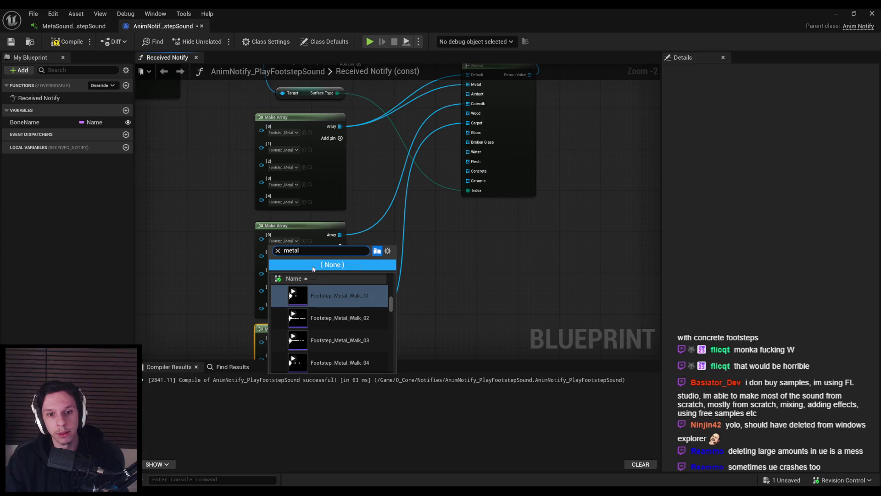
pyautogui.scroll(-5, 338, 308)
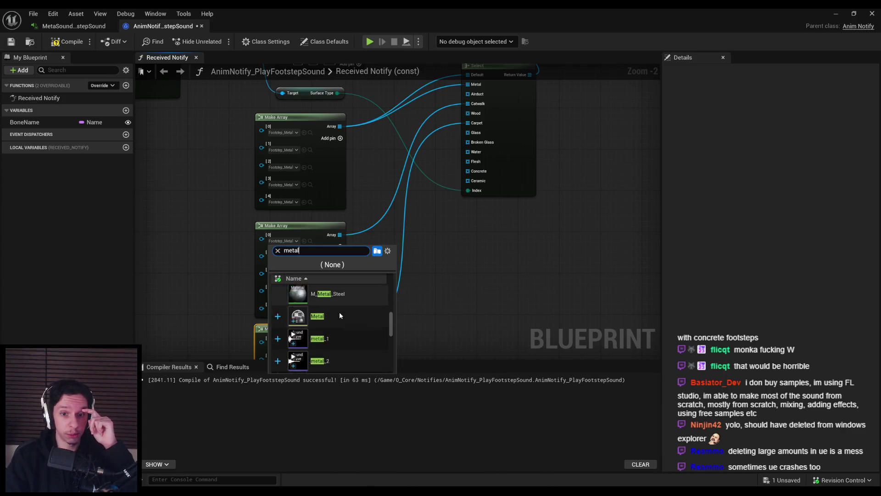
pyautogui.click(321, 338)
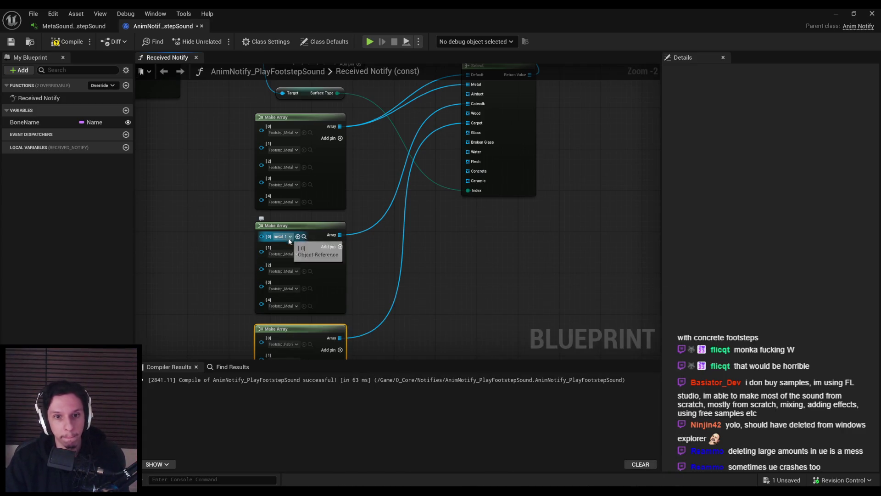
pyautogui.click(292, 255)
pyautogui.scroll(-3, 351, 334)
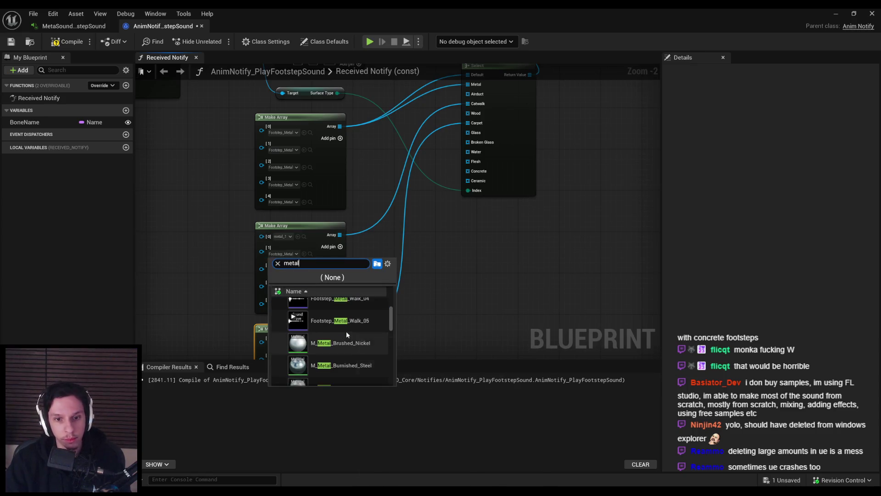
pyautogui.scroll(-2, 345, 327)
pyautogui.click(333, 348)
# Step: Assign metal_3, metal_4 and metal_5 to slots [2]–[4] and return to the level editor
pyautogui.scroll(2, 290, 268)
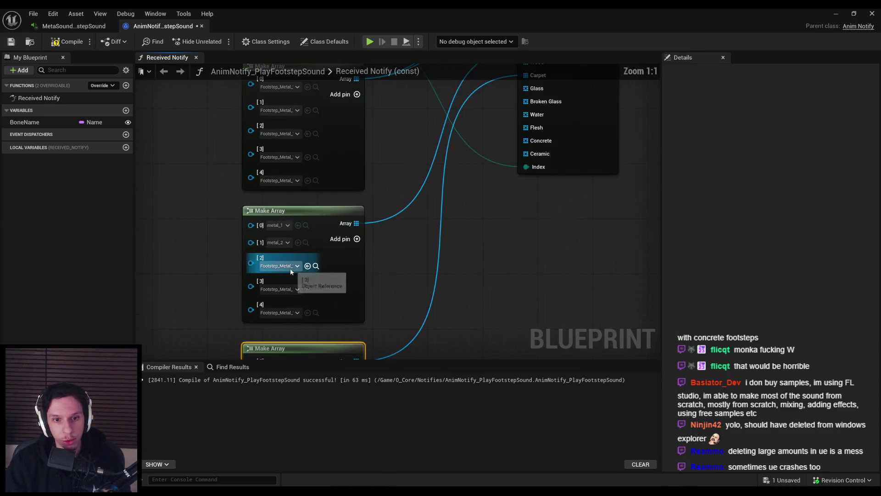
pyautogui.click(281, 266)
pyautogui.write('metal')
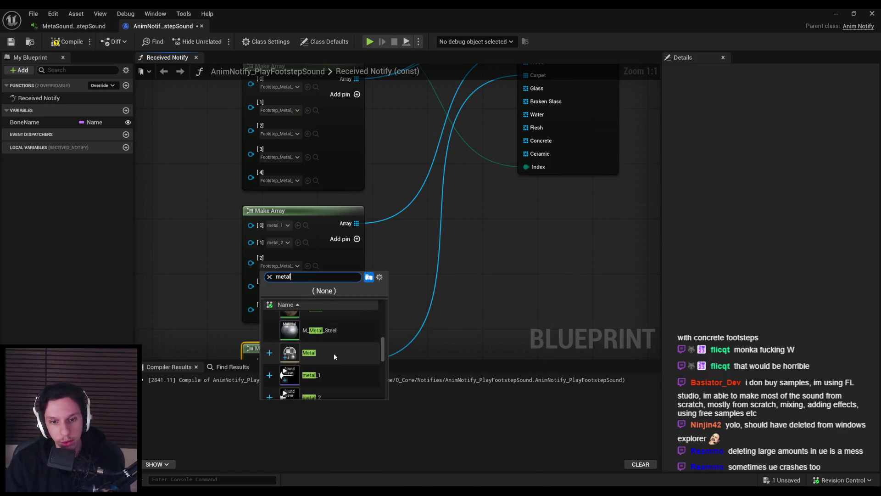
pyautogui.click(328, 363)
pyautogui.click(280, 283)
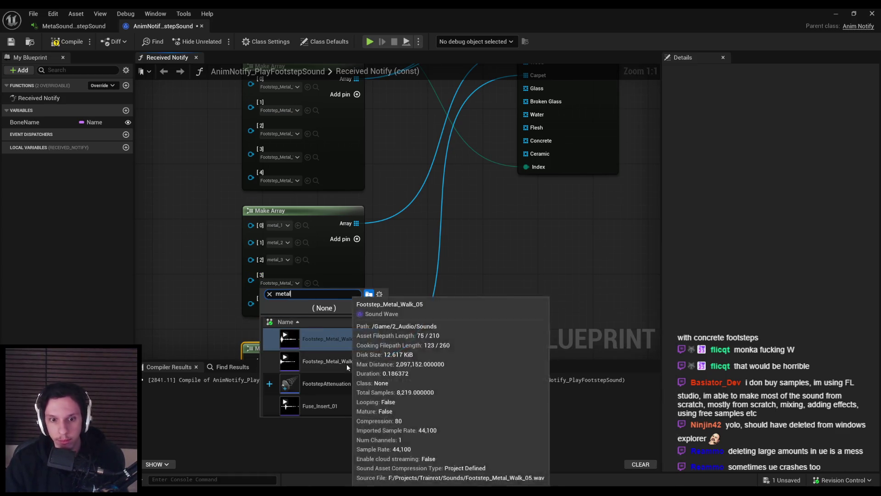
pyautogui.scroll(-3, 343, 365)
pyautogui.scroll(-2, 343, 364)
pyautogui.click(335, 384)
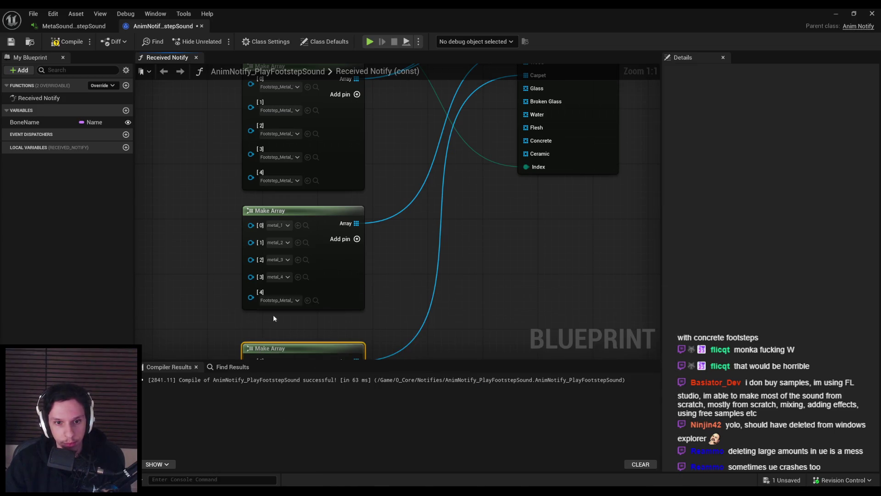
pyautogui.click(281, 300)
pyautogui.scroll(-2, 326, 382)
pyautogui.click(324, 393)
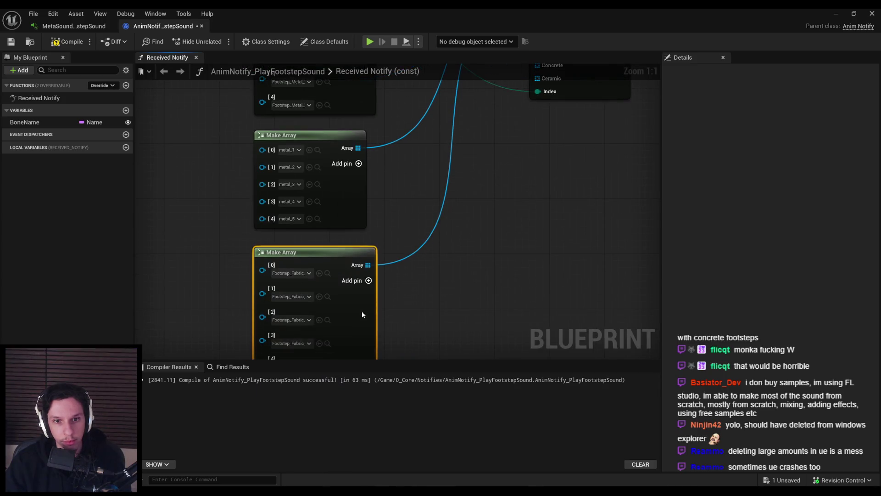
pyautogui.scroll(-1, 190, 146)
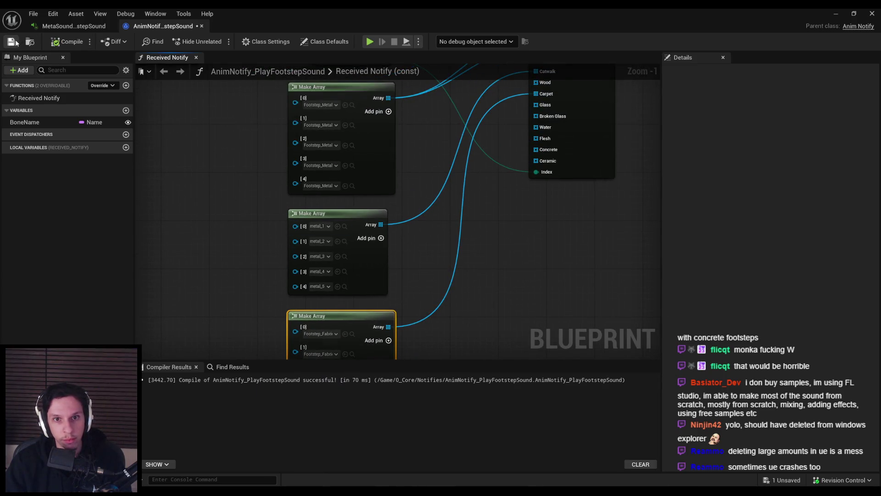
pyautogui.click(830, 17)
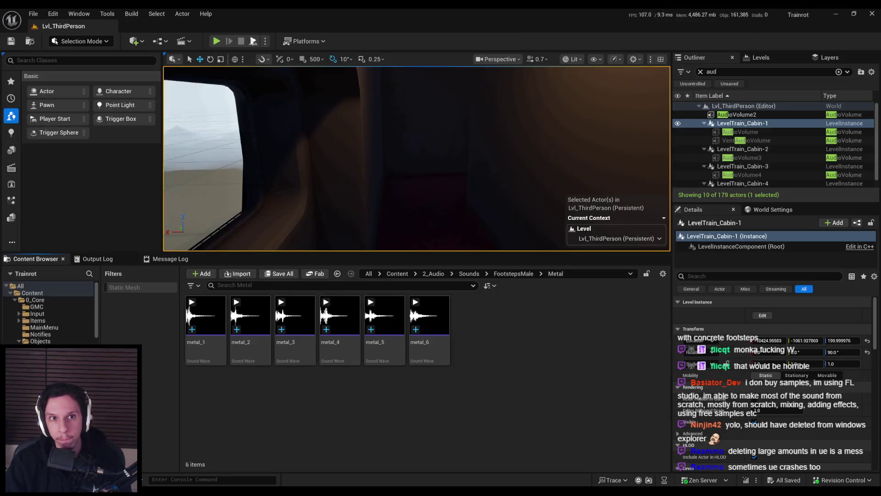
# Step: Play the level on the grated walkway, restarting after falling under the terrain
pyautogui.hotkey('alt', 'p')
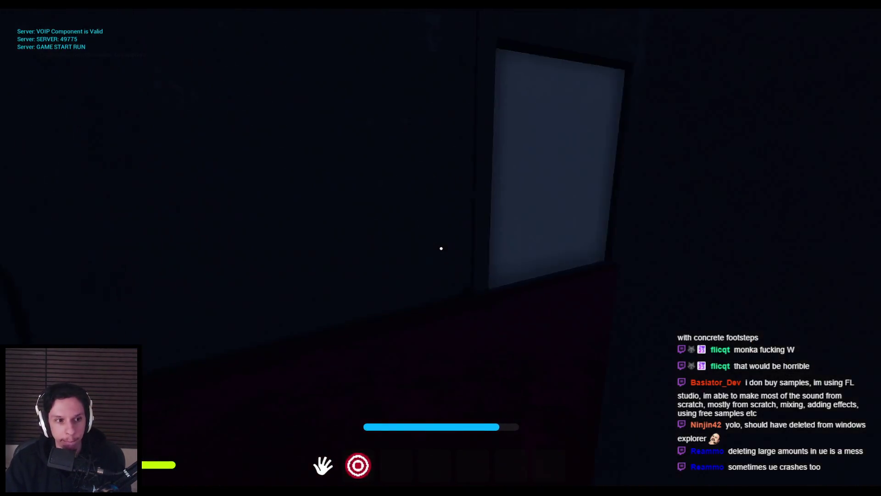
pyautogui.hotkey('shift', 'w')
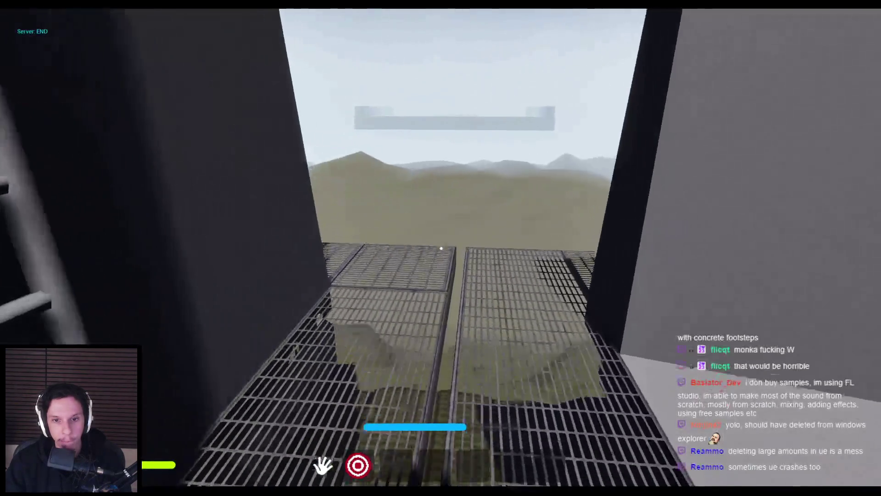
pyautogui.hotkey('shift', 'w')
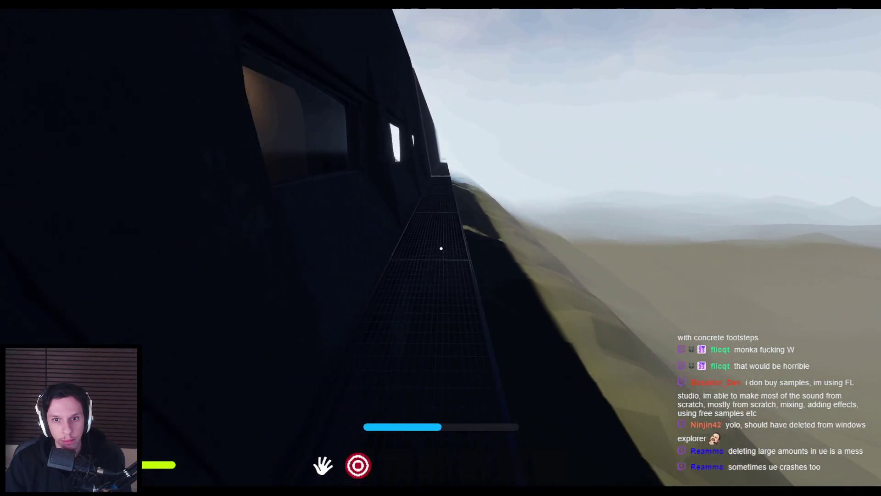
pyautogui.press('Escape')
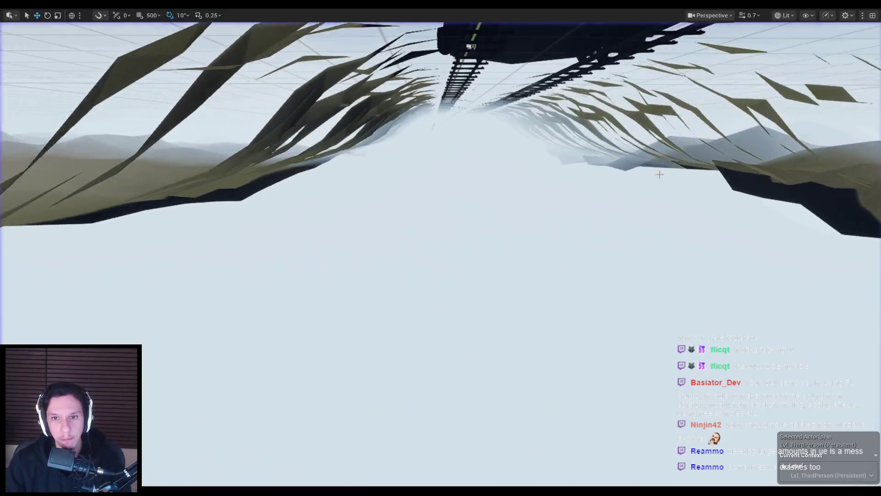
pyautogui.hotkey('alt', 'p')
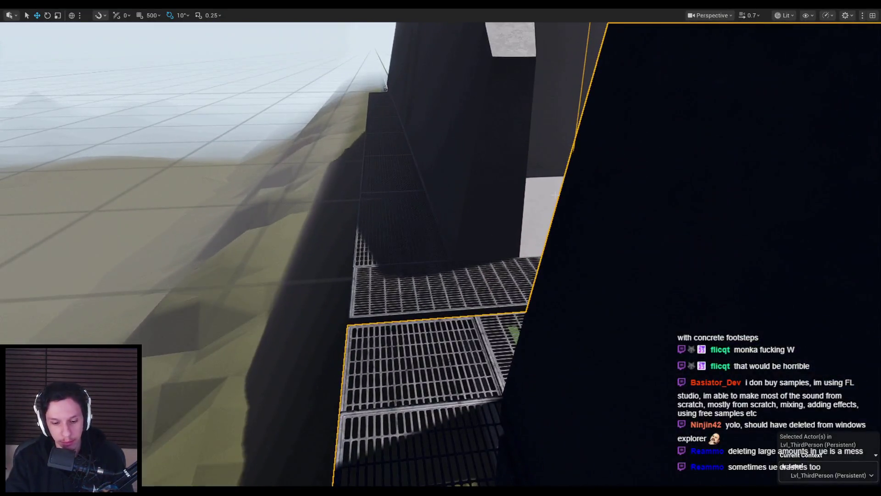
# Step: Walk between the dark cabin, grated walkway and red-carpeted hallway, then end the session
pyautogui.hotkey('shift', 'w')
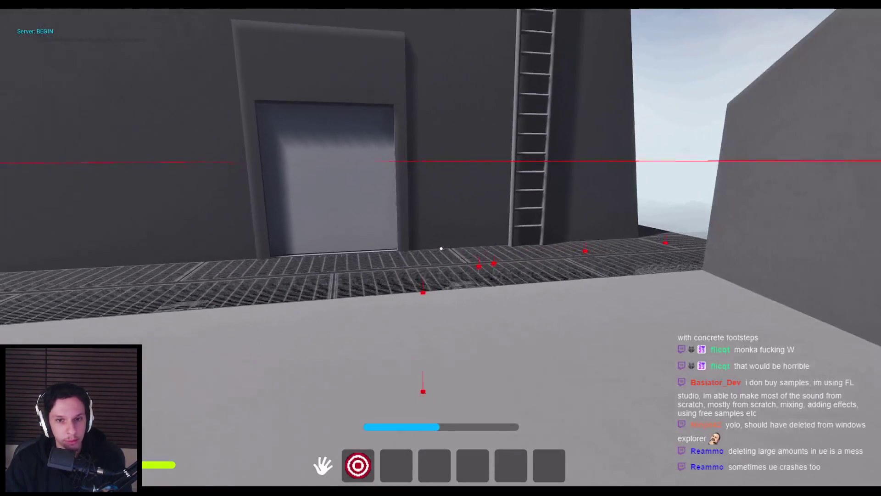
pyautogui.hotkey('shift', 'w')
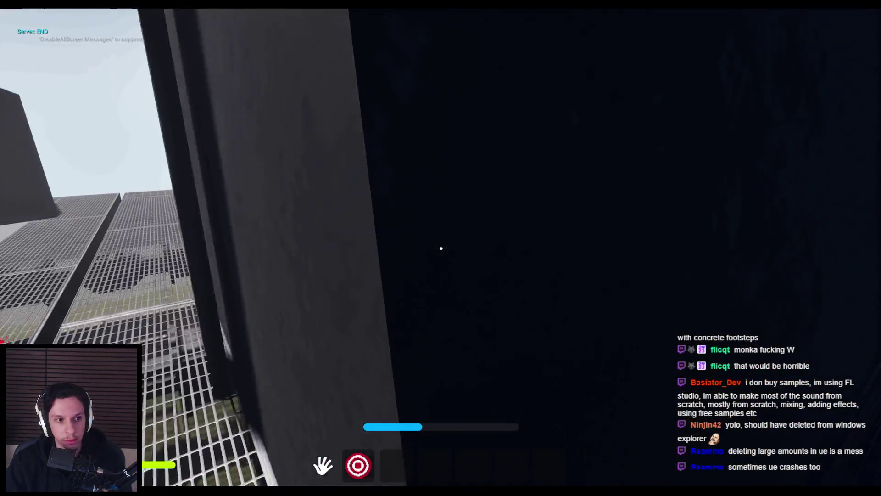
pyautogui.press('s')
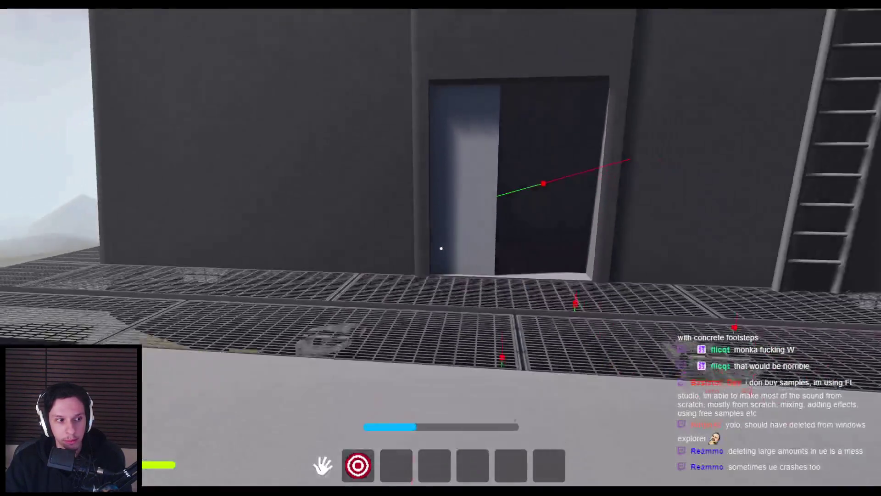
pyautogui.hotkey('shift', 'w')
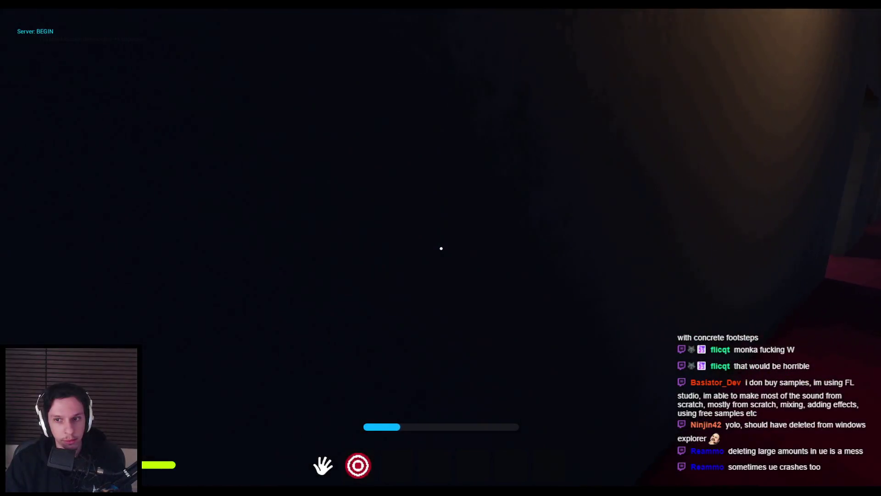
pyautogui.hotkey('shift', 'w')
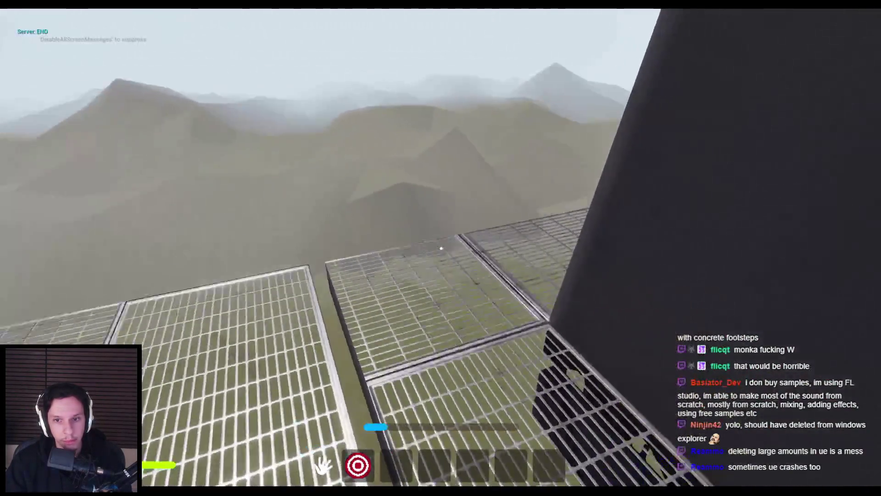
pyautogui.press('w')
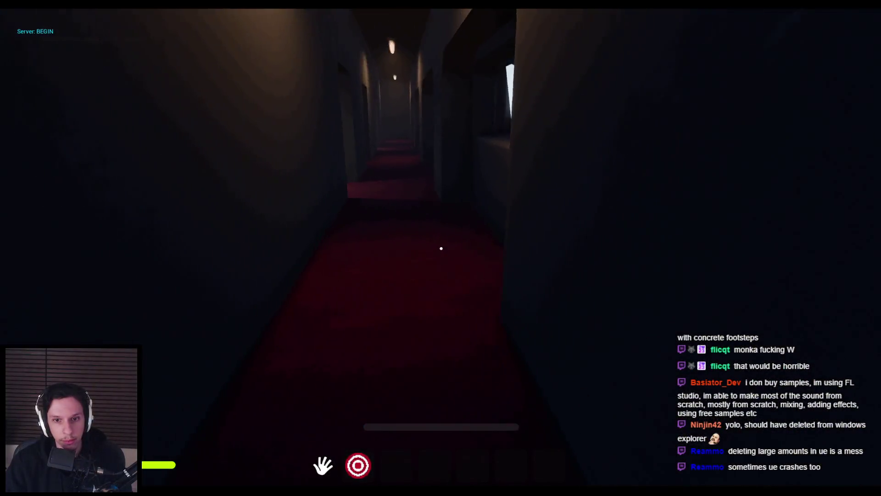
pyautogui.press('w')
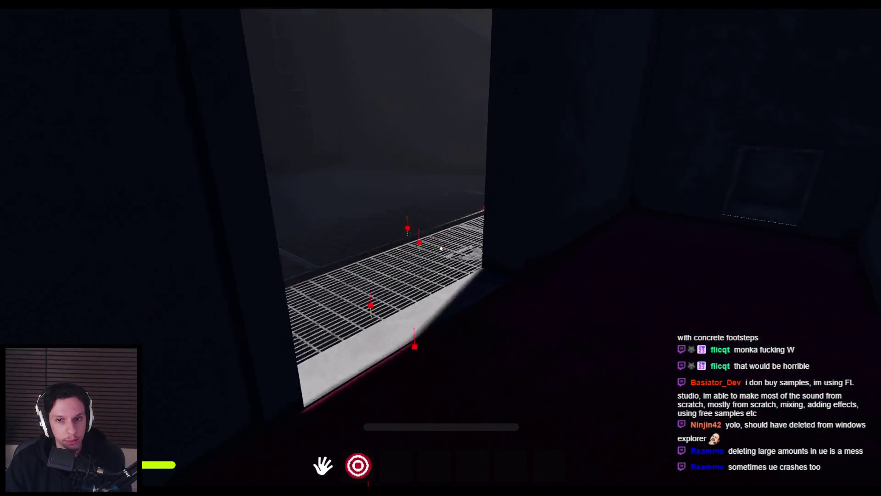
pyautogui.press('w')
pyautogui.press('w')
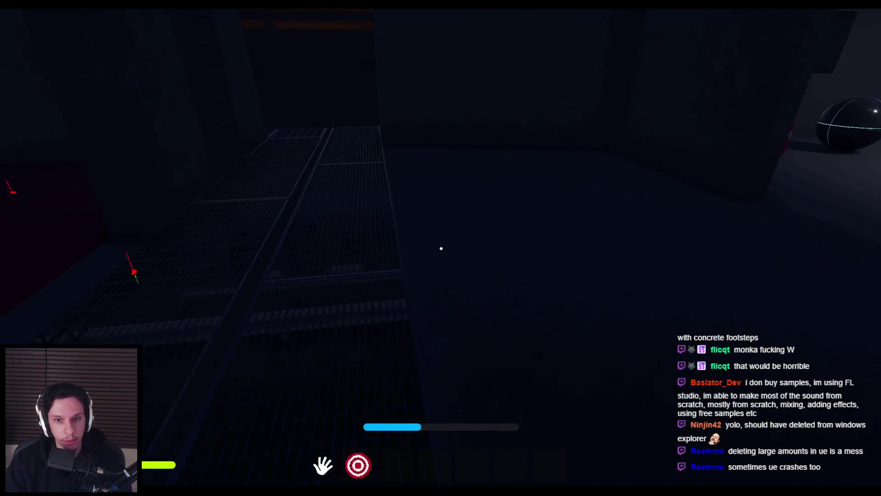
pyautogui.press('Escape')
pyautogui.click(307, 464)
# Step: Move the Select and Make Array nodes down and place Surface Type beside the third array
pyautogui.moveTo(483, 274); pyautogui.dragTo(289, 301)
pyautogui.scroll(-1, 375, 181)
pyautogui.moveTo(374, 181)
pyautogui.mouseDown()
pyautogui.moveTo(438, 138)
pyautogui.moveTo(384, 217)
pyautogui.mouseUp()
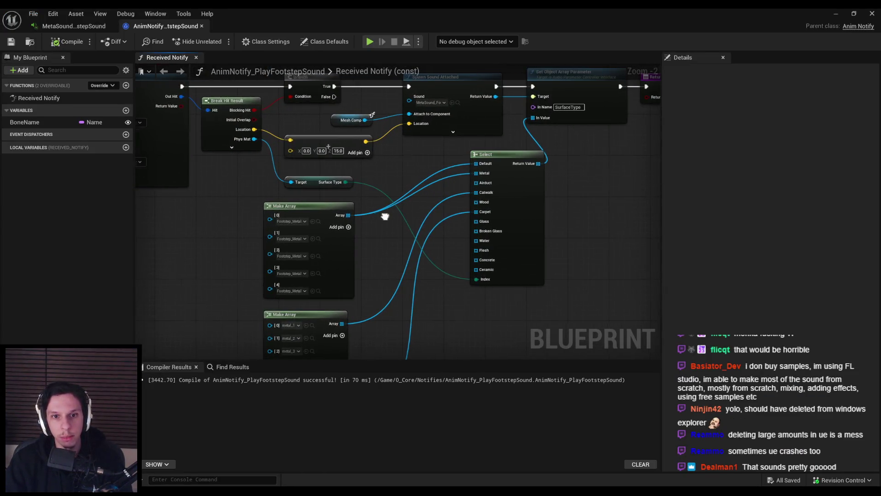
pyautogui.scroll(-2, 510, 301)
pyautogui.moveTo(494, 139); pyautogui.dragTo(496, 220)
pyautogui.scroll(1, 496, 219)
pyautogui.moveTo(294, 151)
pyautogui.mouseDown()
pyautogui.moveTo(357, 133)
pyautogui.moveTo(358, 281)
pyautogui.mouseUp()
pyautogui.scroll(-1, 357, 132)
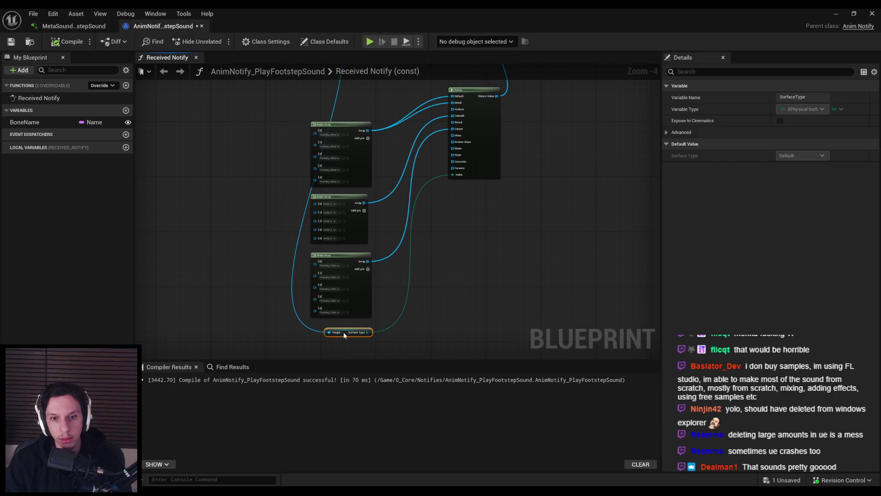
# Step: Regroup a block of nodes, expand Spawn Sound Attached's extra settings, and select Get Owner
pyautogui.click(410, 282)
pyautogui.scroll(-1, 410, 282)
pyautogui.moveTo(345, 145); pyautogui.dragTo(369, 268)
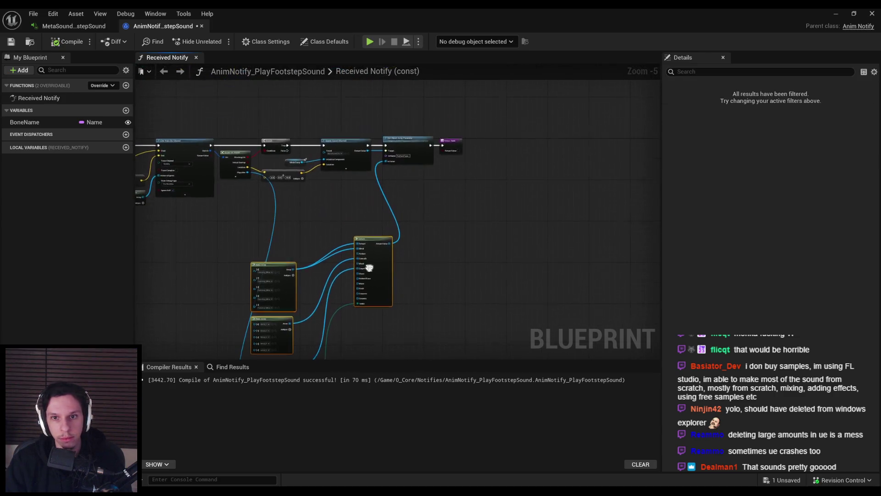
pyautogui.scroll(4, 411, 134)
pyautogui.scroll(-2, 411, 182)
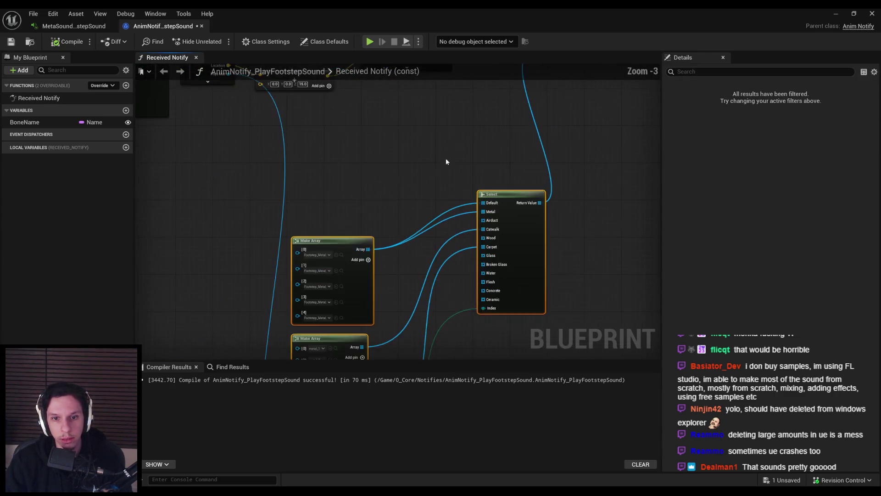
pyautogui.scroll(3, 411, 182)
pyautogui.click(461, 181)
pyautogui.scroll(-3, 373, 254)
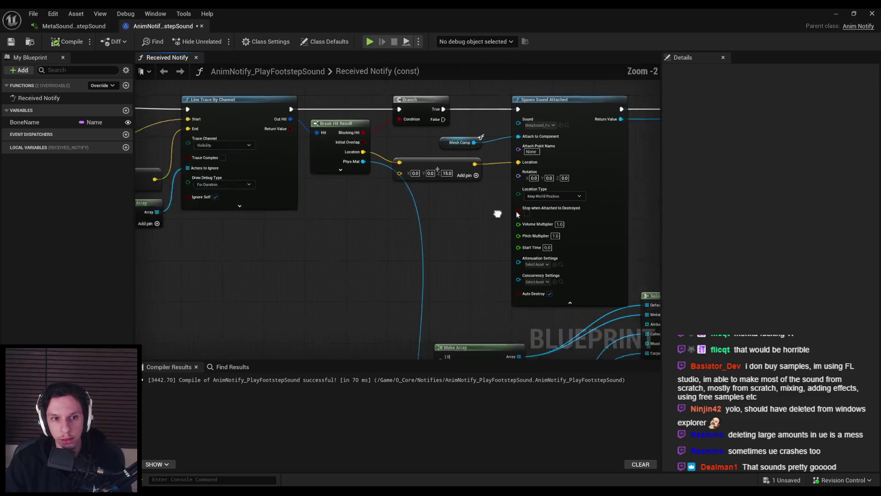
pyautogui.moveTo(286, 249)
pyautogui.mouseDown()
pyautogui.moveTo(418, 158)
pyautogui.moveTo(405, 156)
pyautogui.mouseUp()
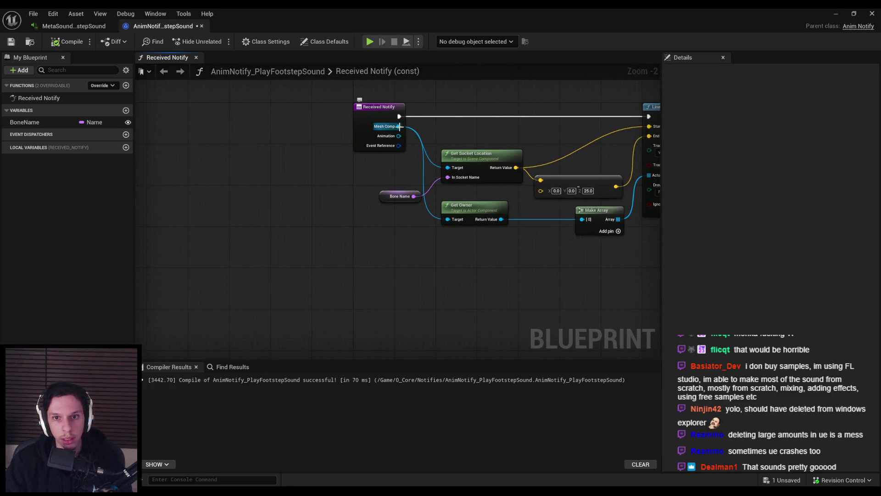
pyautogui.click(472, 209)
# Step: Add Get Velocity from Get Owner and feed it into a Vector Length XY node
pyautogui.moveTo(479, 237)
pyautogui.mouseDown()
pyautogui.moveTo(295, 208)
pyautogui.moveTo(423, 286)
pyautogui.mouseUp()
pyautogui.write('velocity')
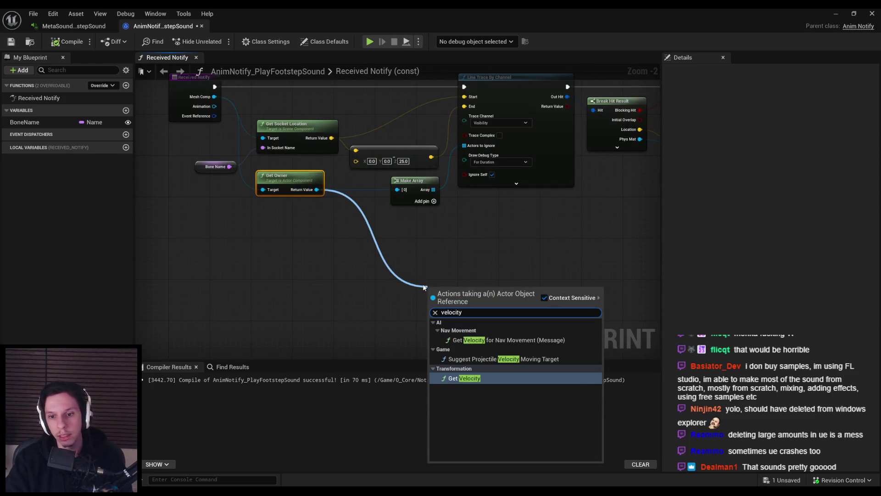
pyautogui.press('Return')
pyautogui.moveTo(496, 308); pyautogui.dragTo(518, 307)
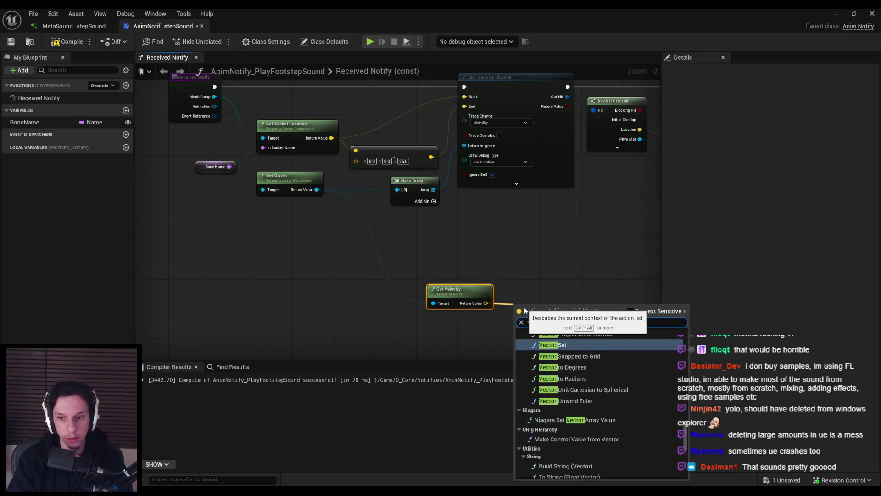
pyautogui.press('Return')
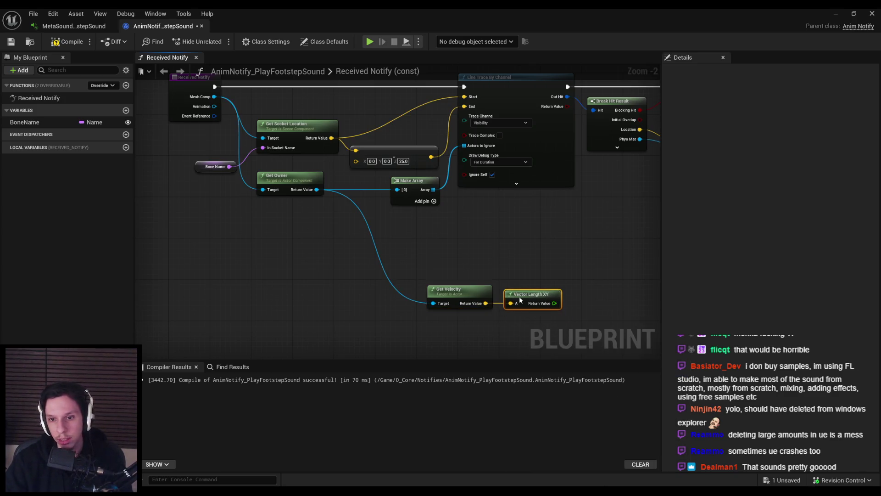
pyautogui.moveTo(543, 329)
pyautogui.mouseDown()
pyautogui.moveTo(437, 332)
pyautogui.moveTo(425, 250)
pyautogui.mouseUp()
# Step: Add a Map Range Clamped node mapping speed 100–600 to volume 0.5–1.0
pyautogui.moveTo(473, 229)
pyautogui.mouseDown()
pyautogui.moveTo(366, 220)
pyautogui.moveTo(385, 242)
pyautogui.mouseUp()
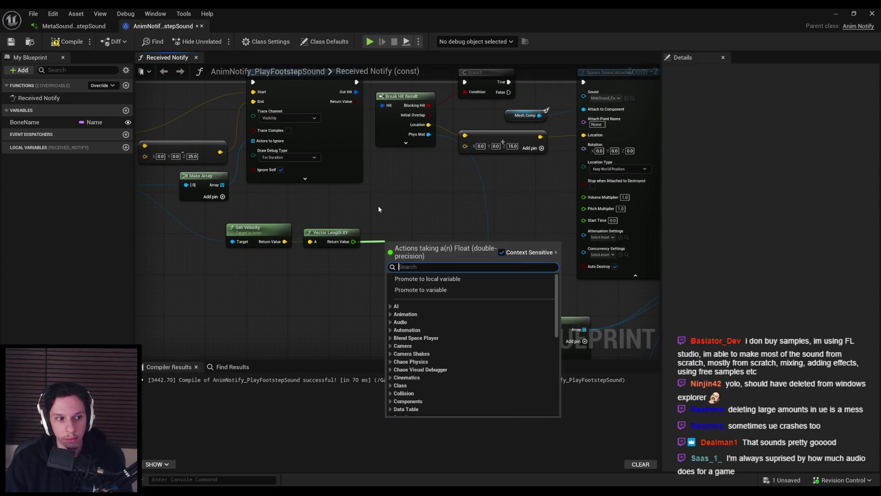
pyautogui.write('*')
pyautogui.press('BackSpace')
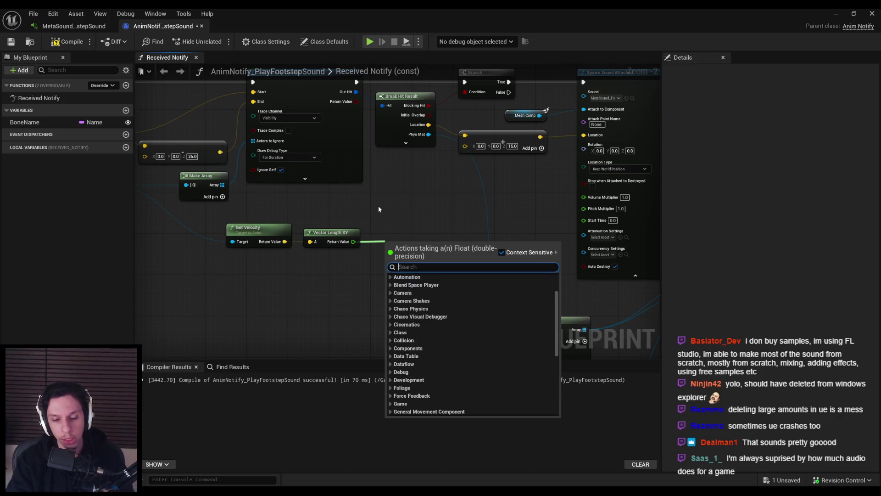
pyautogui.write('map ranged')
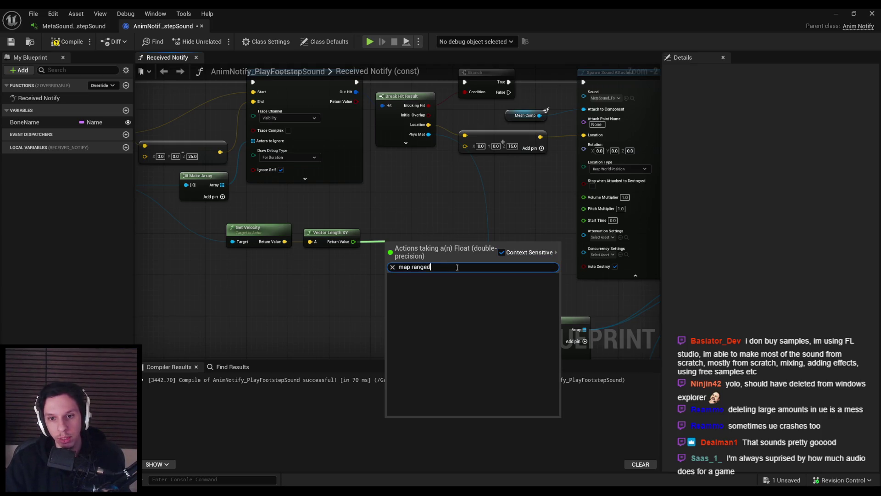
pyautogui.click(455, 322)
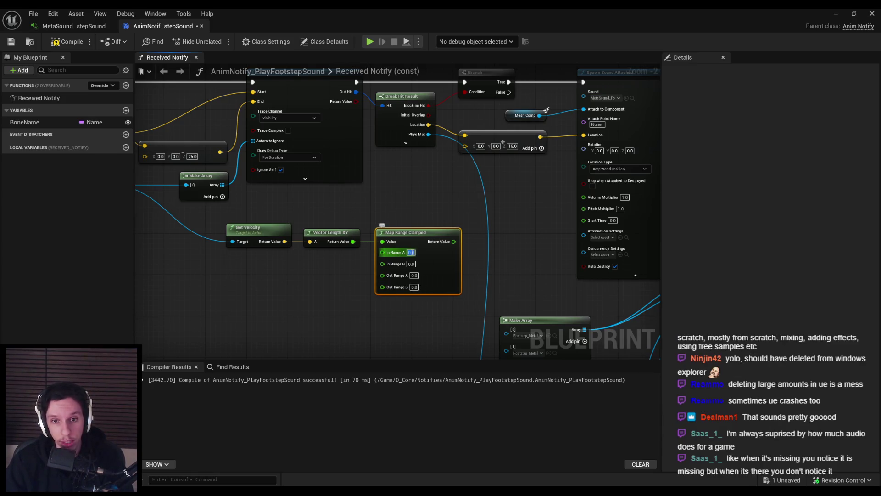
pyautogui.click(411, 252)
pyautogui.write('50')
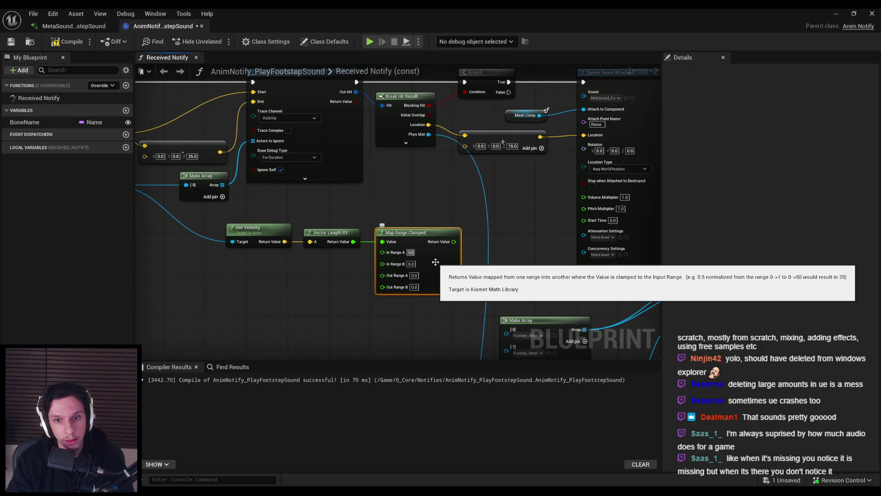
pyautogui.press('BackSpace')
pyautogui.press('BackSpace')
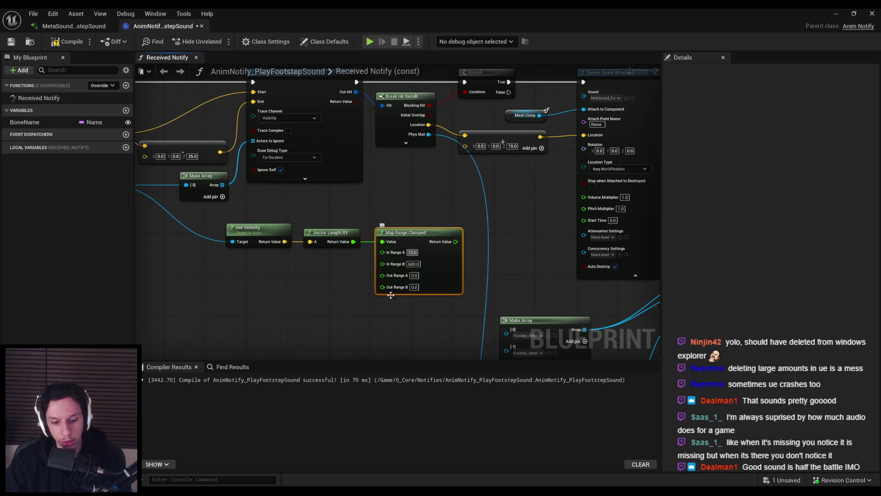
pyautogui.scroll(1, 415, 290)
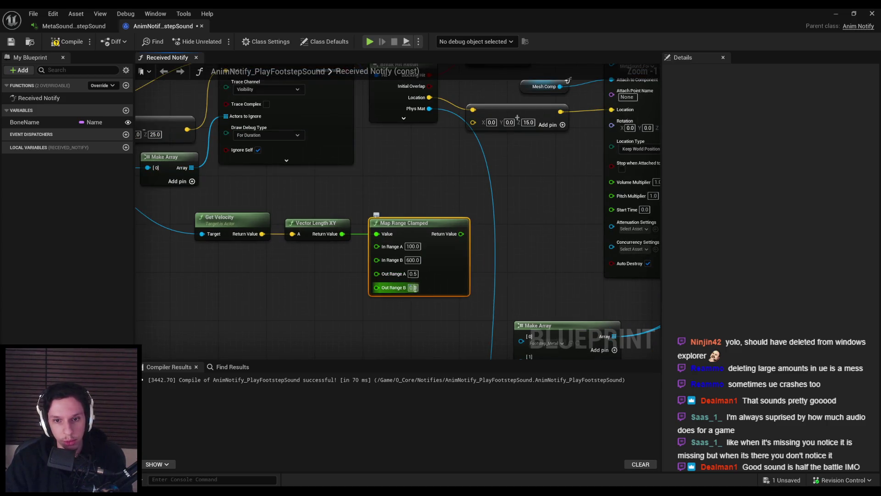
pyautogui.scroll(-1, 386, 271)
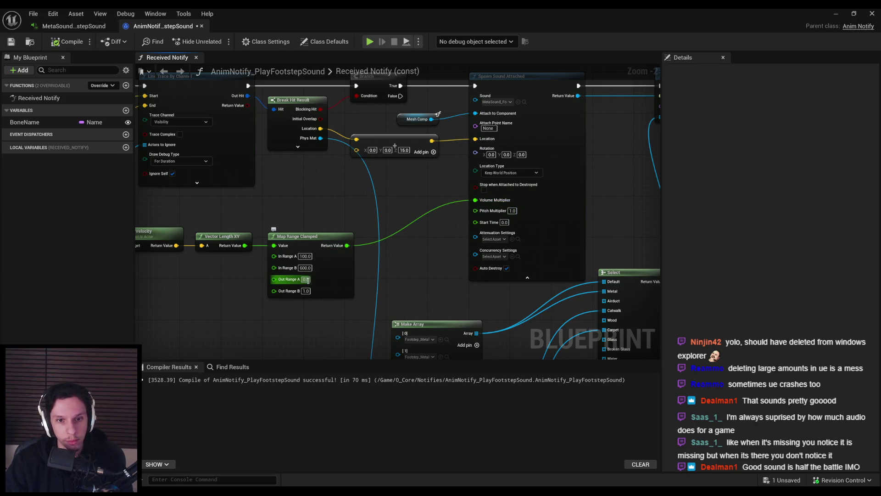
pyautogui.click(835, 13)
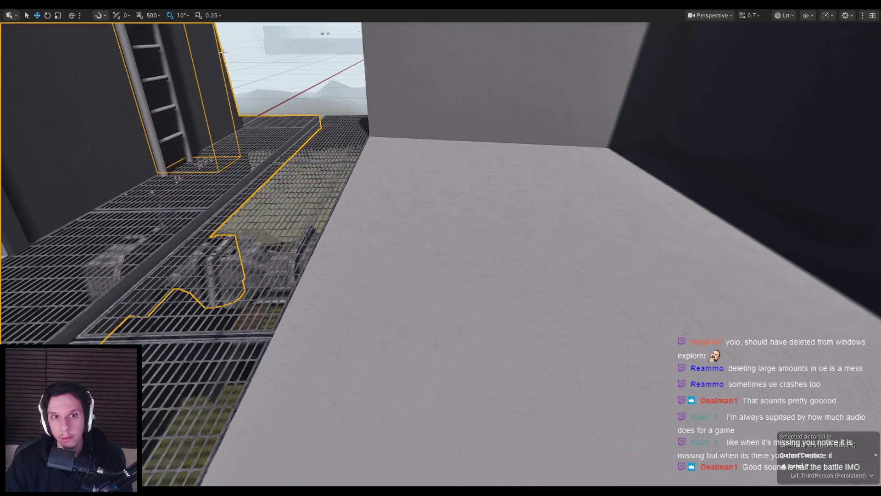
# Step: Play-test the walkway footsteps, then lower the volume's Out Range A to 0.2
pyautogui.hotkey('alt', 'p')
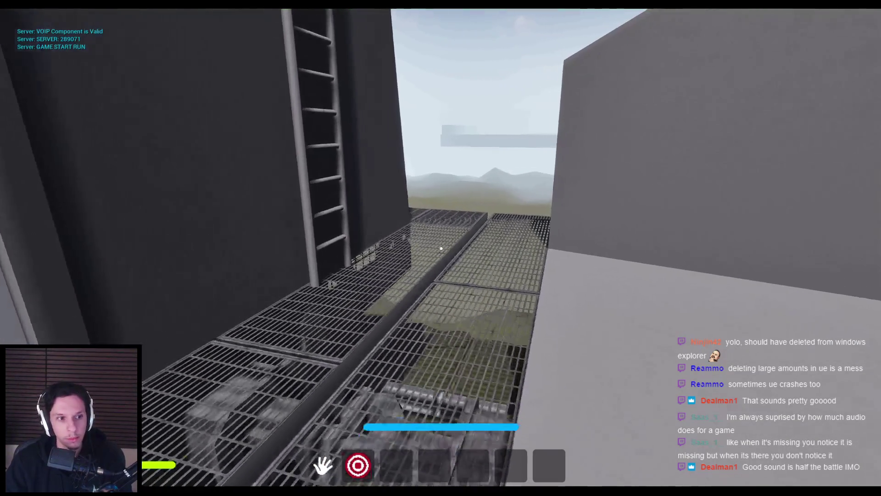
pyautogui.press('w')
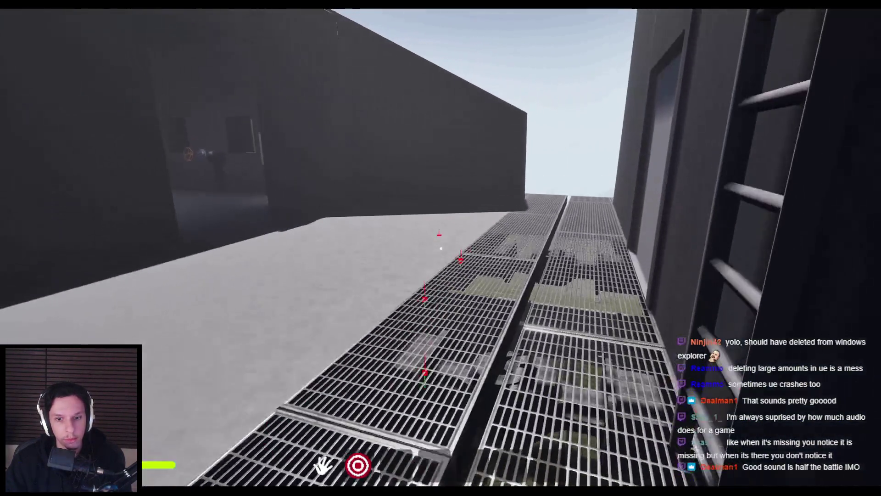
pyautogui.press('Escape')
pyautogui.click(304, 462)
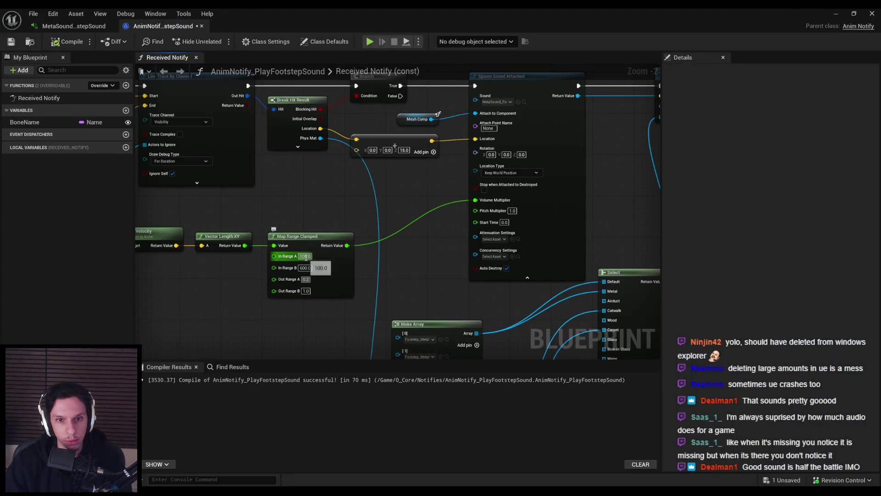
pyautogui.click(837, 14)
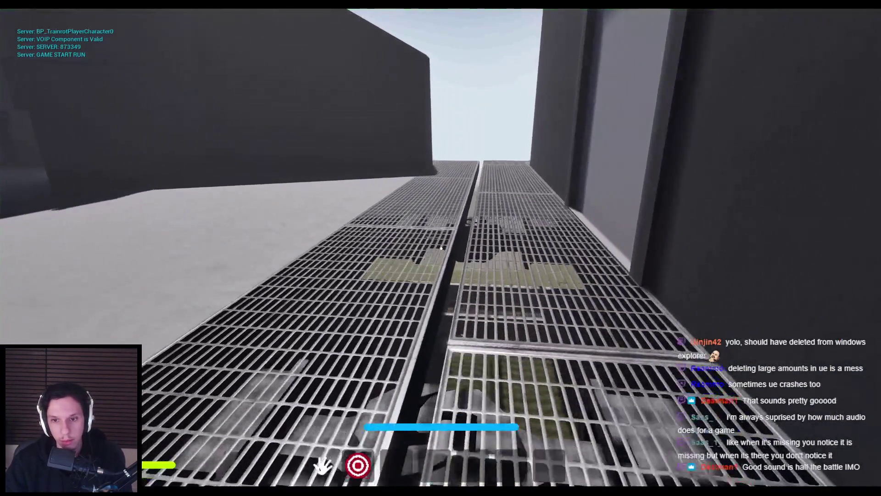
# Step: Walk the grate walkway, red-carpeted corridor, valve room and laser room to the vault door
pyautogui.press('w')
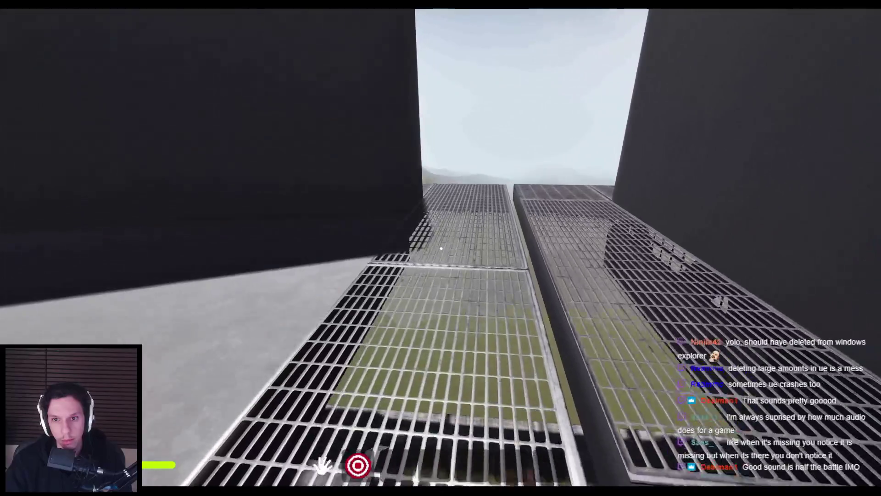
pyautogui.press('space')
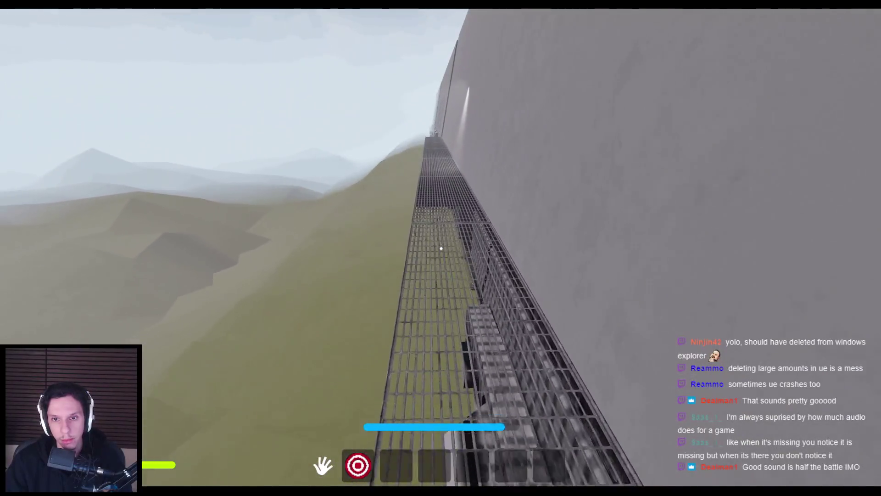
pyautogui.press('w')
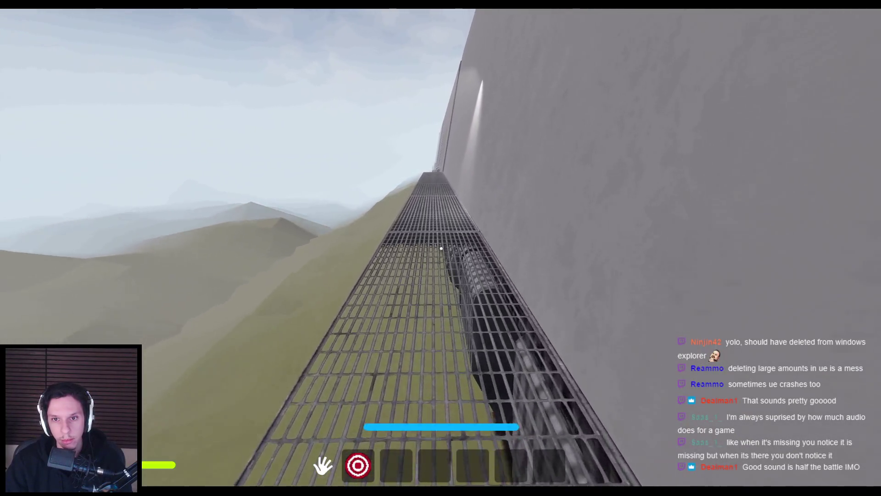
pyautogui.press('w')
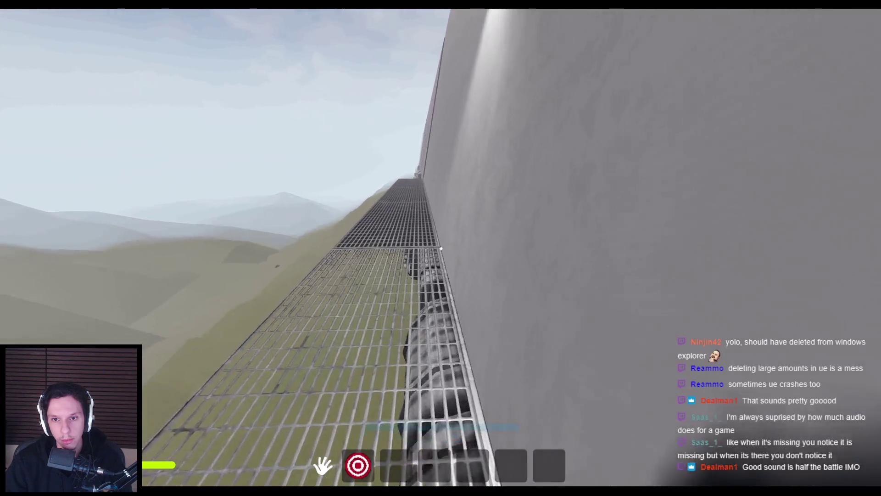
pyautogui.press('space')
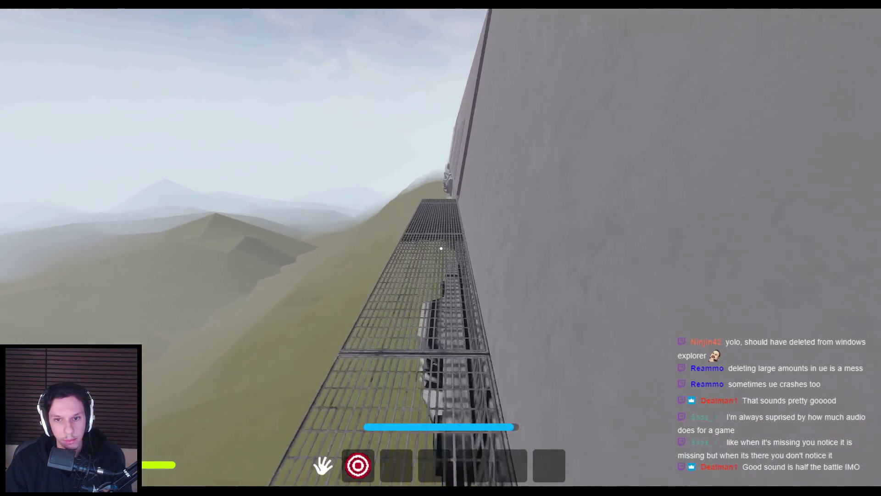
pyautogui.press('w')
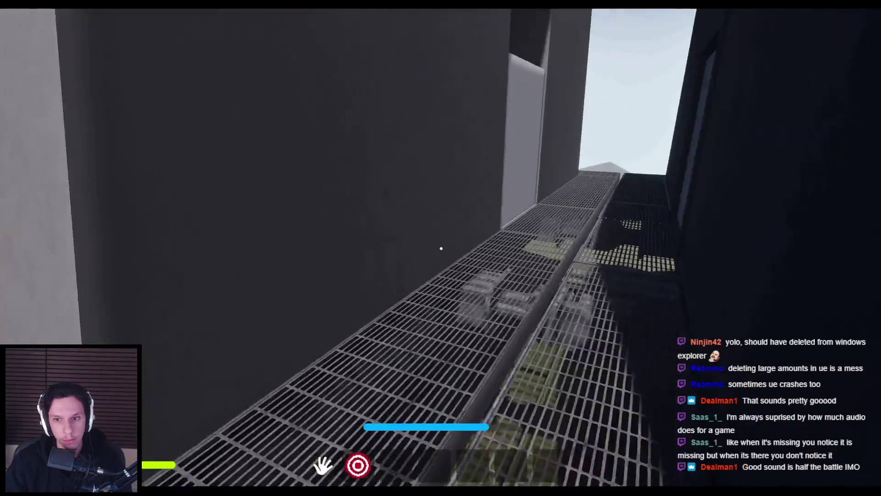
pyautogui.press('e')
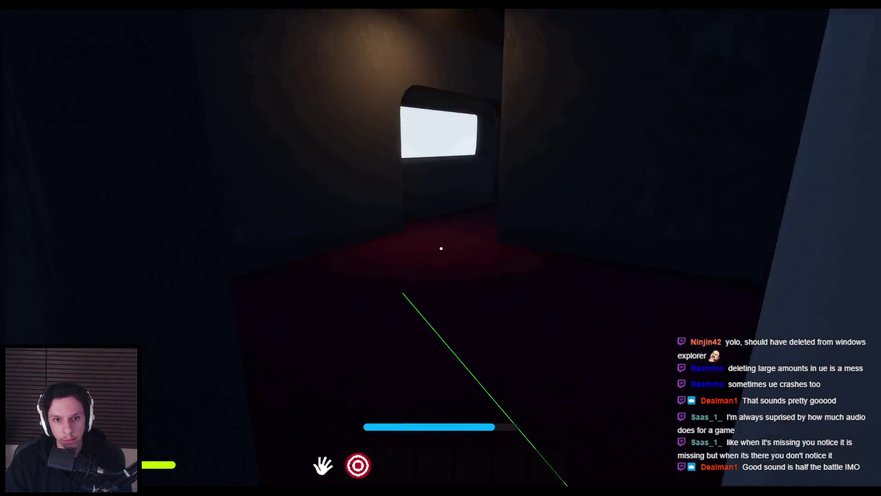
pyautogui.press('w')
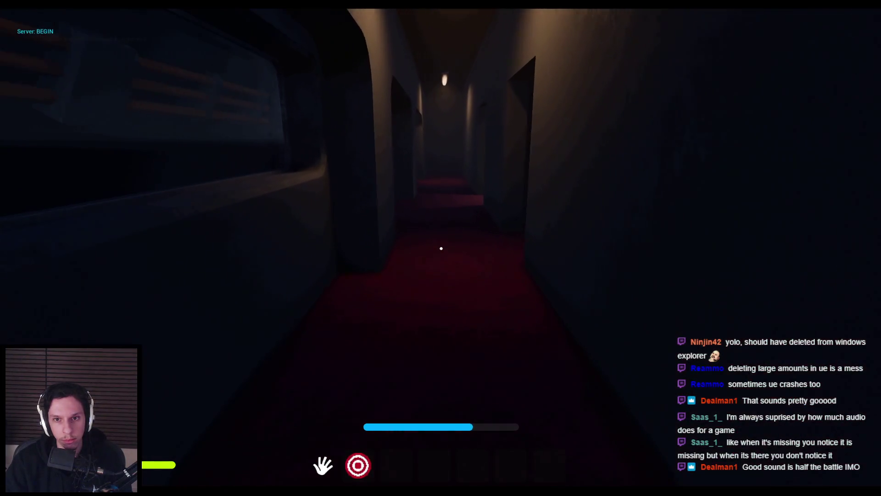
pyautogui.press('w')
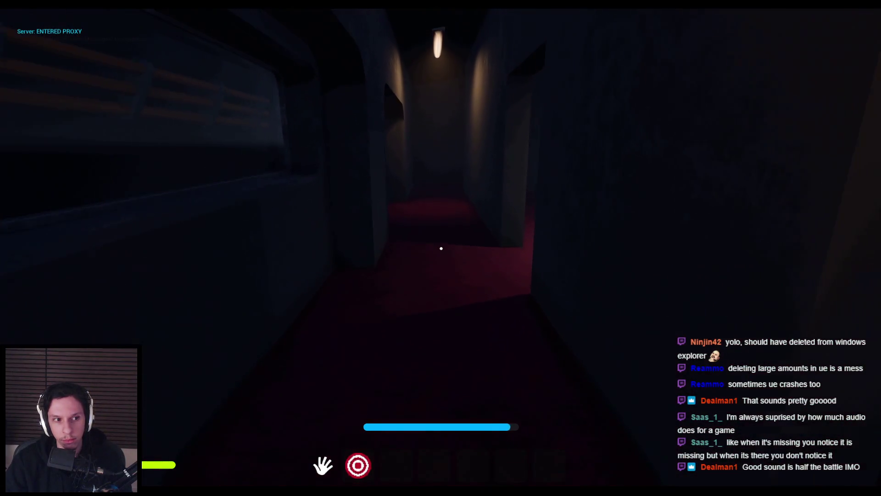
pyautogui.press('w')
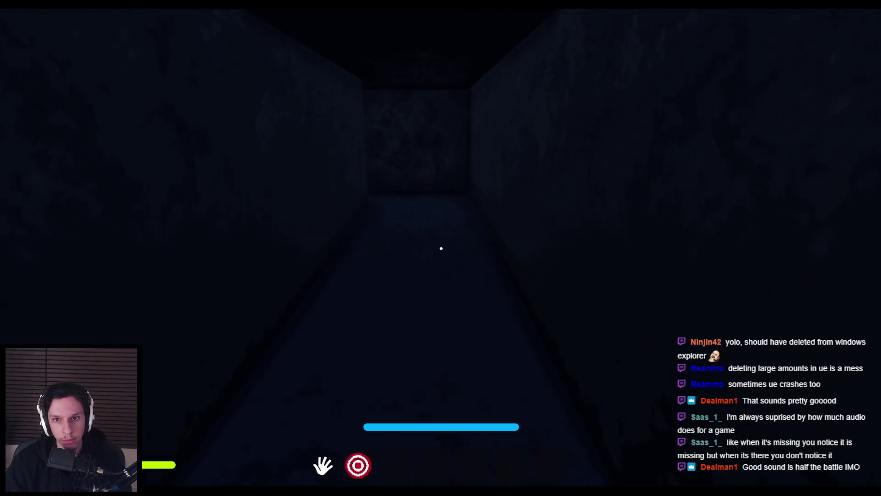
pyautogui.press('w')
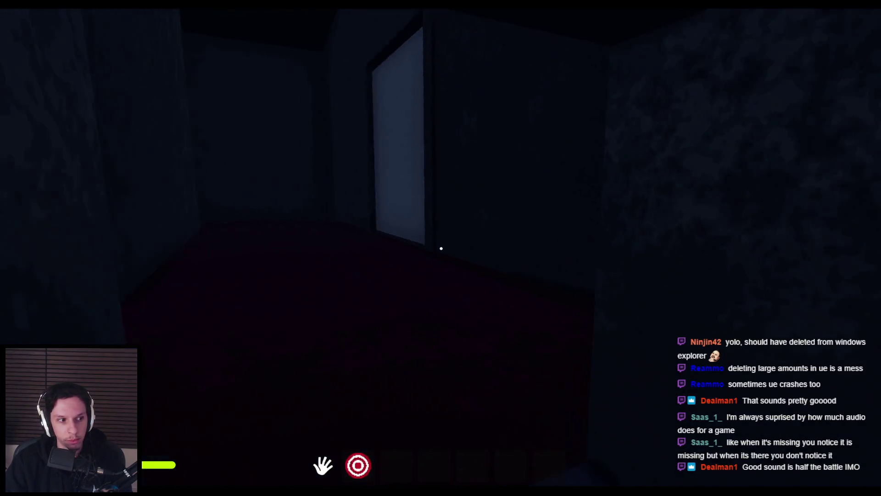
pyautogui.press('w')
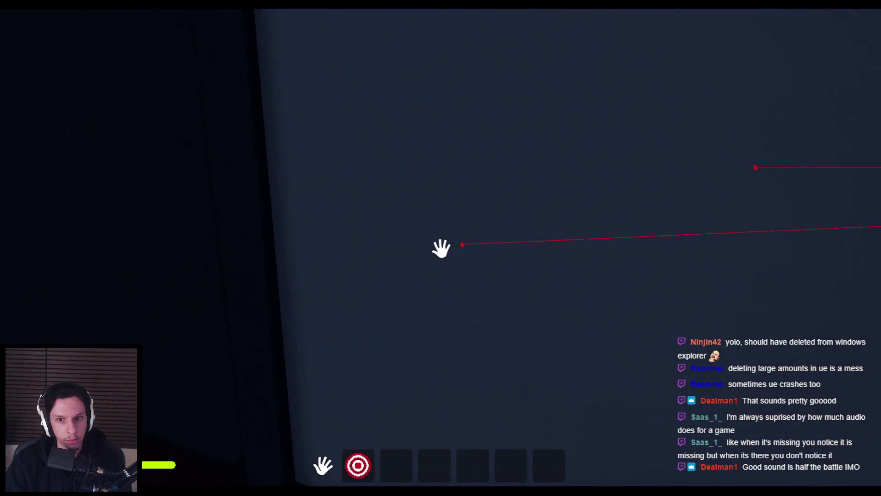
pyautogui.press('w')
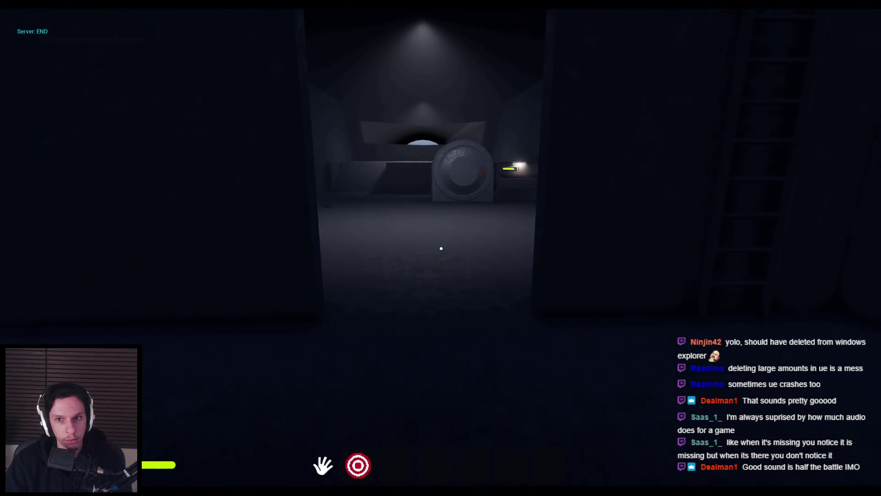
pyautogui.press('w')
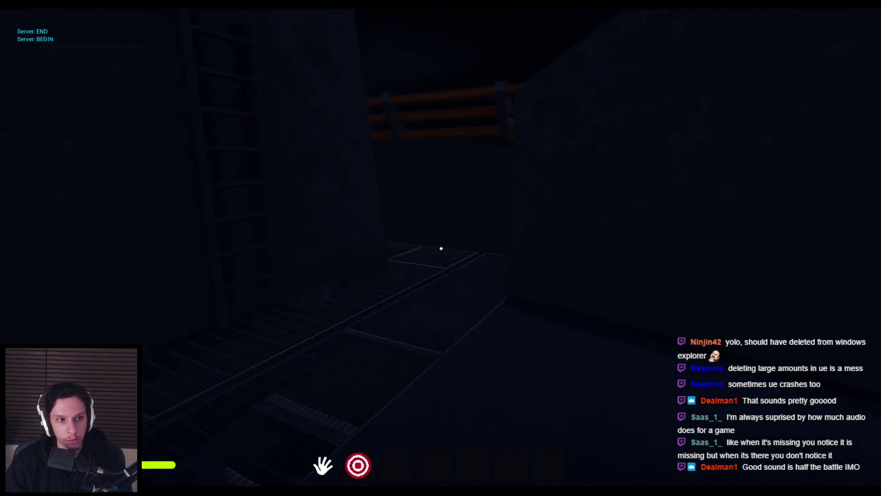
pyautogui.press('w')
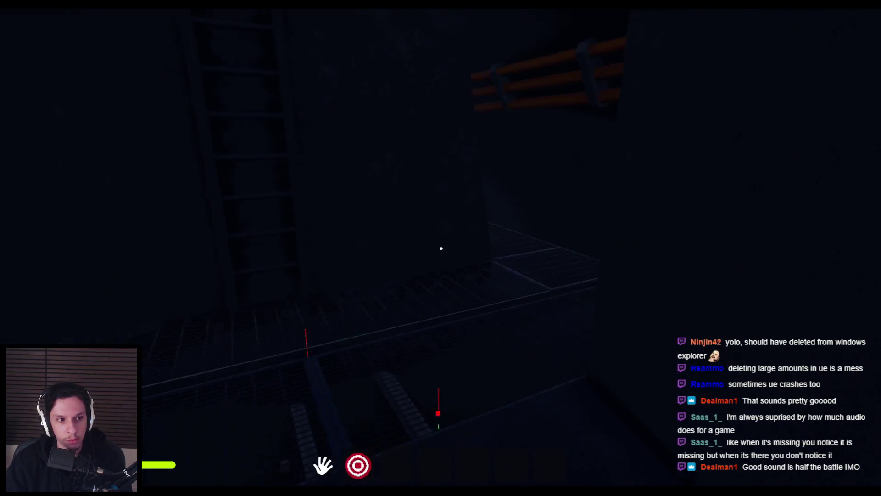
# Step: Revisit the white platform, ball vault room and red corridor, then stop the play session
pyautogui.press('w')
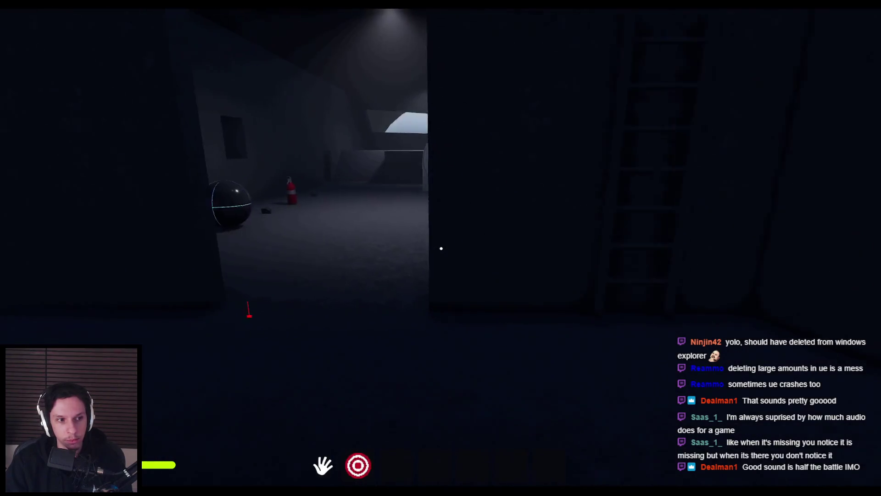
pyautogui.press('w')
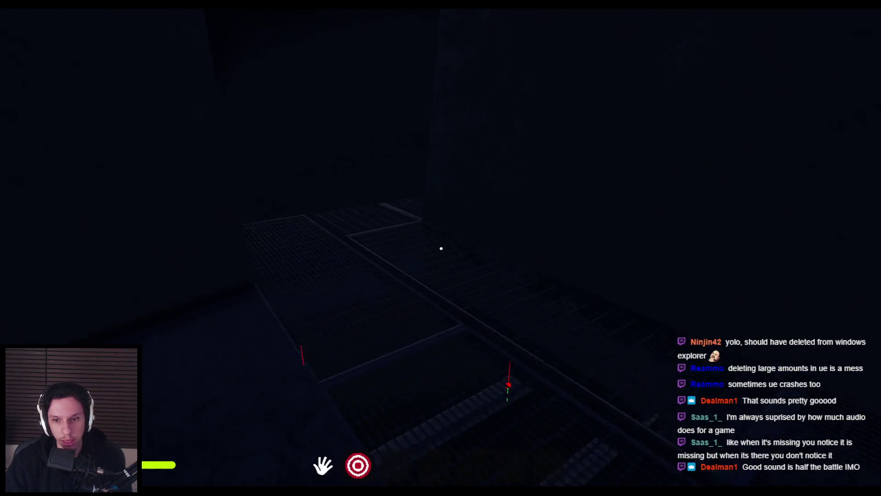
pyautogui.press('w')
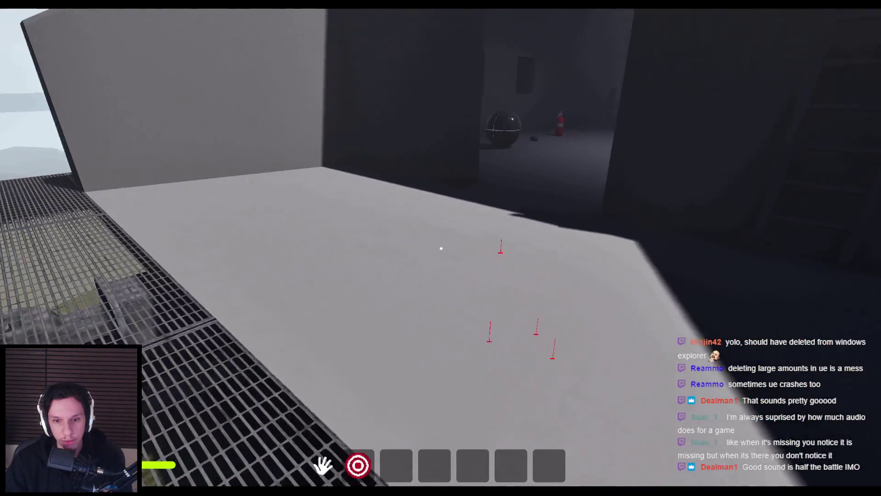
pyautogui.press('w')
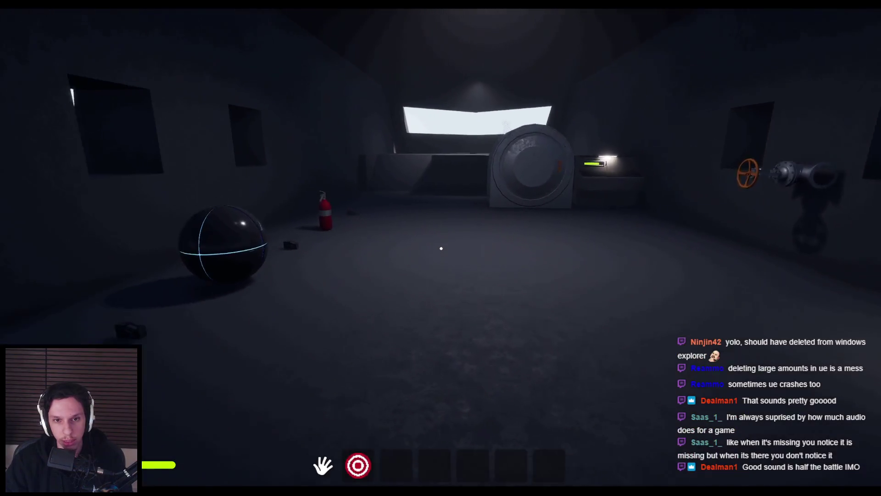
pyautogui.hotkey('shift', 'w')
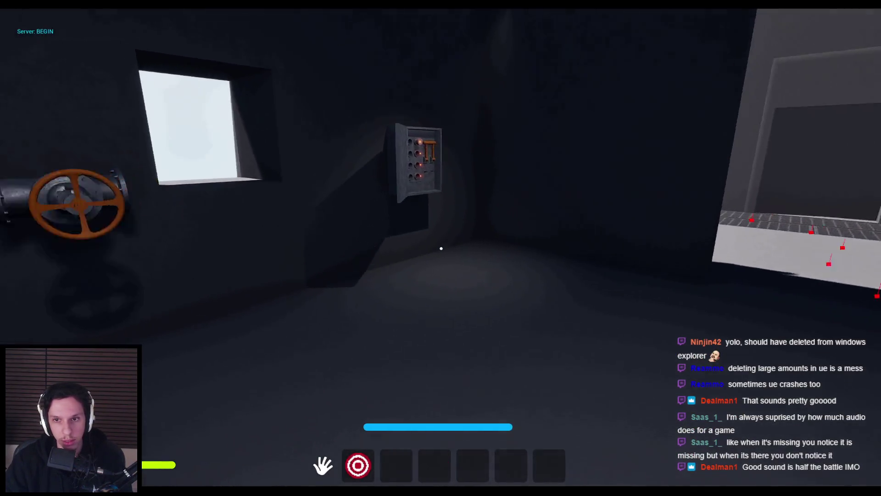
pyautogui.press('w')
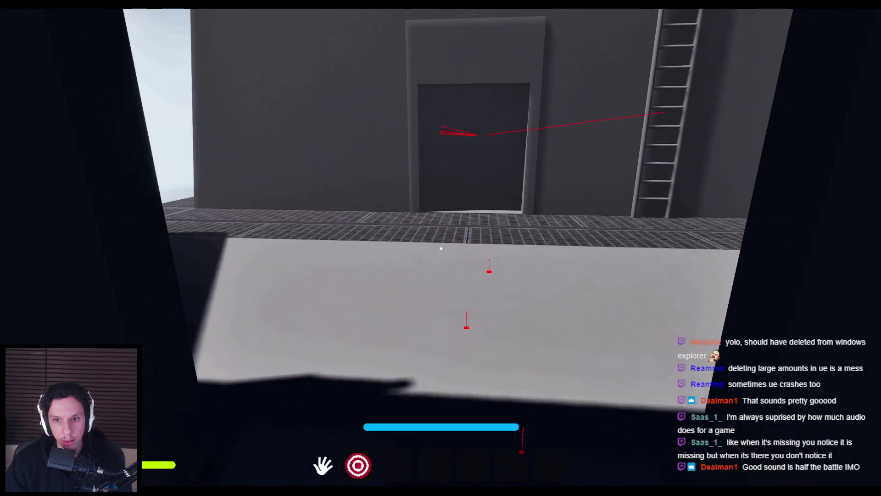
pyautogui.press('w')
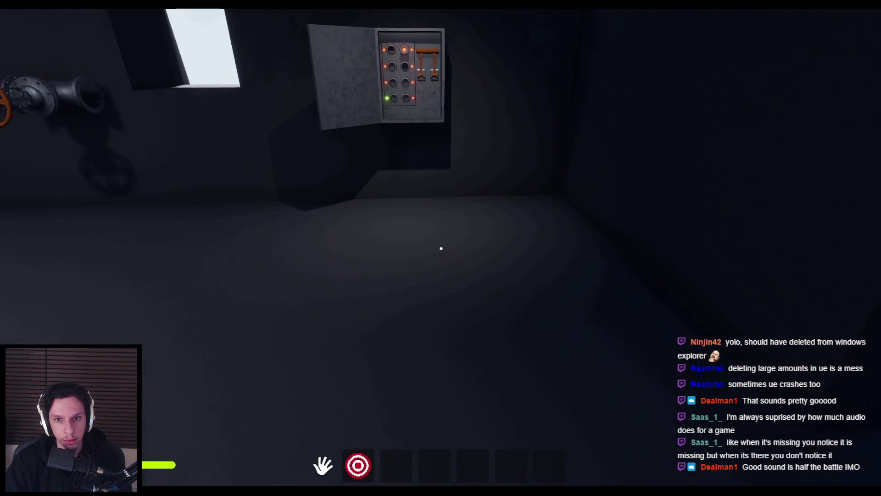
pyautogui.hotkey('shift', 'w')
pyautogui.hotkey('shift', 'w')
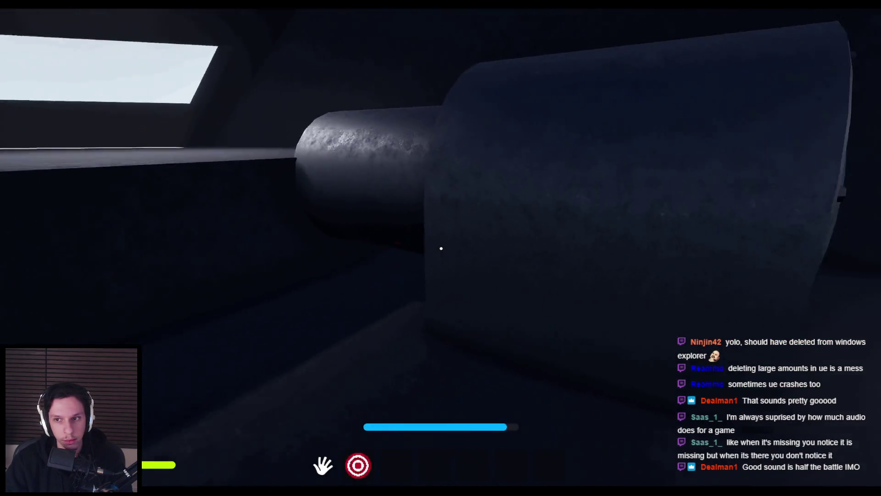
pyautogui.hotkey('shift', 'w')
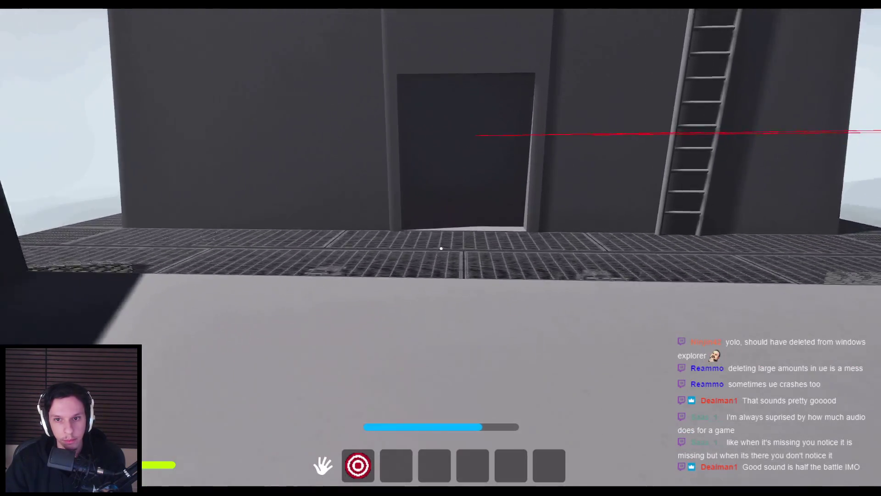
pyautogui.hotkey('shift', 'w')
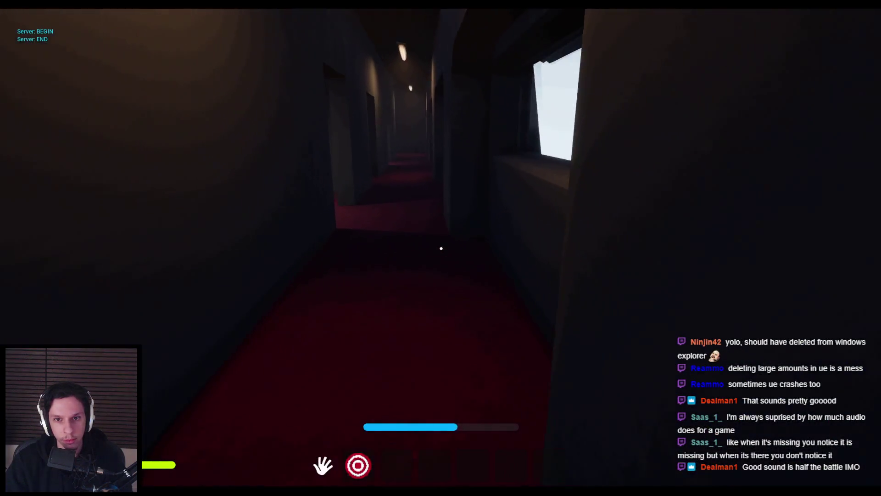
pyautogui.hotkey('shift', 'w')
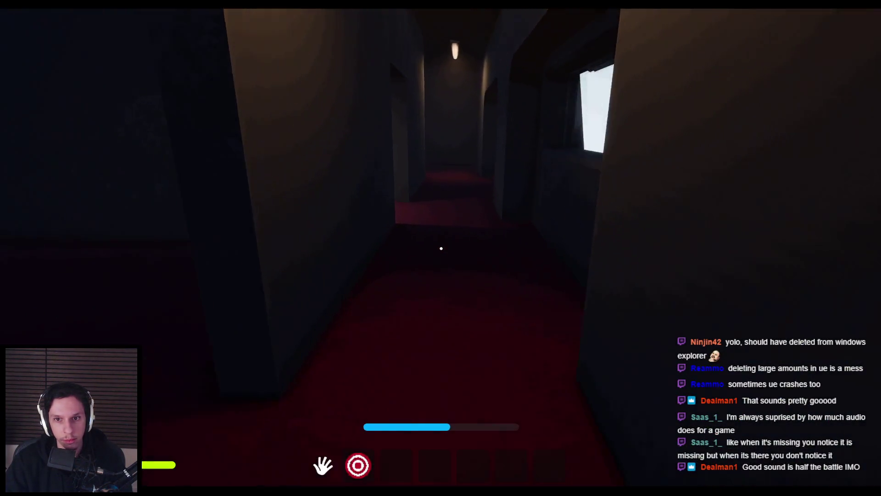
pyautogui.hotkey('shift', 'w')
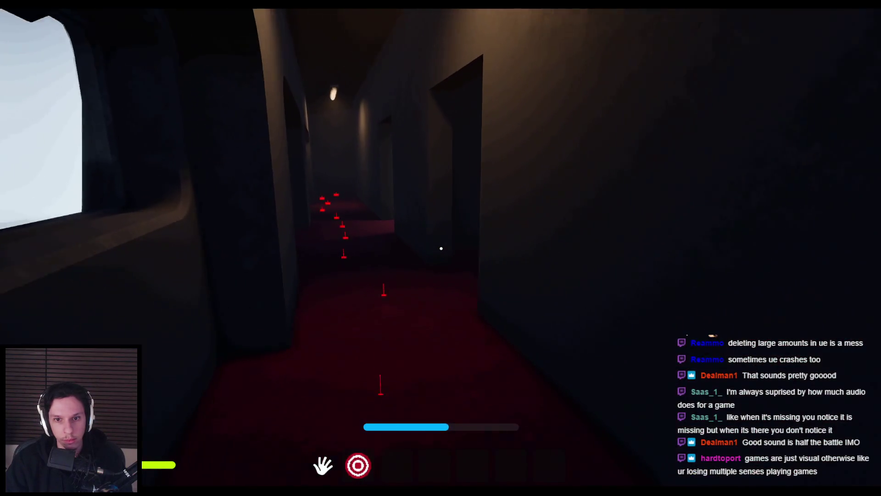
pyautogui.press('w')
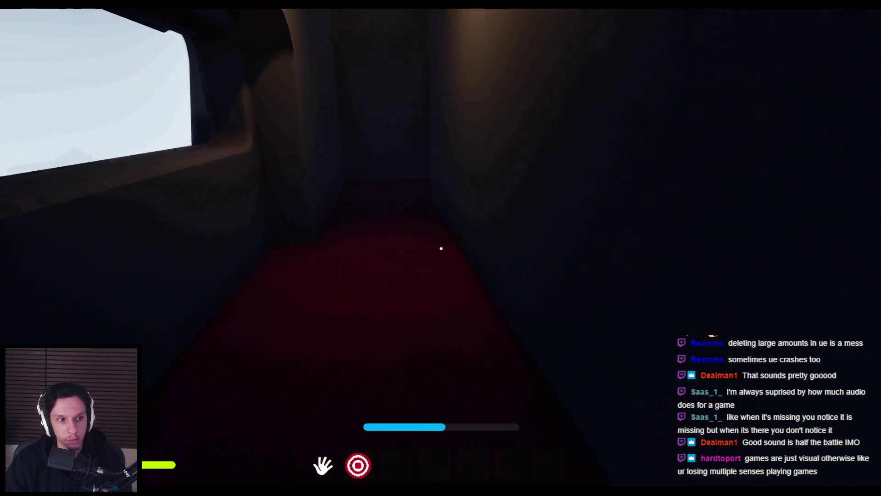
pyautogui.press('w')
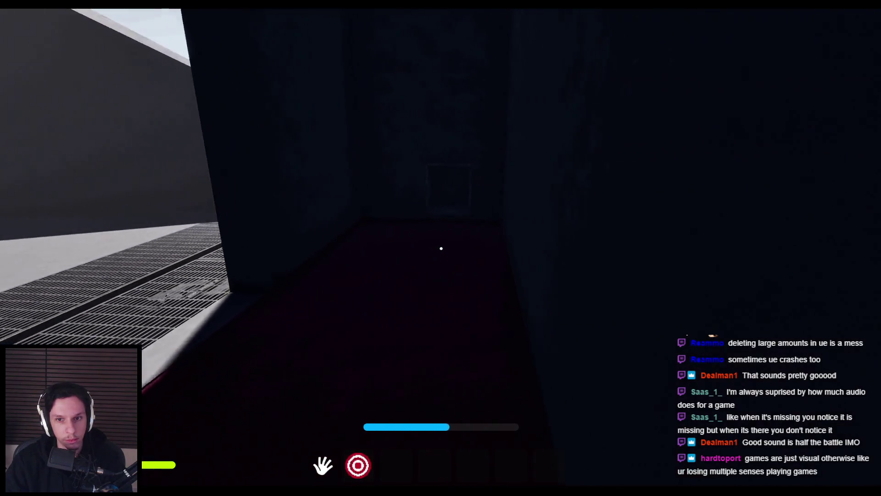
pyautogui.press('w')
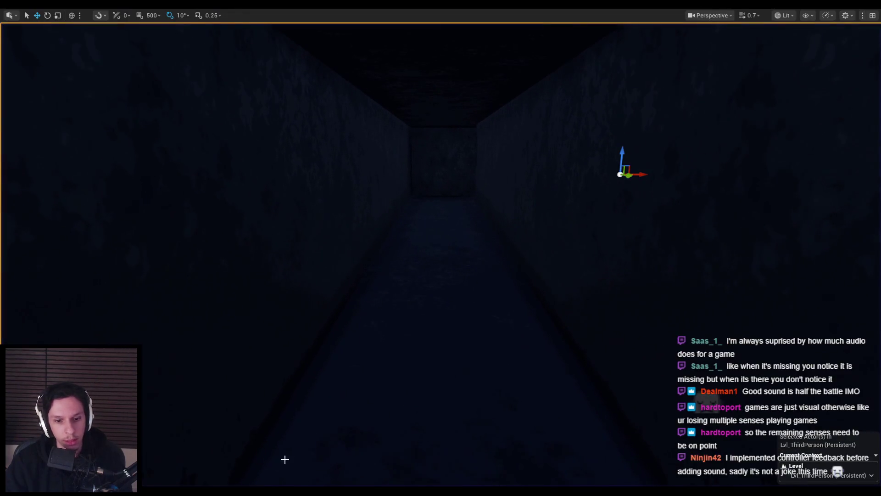
# Step: Check the metal sound arrays in the footstep Blueprint, then open the metal_1 sound wave
pyautogui.click(301, 462)
pyautogui.scroll(4, 312, 285)
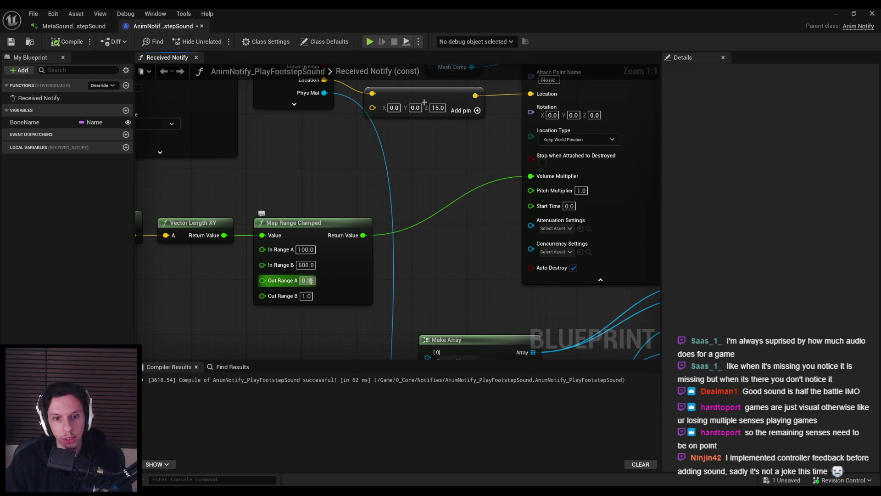
pyautogui.moveTo(336, 285)
pyautogui.mouseDown()
pyautogui.moveTo(440, 252)
pyautogui.moveTo(420, 274)
pyautogui.mouseUp()
pyautogui.click(848, 13)
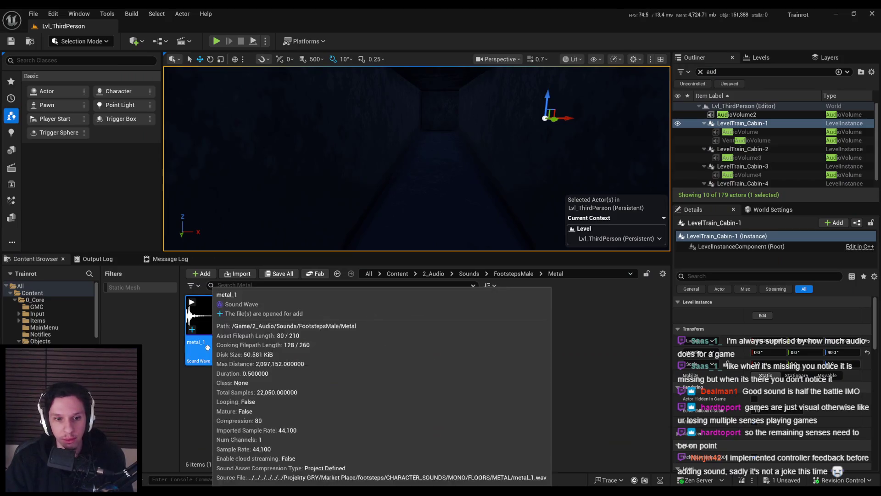
pyautogui.doubleClick(202, 340)
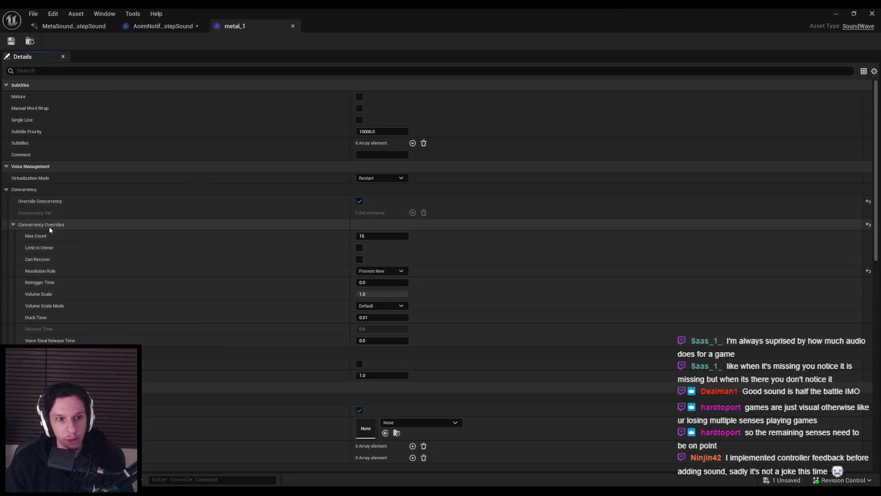
# Step: Set metal_1's volume to 0.6 and save it
pyautogui.scroll(-3, 153, 284)
pyautogui.scroll(-8, 43, 298)
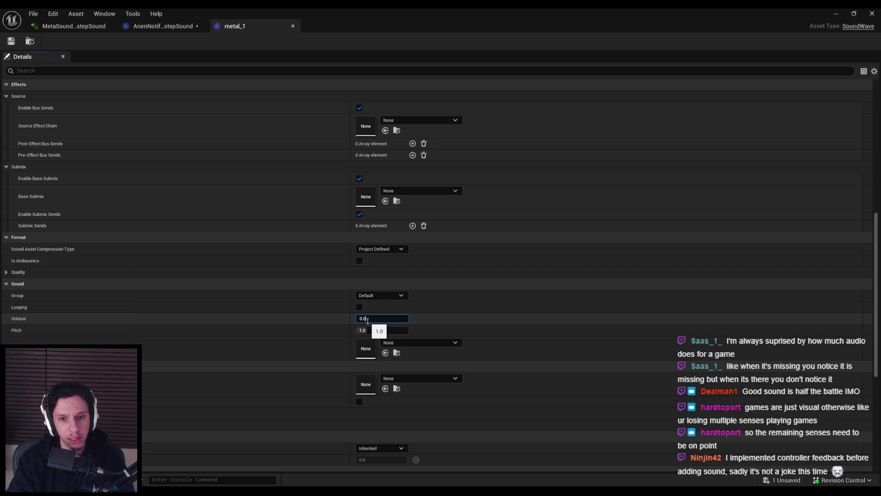
pyautogui.hotkey('ctrl', 'shift', 's')
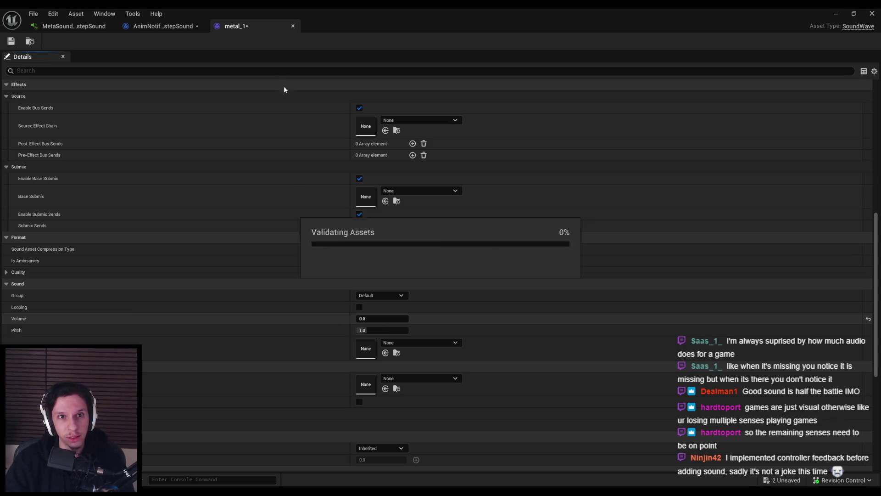
pyautogui.click(853, 14)
# Step: Open metal_2 and set metal_3's volume to 0.6
pyautogui.doubleClick(260, 347)
pyautogui.scroll(-10, 368, 353)
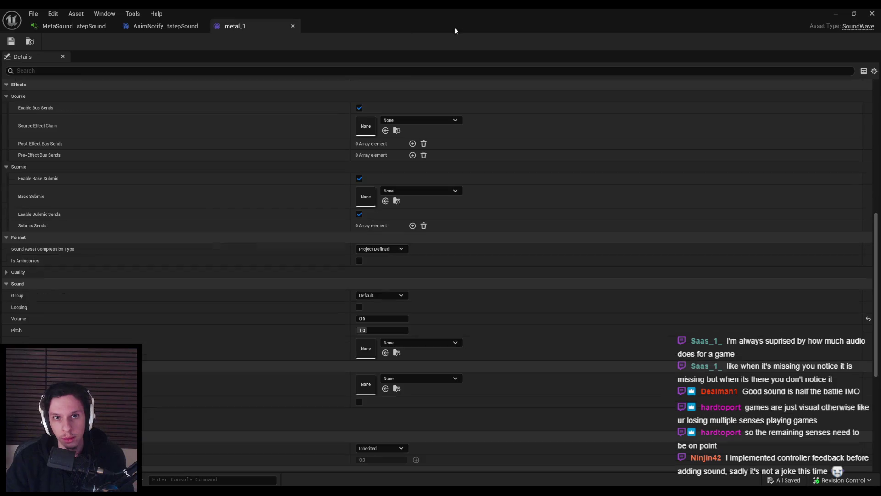
pyautogui.click(835, 15)
pyautogui.doubleClick(283, 361)
pyautogui.scroll(-10, 341, 354)
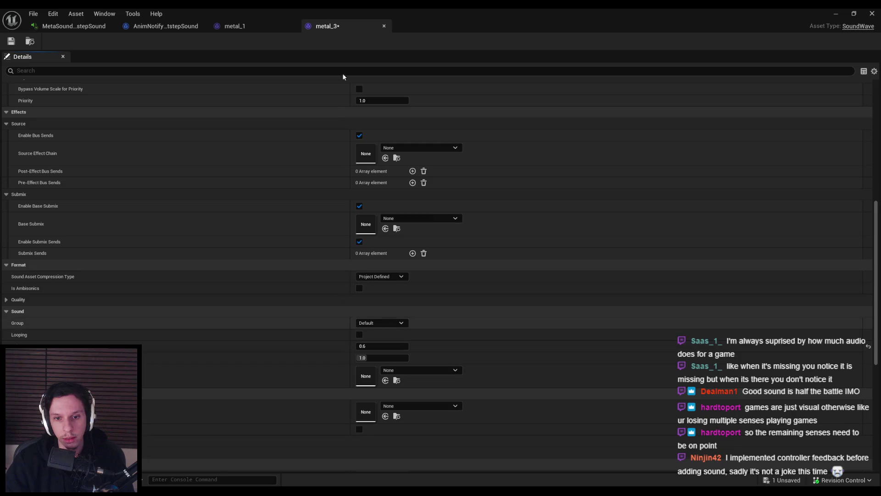
pyautogui.click(384, 26)
pyautogui.click(835, 14)
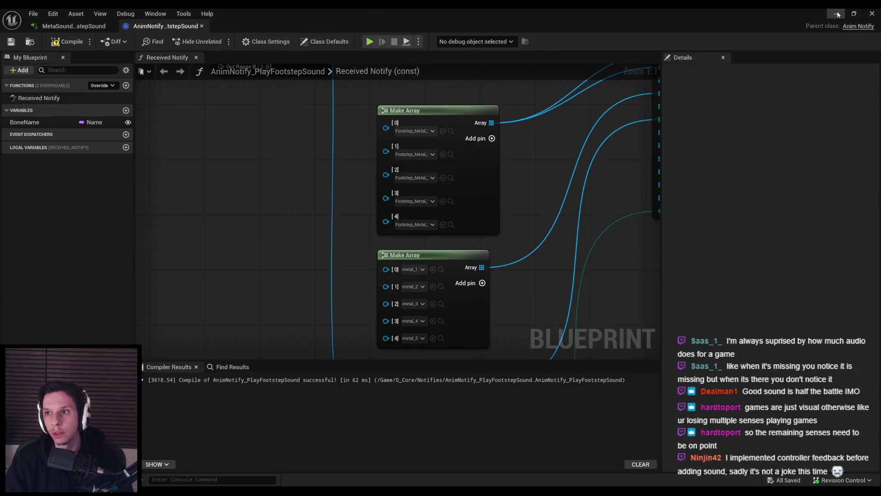
pyautogui.click(835, 14)
# Step: Set the metal_4 and metal_5 sound waves to volume 0.6
pyautogui.doubleClick(339, 365)
pyautogui.scroll(-5, 381, 327)
pyautogui.scroll(-5, 383, 328)
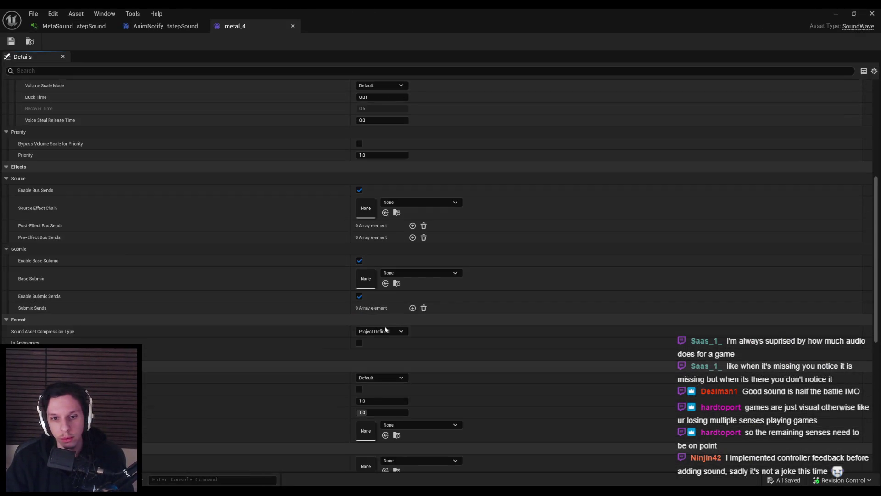
pyautogui.click(835, 14)
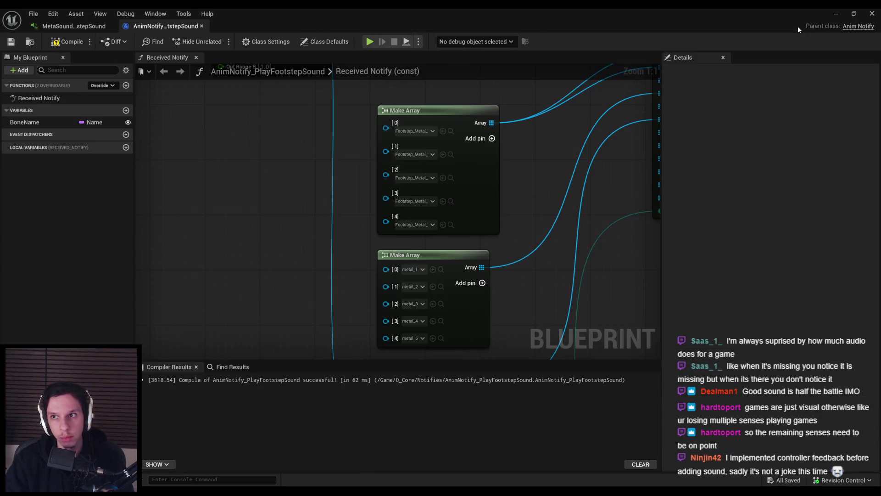
pyautogui.click(835, 14)
pyautogui.doubleClick(386, 354)
pyautogui.scroll(-10, 304, 342)
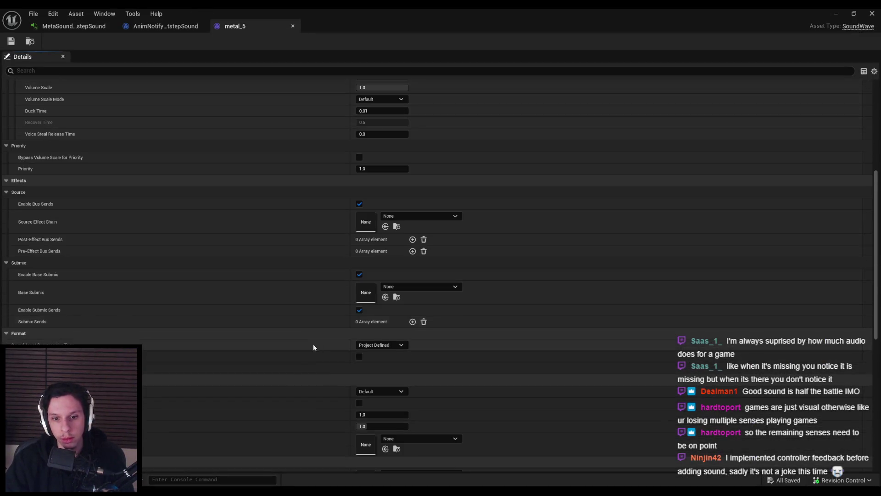
pyautogui.click(835, 15)
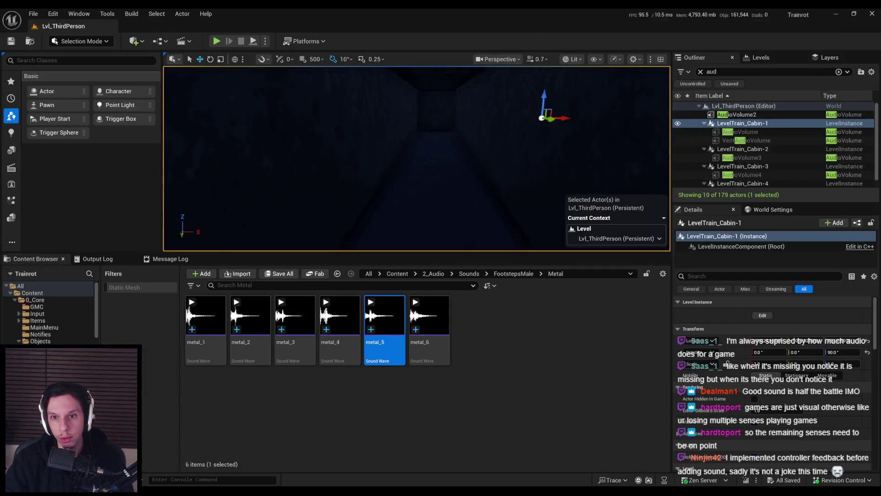
# Step: Swing the viewport toward the dark corridor and start Play in Editor
pyautogui.moveTo(338, 94); pyautogui.dragTo(293, 93)
pyautogui.click(217, 41)
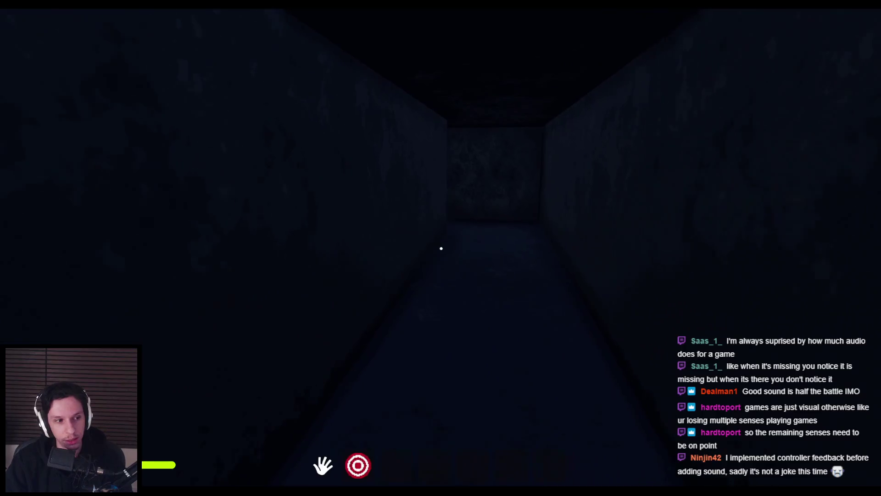
# Step: Walk and run down the red-carpeted corridors and through the seat rows to the lit panel
pyautogui.press('w')
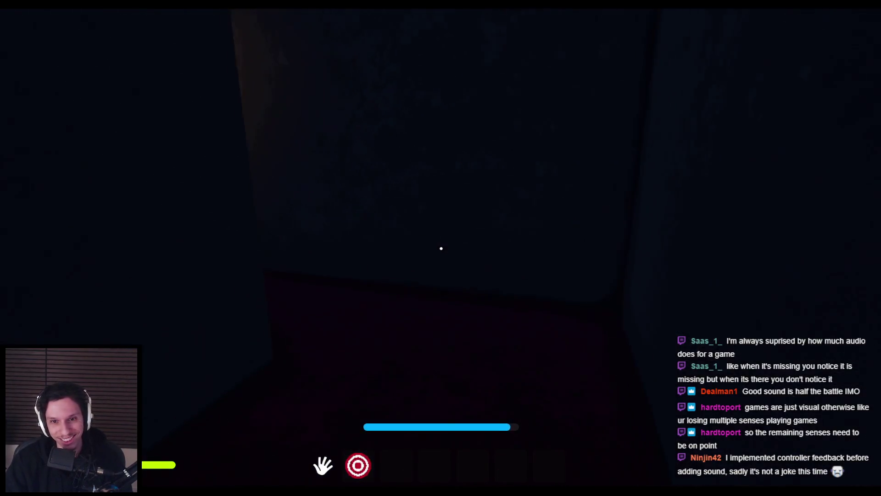
pyautogui.hotkey('shift', 'w')
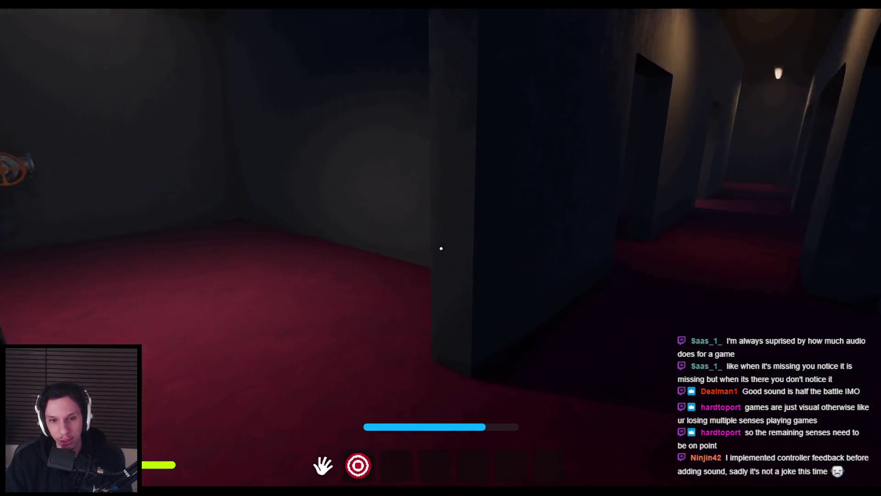
pyautogui.hotkey('shift', 'w')
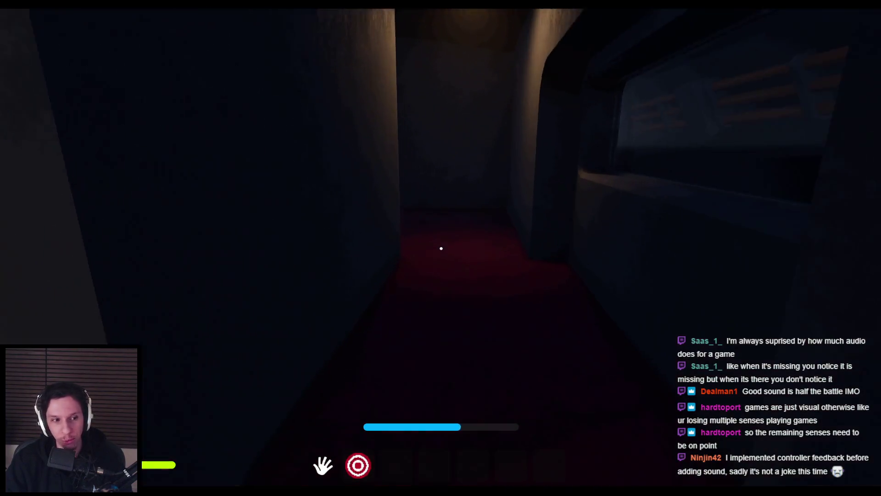
pyautogui.hotkey('shift', 'w')
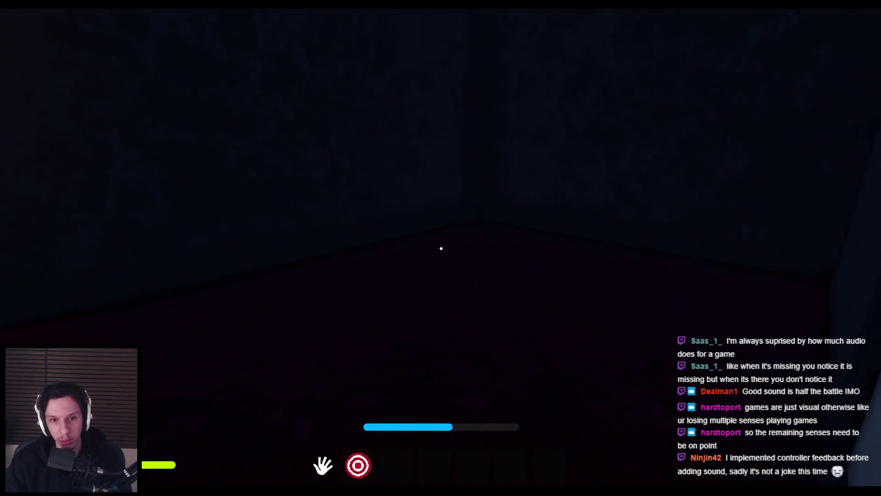
pyautogui.press('w')
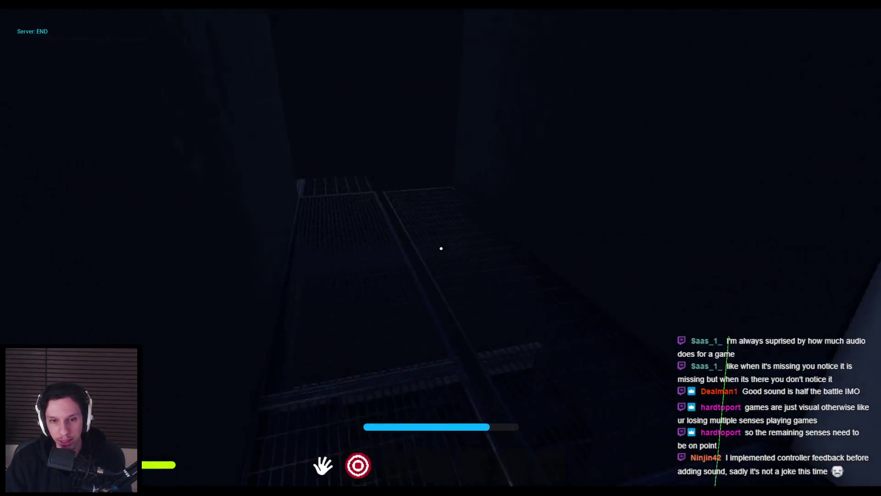
pyautogui.press('w')
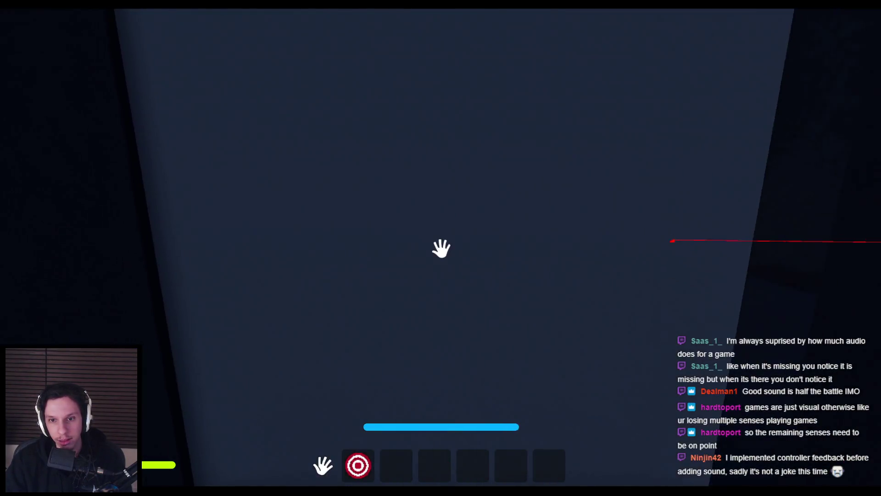
pyautogui.press('e')
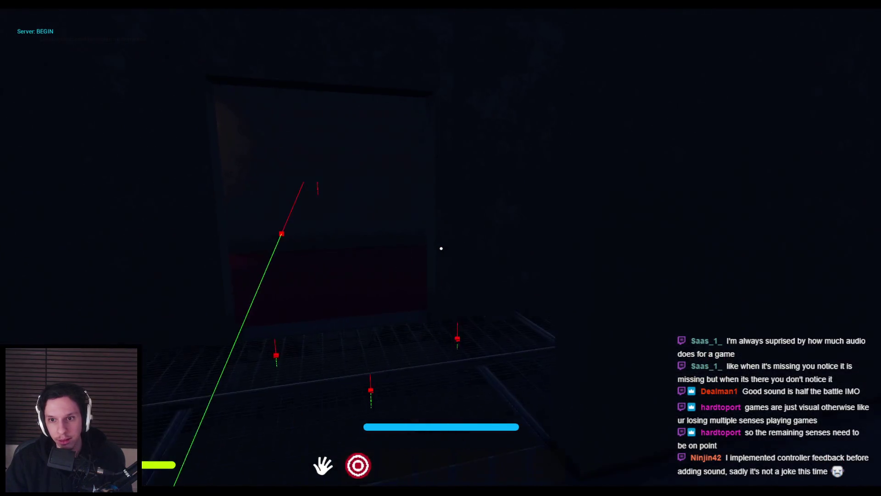
pyautogui.press('w')
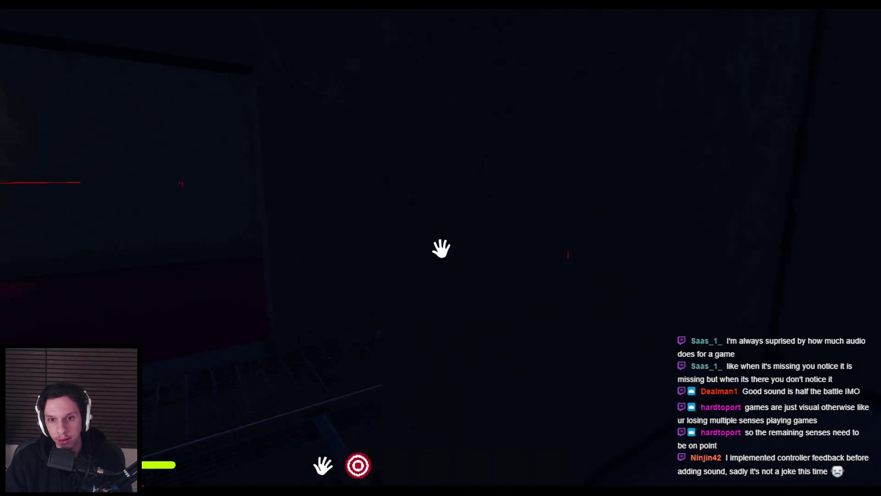
pyautogui.press('w')
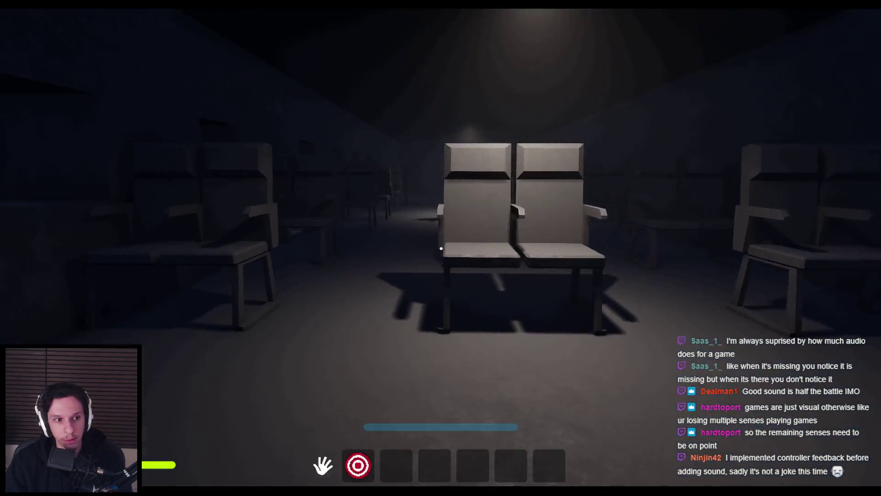
pyautogui.press('w')
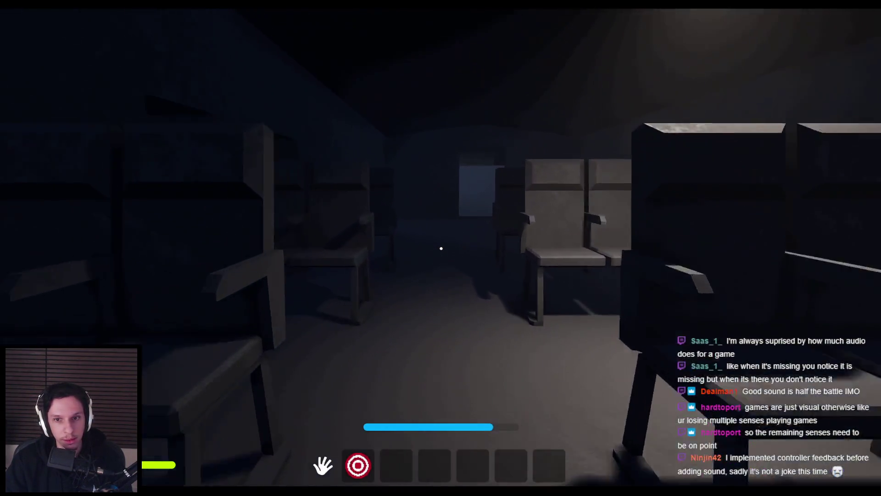
pyautogui.press('w')
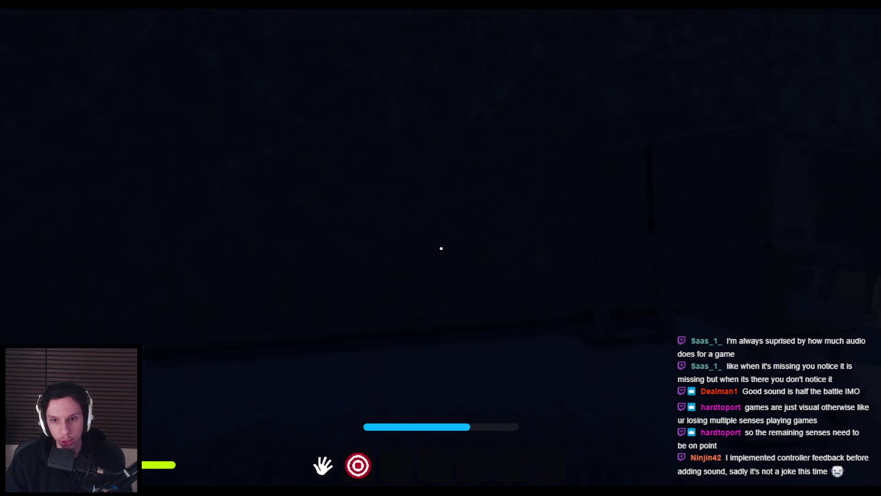
pyautogui.press('w')
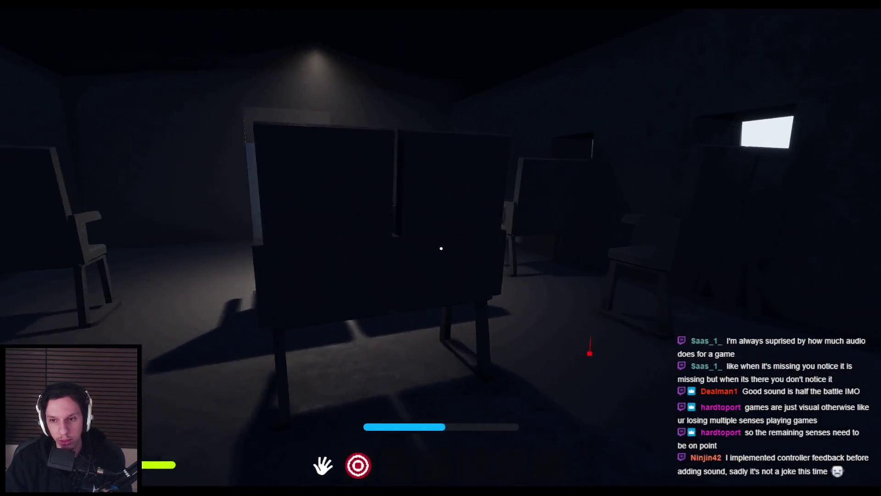
pyautogui.press('w')
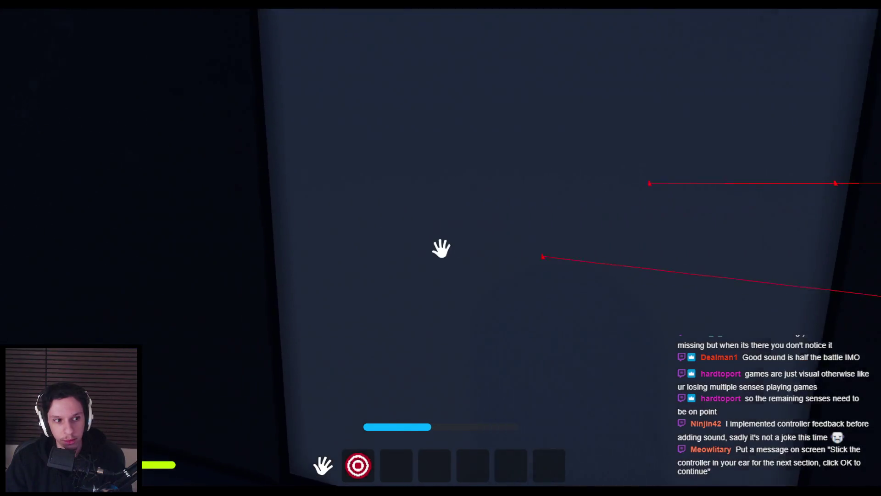
# Step: Swing the lit panel open and walk through the laser room, red corridor and catwalk
pyautogui.click(441, 249)
pyautogui.press('w')
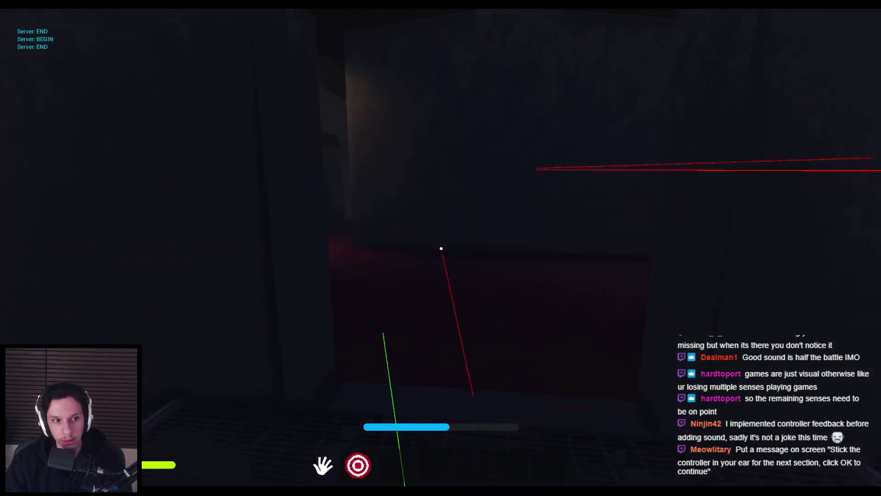
pyautogui.press('w')
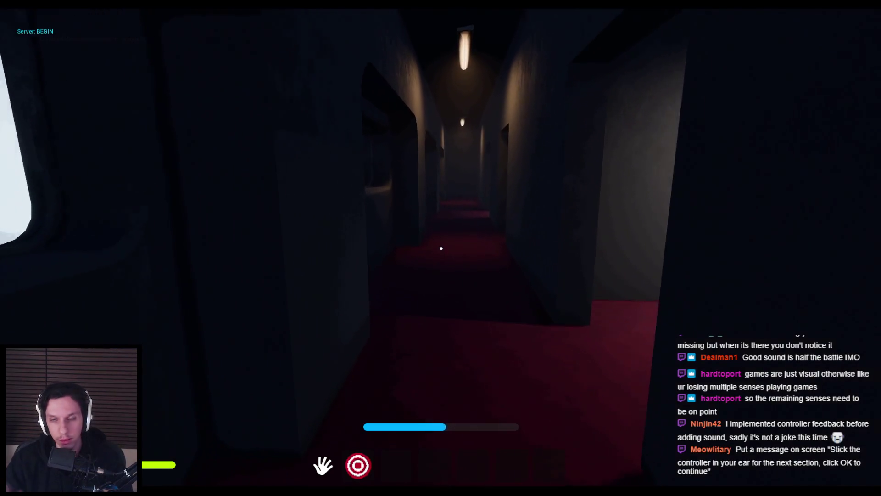
pyautogui.press('w')
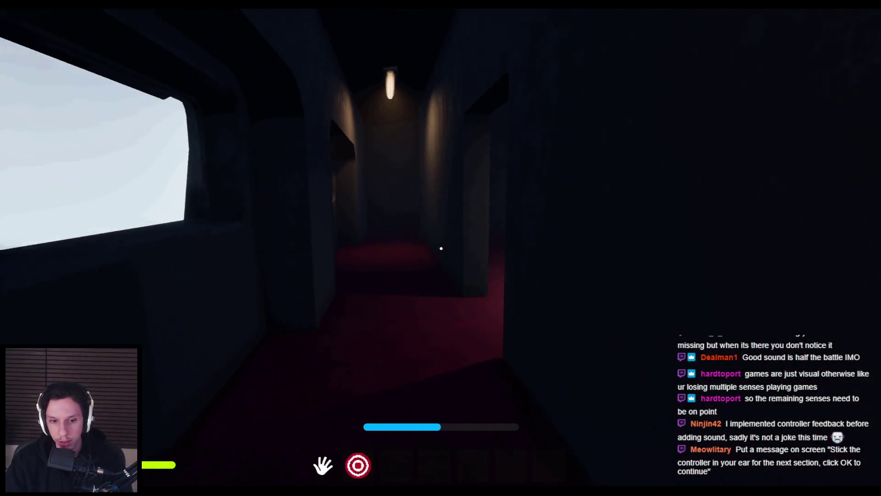
pyautogui.press('w')
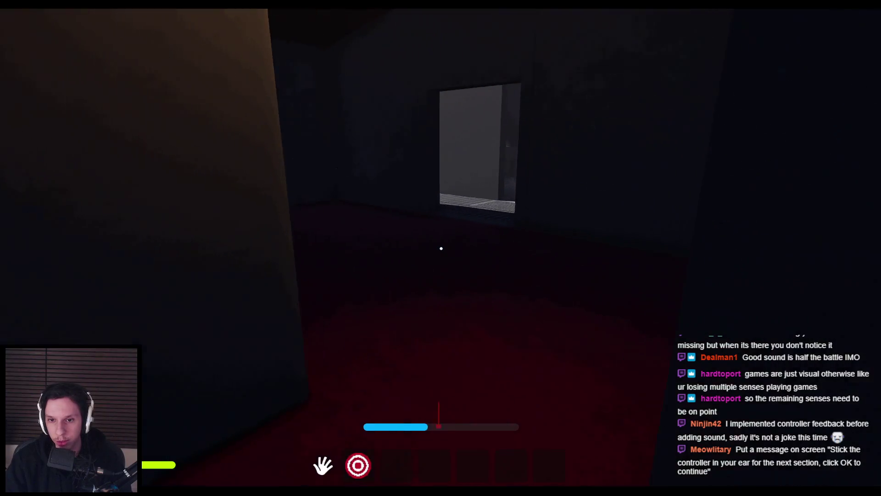
pyautogui.press('w')
pyautogui.press('w')
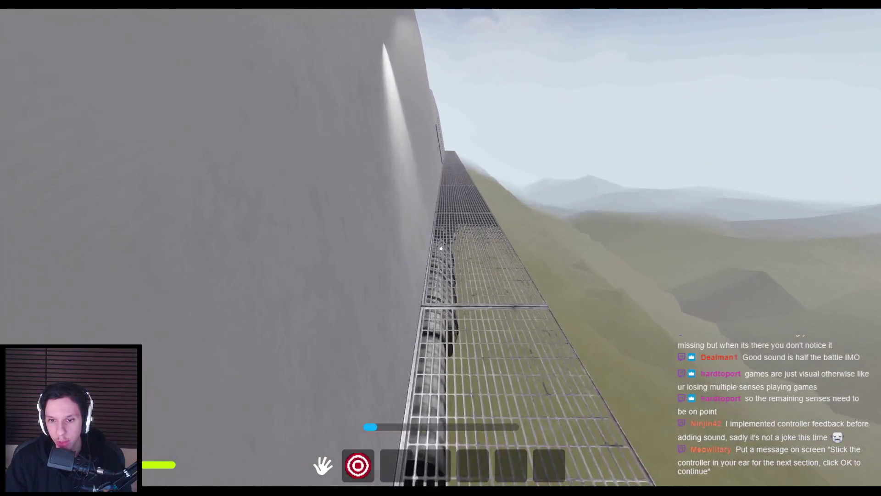
pyautogui.press('w')
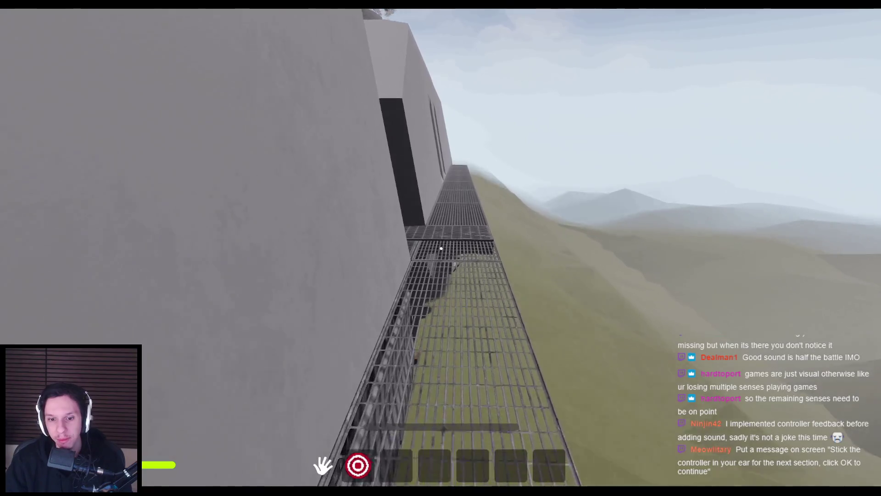
# Step: Walk through the dark room past the boxes and round door into the valve room
pyautogui.press('w')
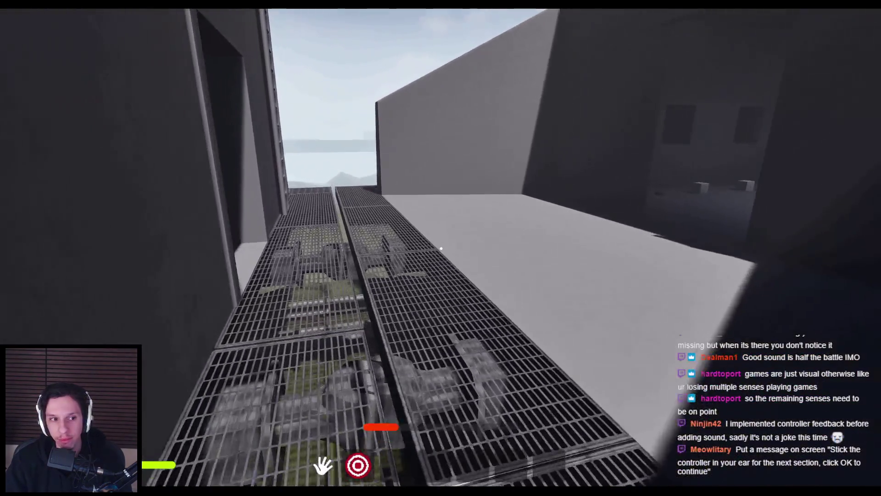
pyautogui.press('w')
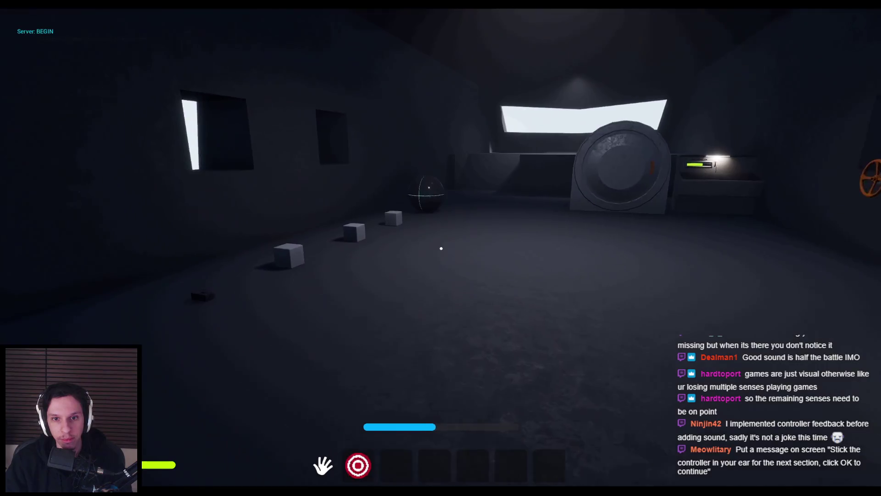
pyautogui.press('w')
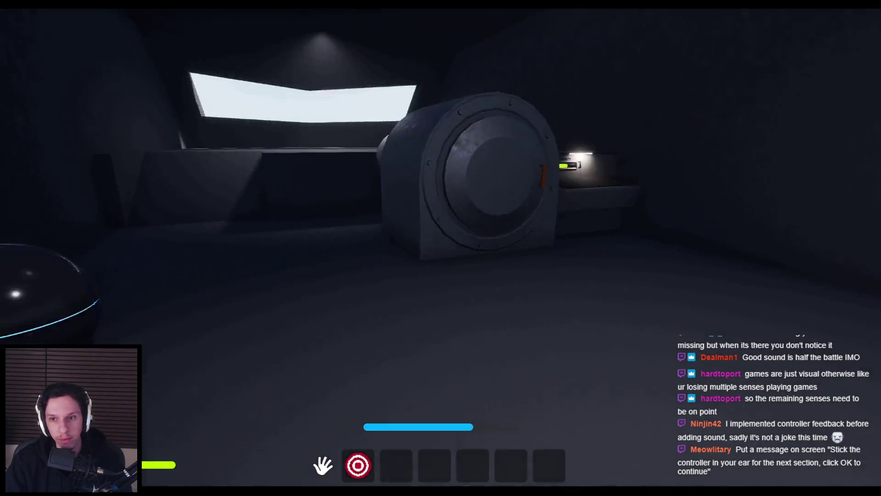
pyautogui.press('w')
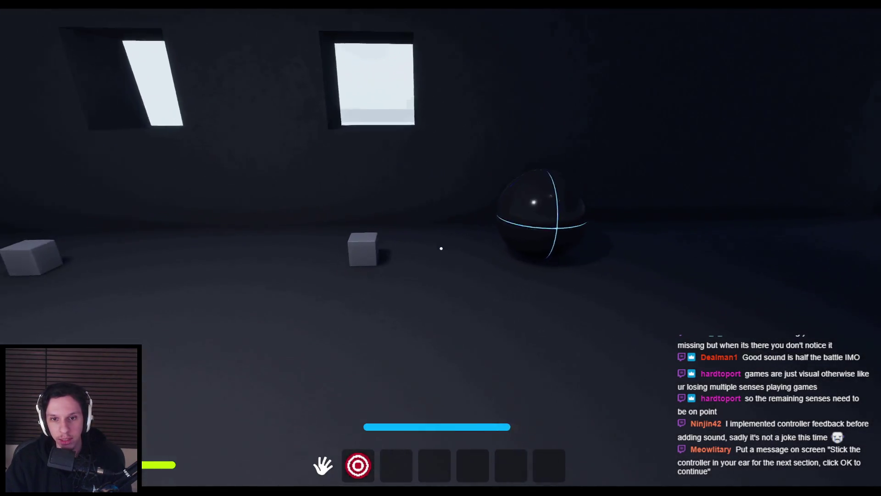
pyautogui.press('w')
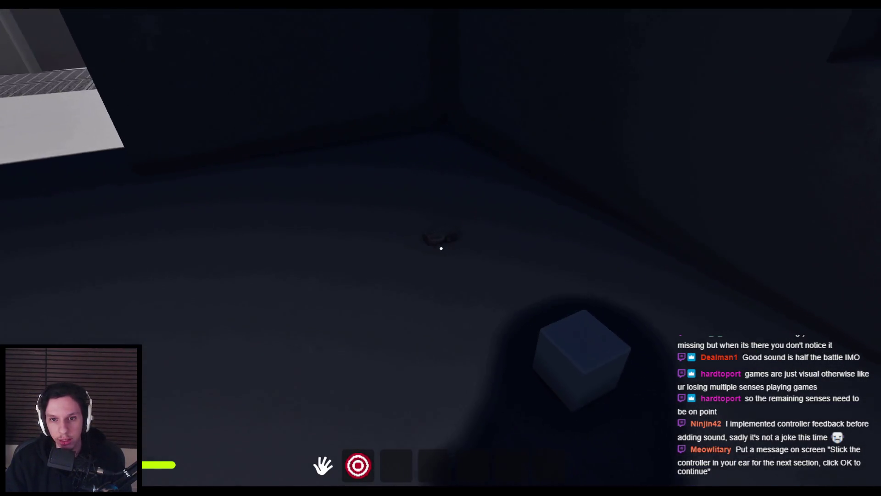
pyautogui.press('w')
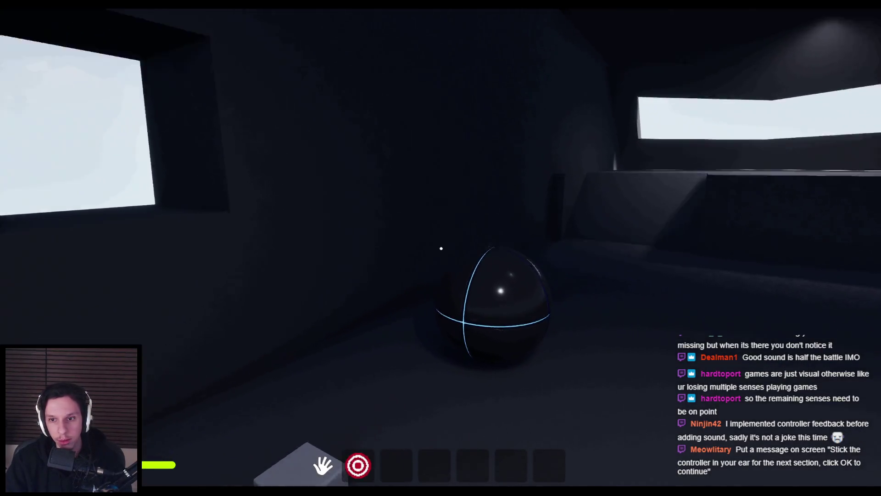
pyautogui.press('w')
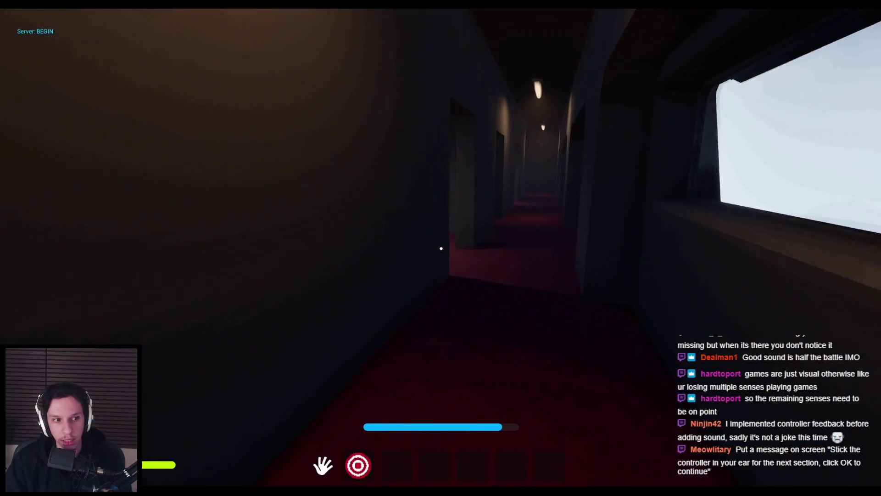
pyautogui.press('w')
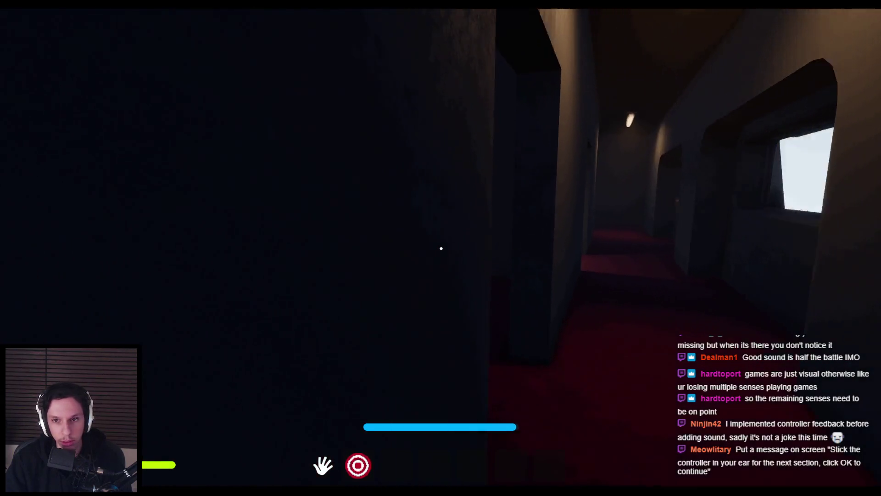
pyautogui.press('w')
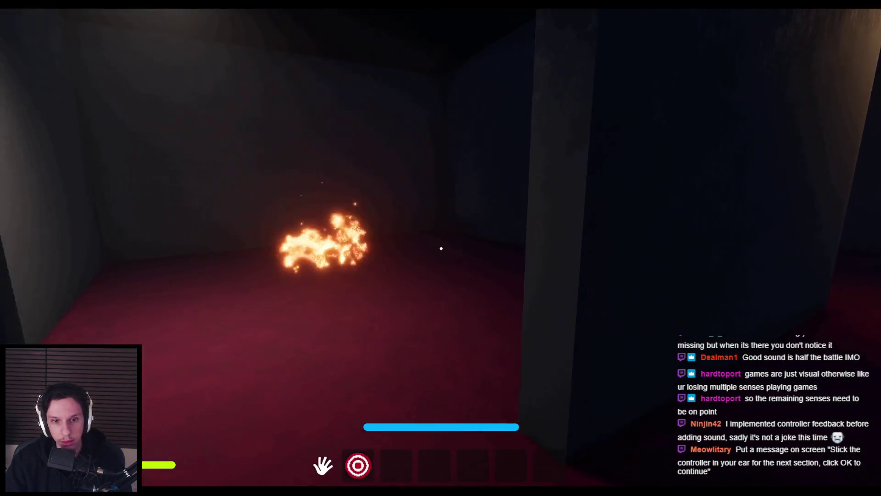
# Step: Equip hotbar item 2 and crank the wall valve wheel round
pyautogui.press('2')
pyautogui.press('w')
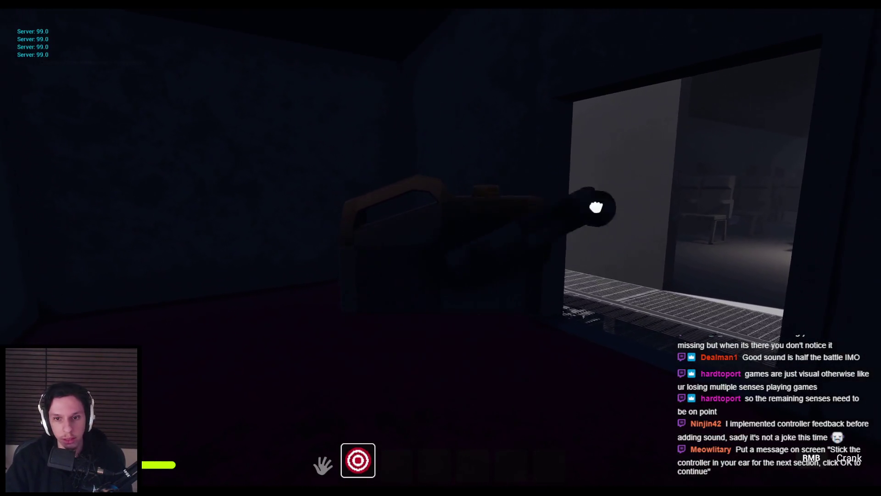
pyautogui.press('w')
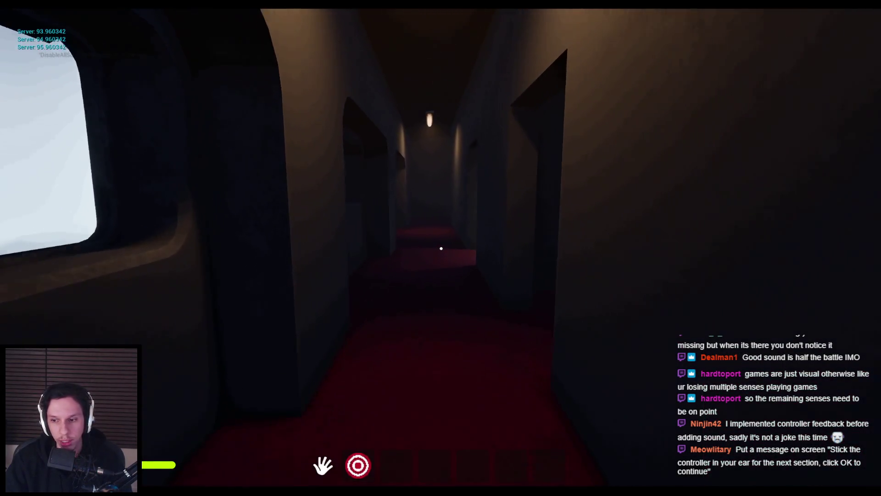
pyautogui.press('2')
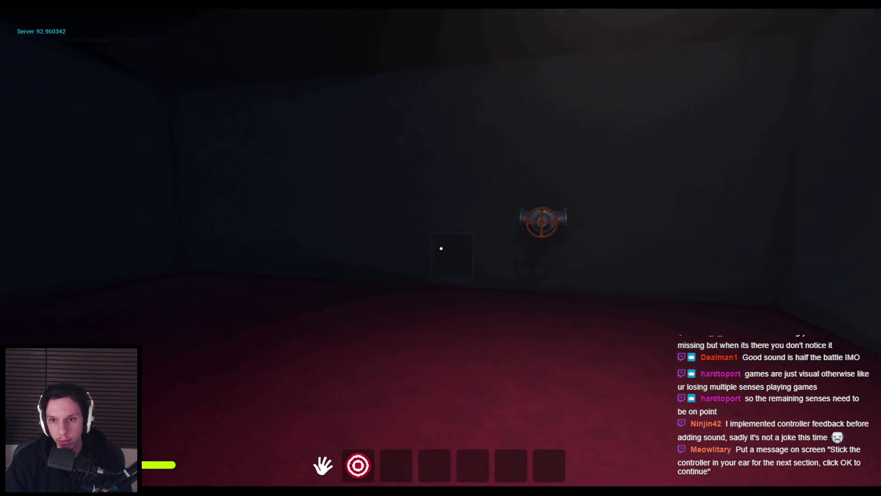
pyautogui.rightClick(441, 248)
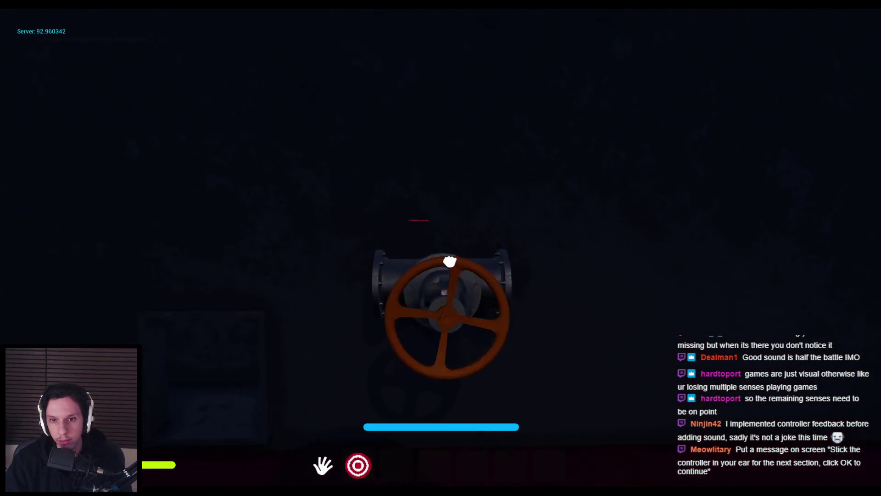
pyautogui.moveTo(497, 268)
pyautogui.mouseDown()
pyautogui.moveTo(504, 287)
pyautogui.moveTo(468, 360)
pyautogui.moveTo(441, 248)
pyautogui.mouseUp()
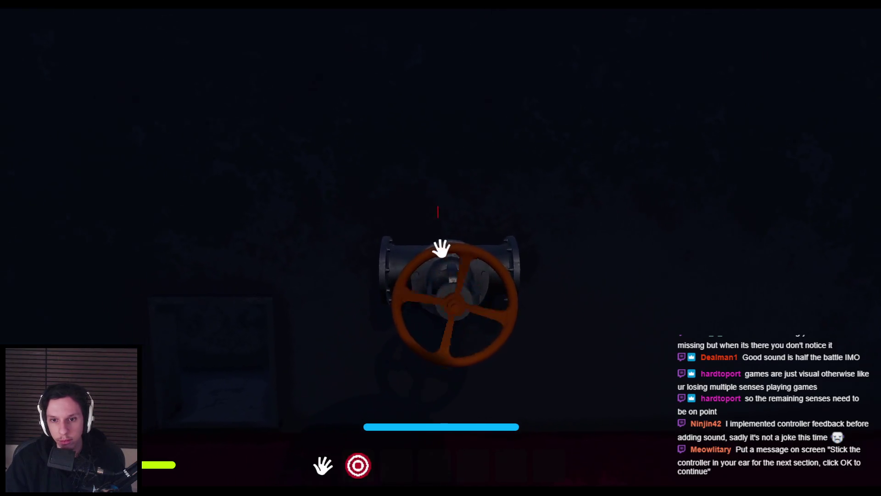
# Step: Walk from the valve onto the grated floor, then hide the cabin roof in Blender
pyautogui.press('w')
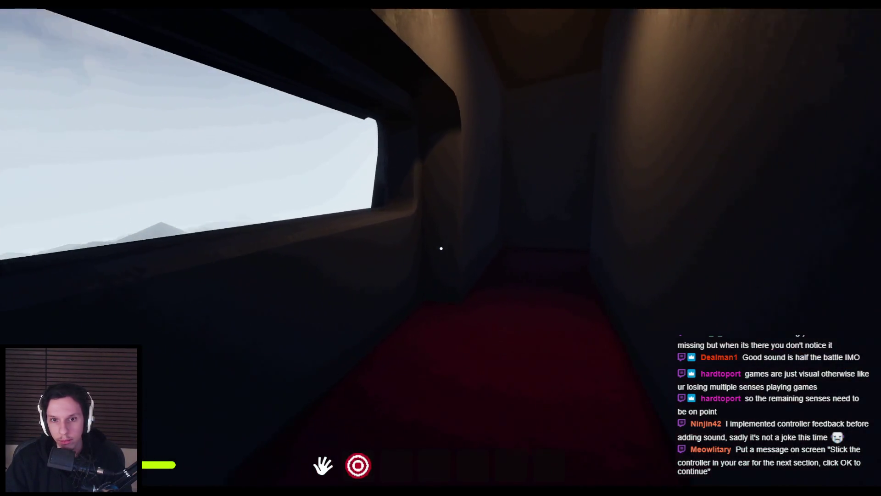
pyautogui.press('w')
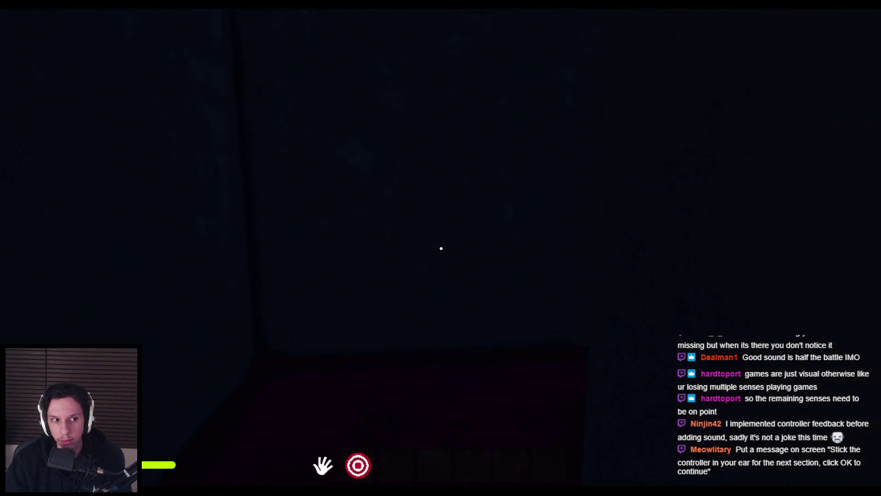
pyautogui.press('w')
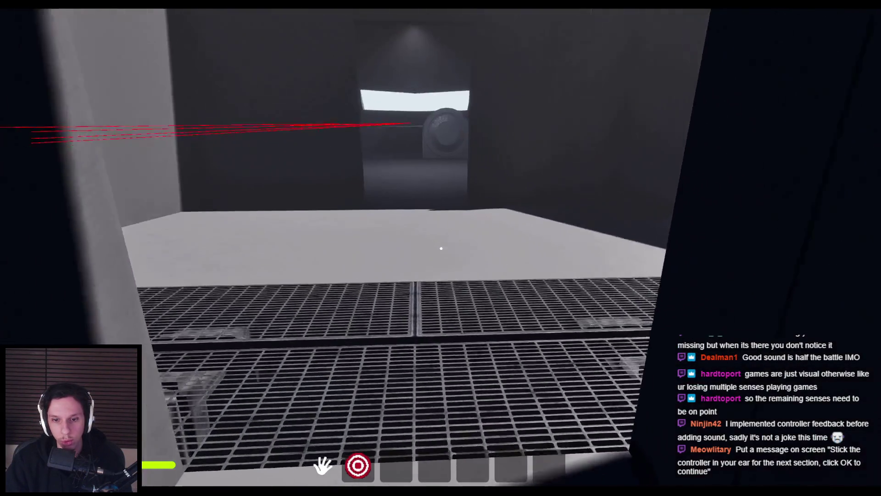
pyautogui.press('w')
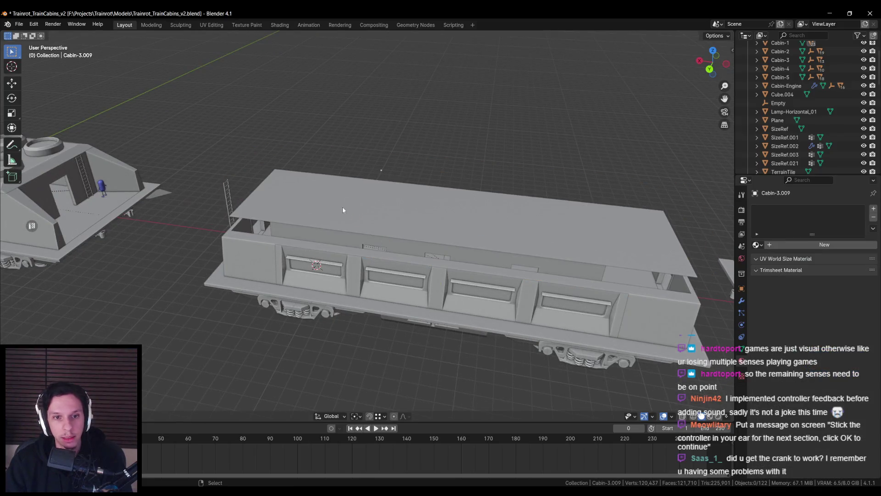
pyautogui.hotkey('ctrl', 'z')
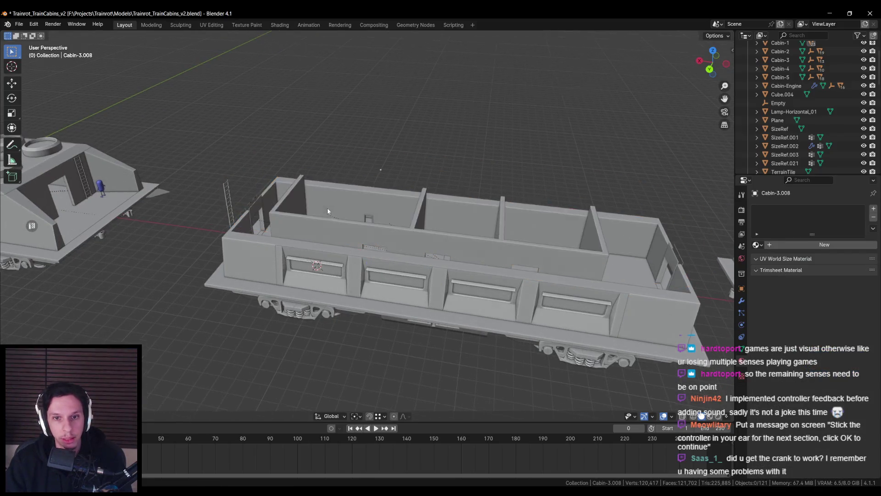
# Step: Hide the object blocking the interior and view the cabin floor from the top
pyautogui.scroll(6, 351, 225)
pyautogui.moveTo(353, 193); pyautogui.dragTo(354, 163)
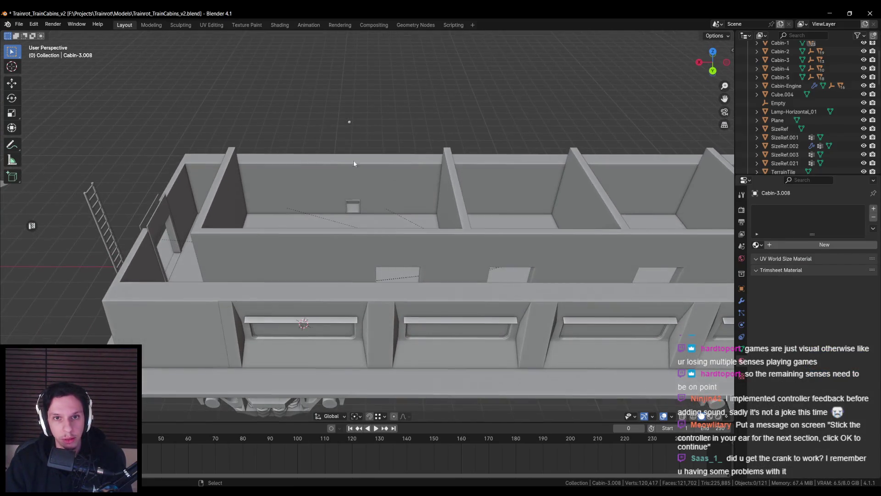
pyautogui.hotkey('ctrl', 'z')
pyautogui.moveTo(321, 192)
pyautogui.mouseDown()
pyautogui.moveTo(310, 211)
pyautogui.moveTo(317, 240)
pyautogui.moveTo(321, 229)
pyautogui.moveTo(302, 192)
pyautogui.mouseUp()
pyautogui.click(283, 233)
pyautogui.press('KP_7')
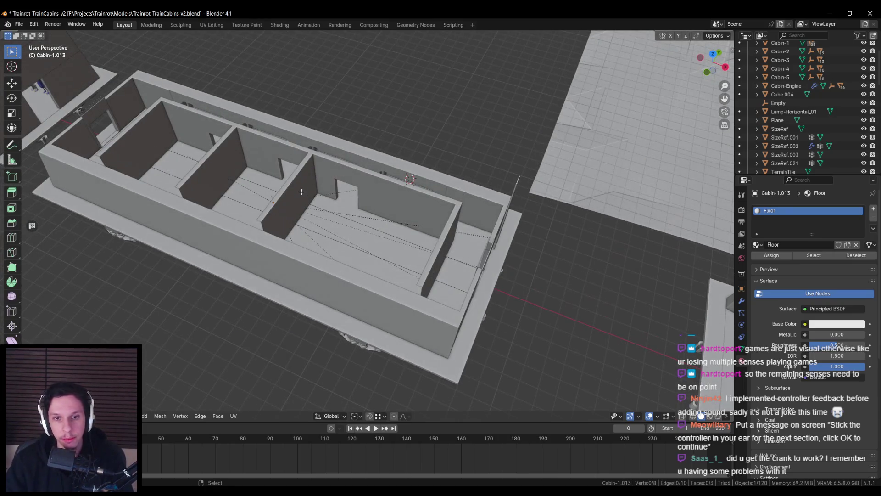
pyautogui.press('KP_7')
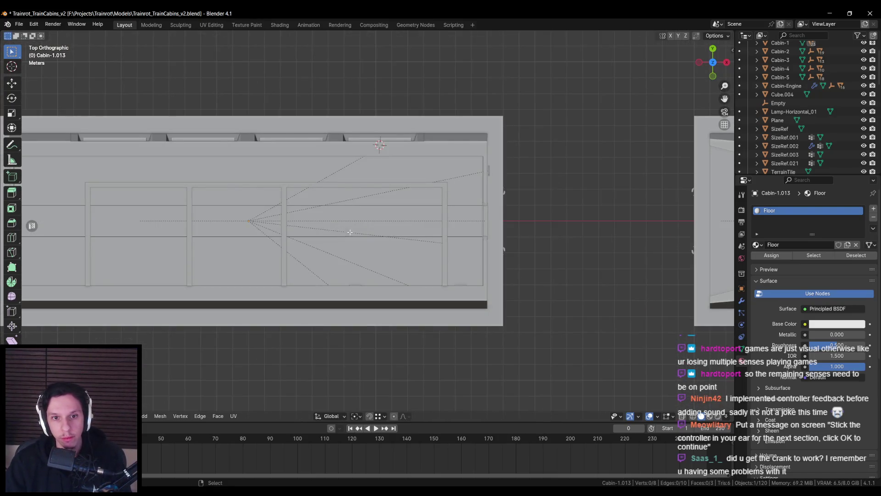
pyautogui.scroll(1, 377, 224)
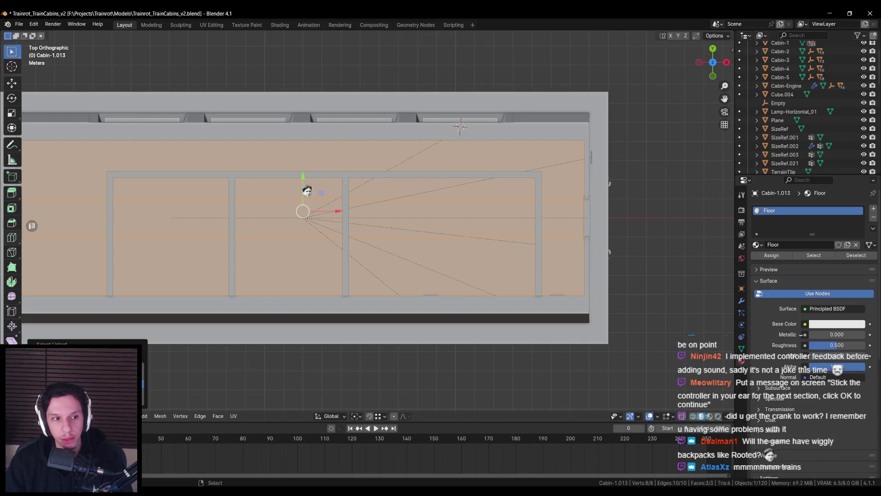
pyautogui.moveTo(356, 218); pyautogui.dragTo(348, 213)
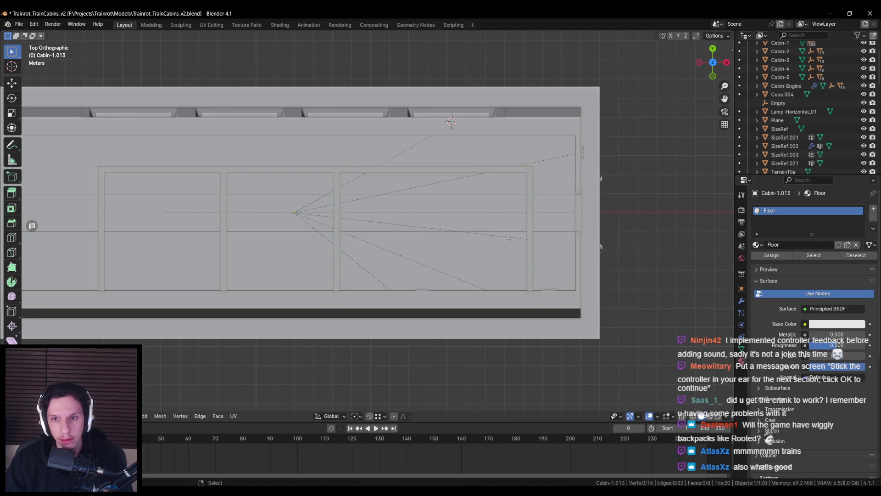
# Step: Isolate the floor mesh to inspect it, then restore the full cabin in perspective
pyautogui.press('KP_Divide')
pyautogui.scroll(4, 589, 191)
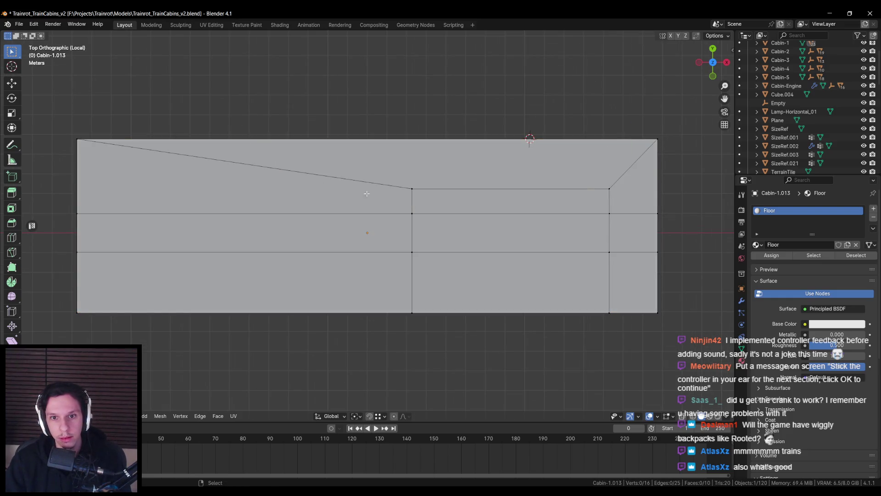
pyautogui.scroll(-1, 349, 194)
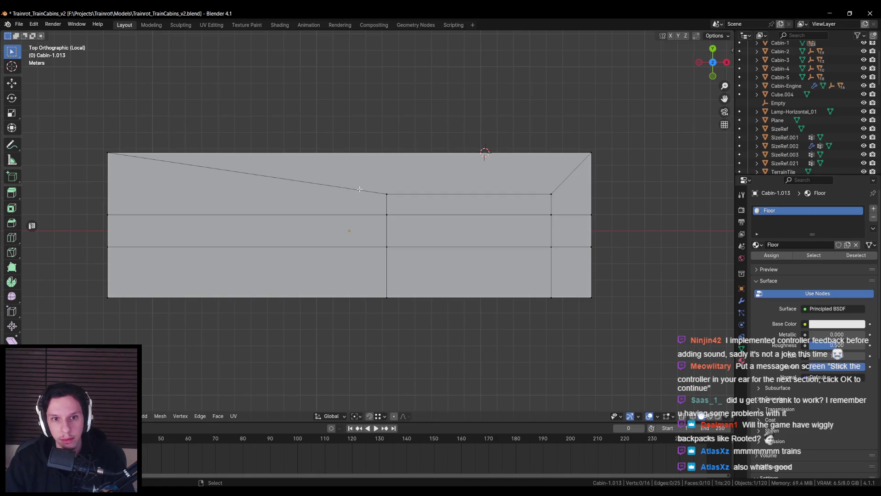
pyautogui.press('KP_Divide')
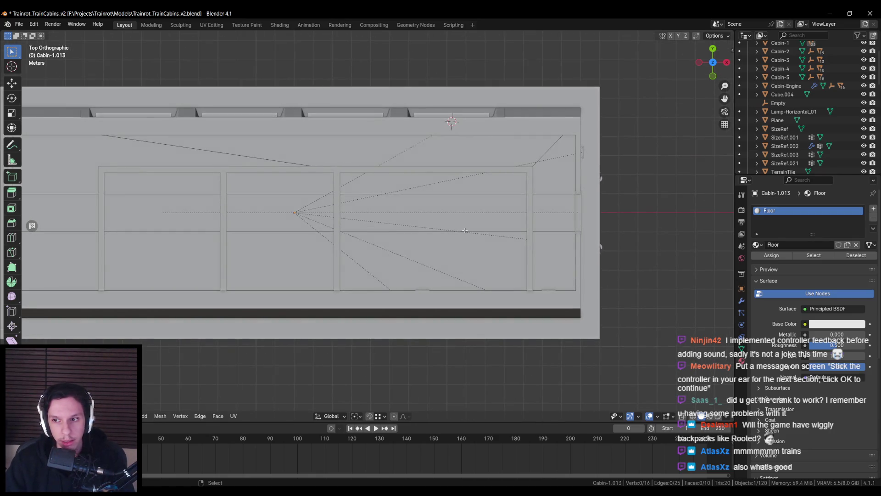
pyautogui.moveTo(465, 231); pyautogui.dragTo(528, 198)
# Step: Add a new WoodFloor material slot and assign it to the end-room floor faces
pyautogui.press('Tab')
pyautogui.click(871, 211)
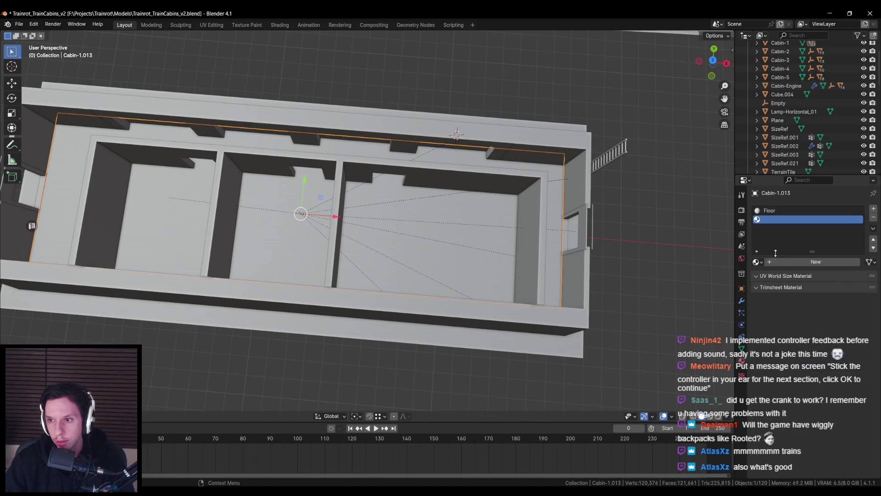
pyautogui.click(779, 263)
pyautogui.write('WoodFloor')
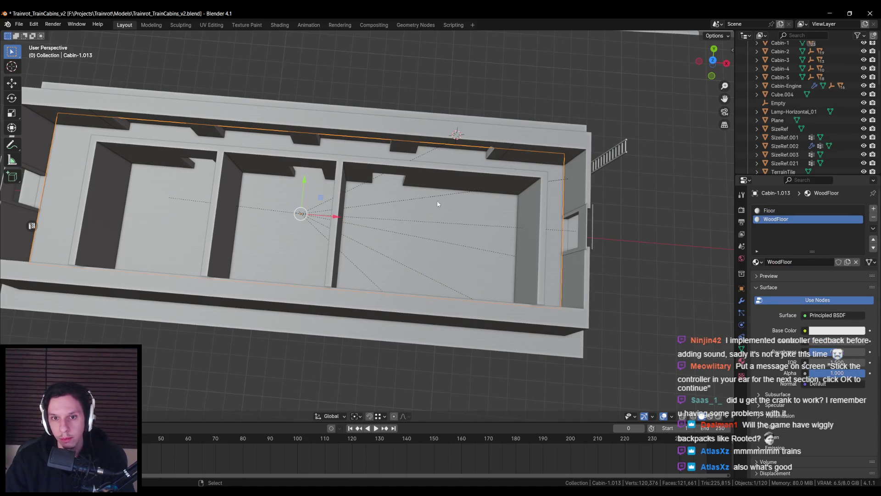
pyautogui.press('Tab')
pyautogui.click(427, 188)
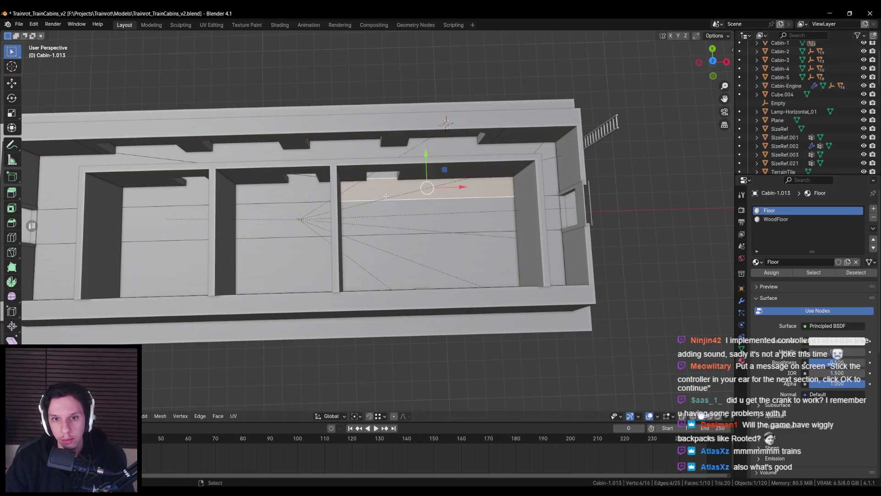
pyautogui.keyDown('shift'); pyautogui.click(384, 217); pyautogui.keyUp('shift')
pyautogui.keyDown('shift'); pyautogui.click(384, 264); pyautogui.keyUp('shift')
pyautogui.moveTo(383, 265)
pyautogui.mouseDown()
pyautogui.moveTo(317, 239)
pyautogui.moveTo(522, 220)
pyautogui.mouseUp()
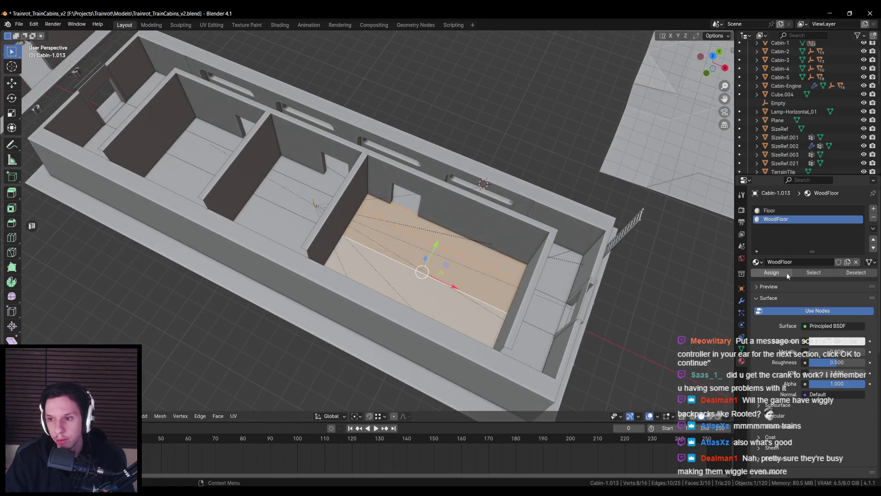
pyautogui.press('Tab')
# Step: Save the blend file and select the Cabin-1 train car
pyautogui.moveTo(653, 266)
pyautogui.mouseDown()
pyautogui.moveTo(498, 258)
pyautogui.moveTo(426, 243)
pyautogui.moveTo(446, 282)
pyautogui.moveTo(329, 228)
pyautogui.moveTo(335, 248)
pyautogui.mouseUp()
pyautogui.hotkey('ctrl', 's')
pyautogui.click(329, 229)
# Step: Re-export Cabin-1 from the N-panel Unreal export tab, save, and return to Unreal
pyautogui.press('n')
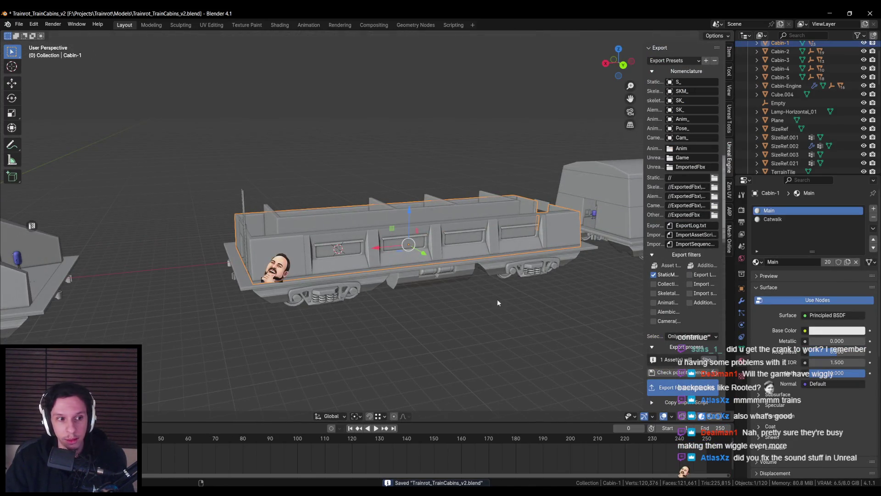
pyautogui.scroll(2, 425, 283)
pyautogui.press('n')
pyautogui.scroll(1, 411, 290)
pyautogui.hotkey('ctrl', 's')
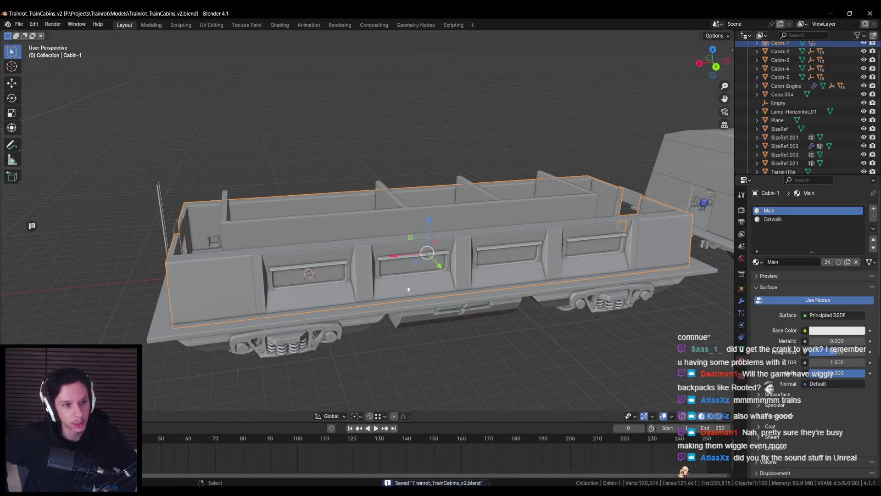
pyautogui.hotkey('alt', 'Tab')
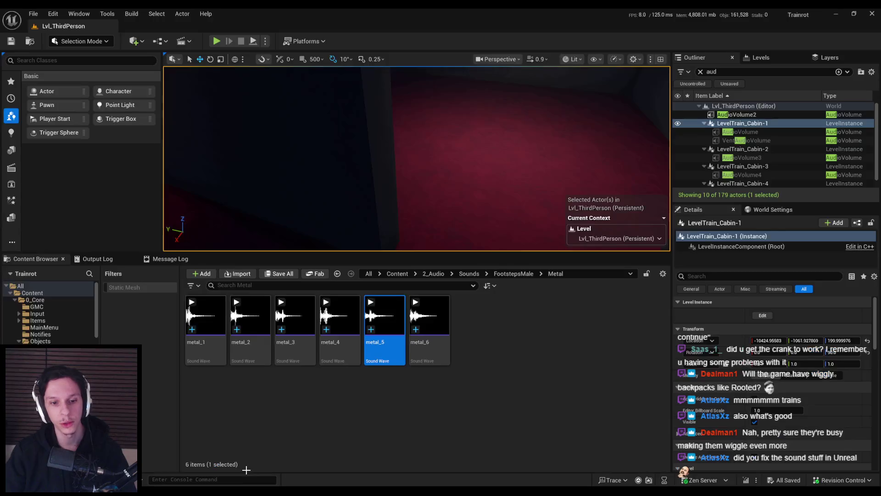
# Step: Fly the camera into the cabin, Play fullscreen, and walk across the metal grating and carpet
pyautogui.press('w')
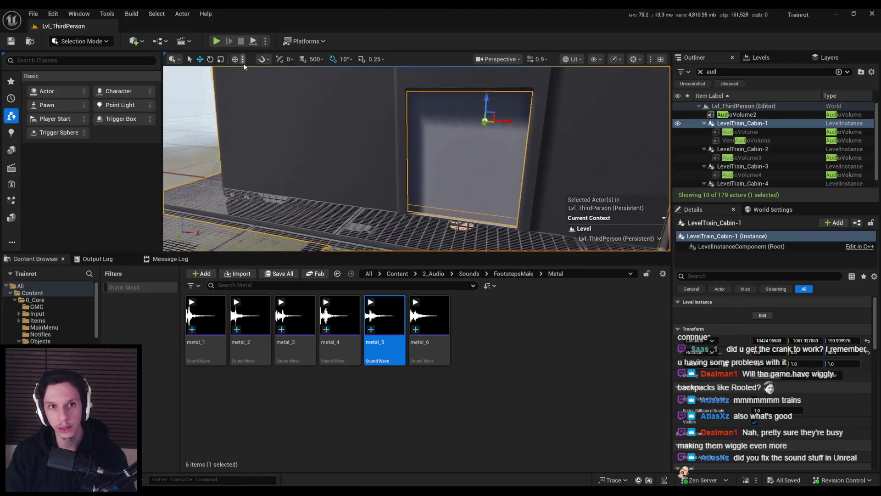
pyautogui.hotkey('alt', 'p')
pyautogui.press('F11')
pyautogui.press('w')
pyautogui.click(440, 248)
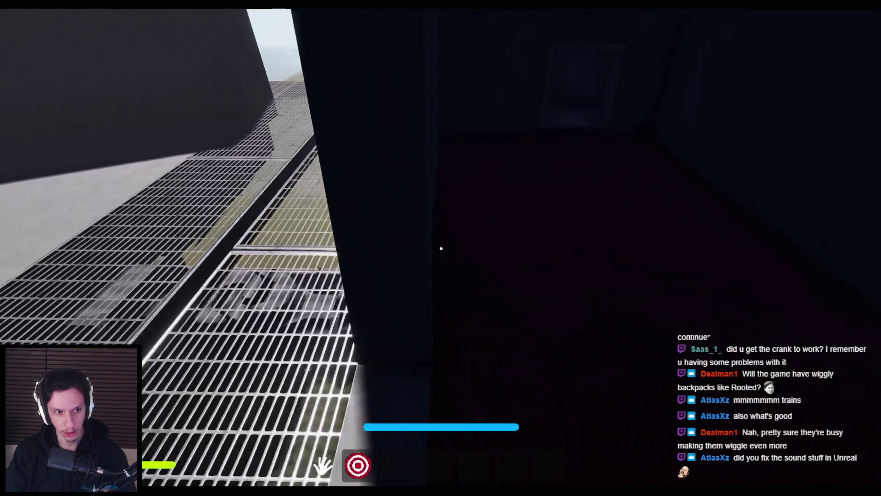
pyautogui.click(441, 249)
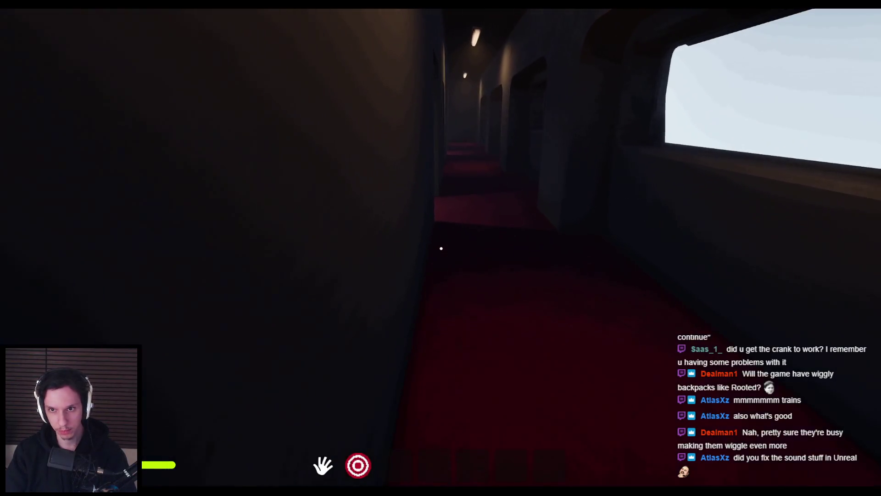
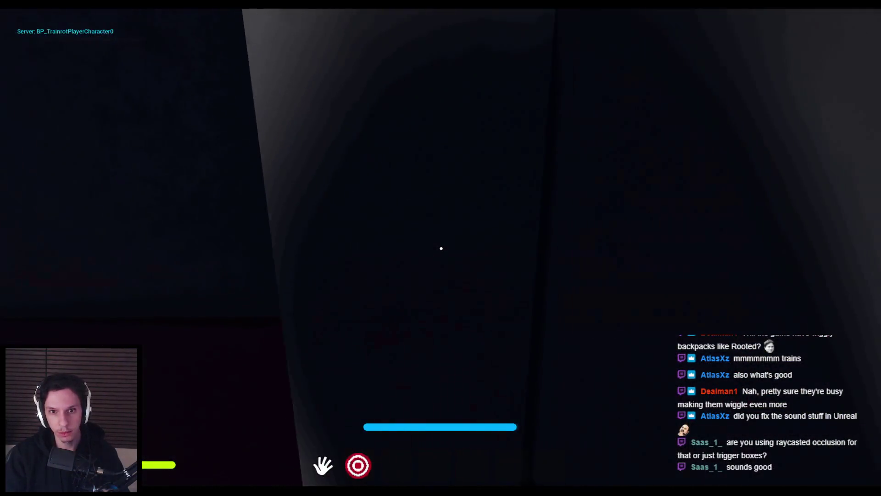
# Step: End the playtest and restore the full editor layout
pyautogui.press('Escape')
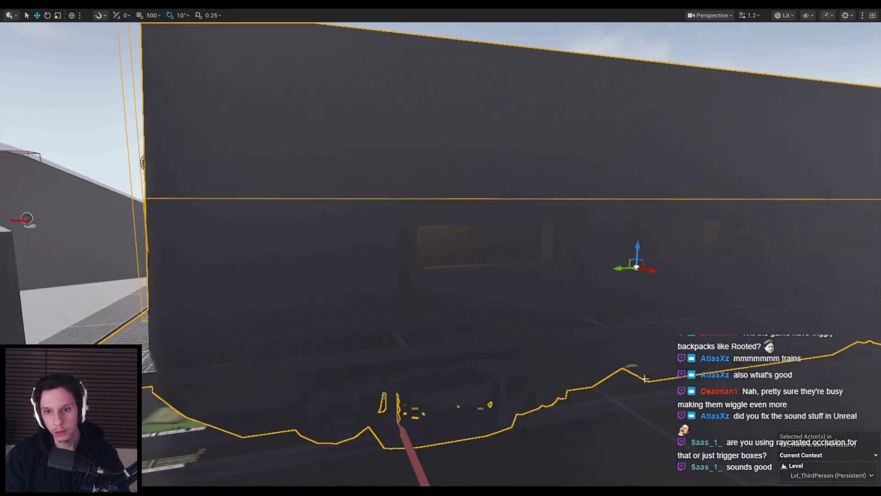
pyautogui.scroll(-2, 359, 287)
pyautogui.press('F11')
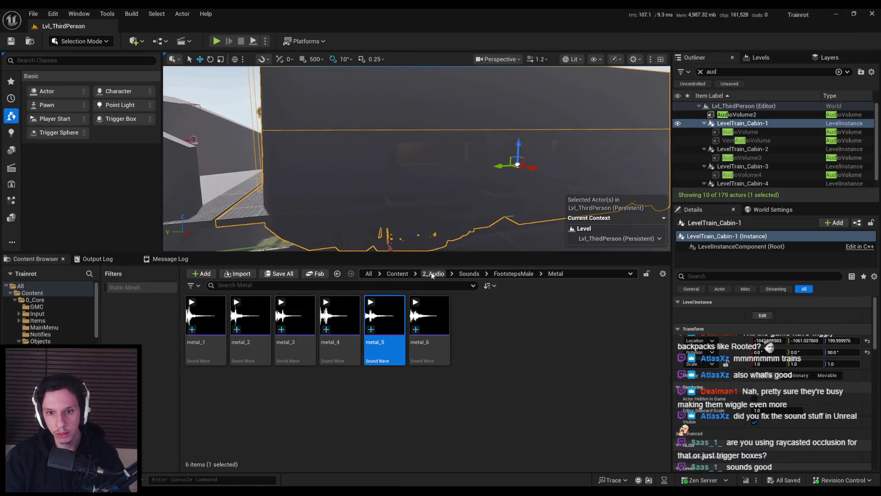
# Step: Reimport S_Cabin-1 from Content > 0_Core > Train and open it in the Static Mesh Editor
pyautogui.click(397, 273)
pyautogui.doubleClick(209, 323)
pyautogui.doubleClick(563, 314)
pyautogui.click(387, 321)
pyautogui.rightClick(387, 321)
pyautogui.click(418, 211)
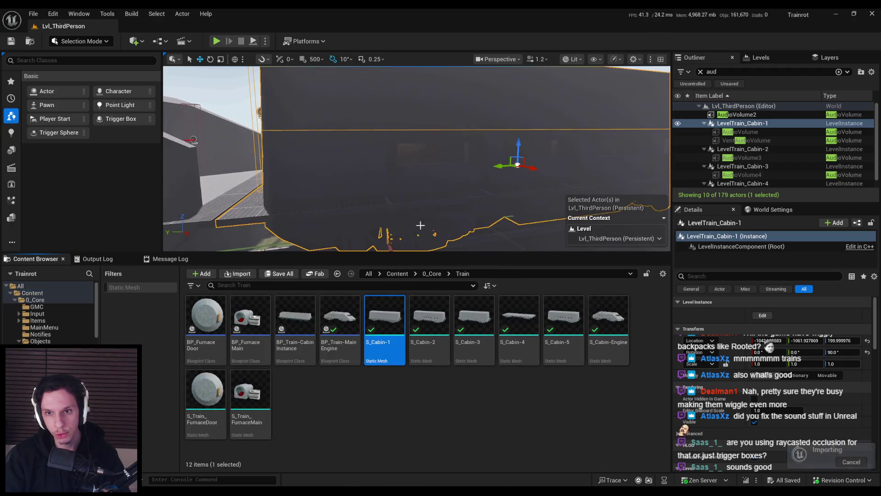
pyautogui.doubleClick(385, 342)
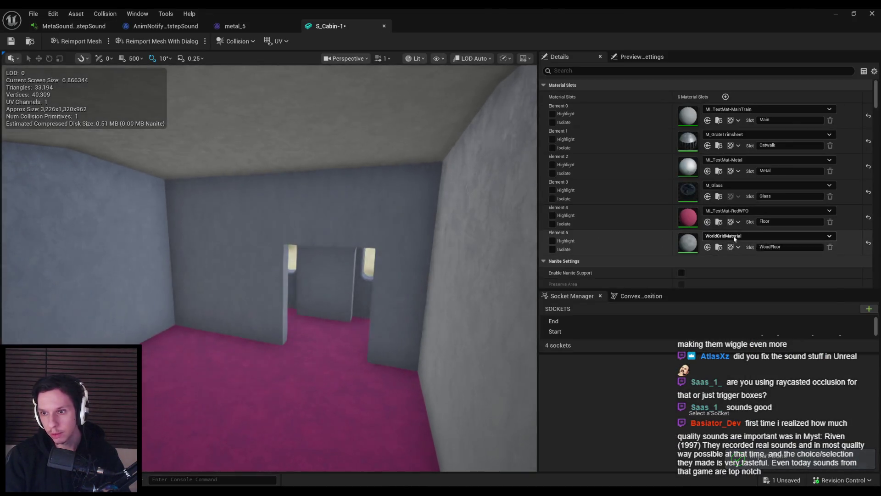
# Step: Try M_Wood_Oak and M_Wood_Walnut on Element 5, then settle on M_Wood_Floor_Walnut_Worn
pyautogui.click(738, 236)
pyautogui.write('wood')
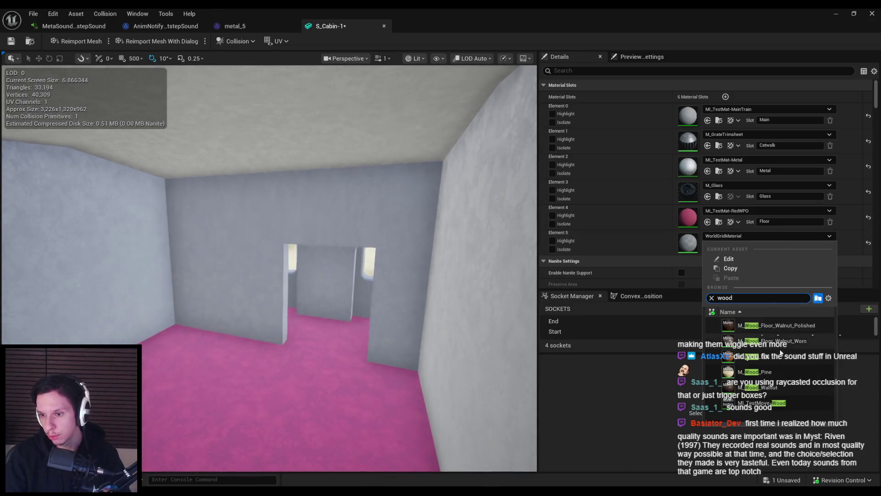
pyautogui.click(757, 356)
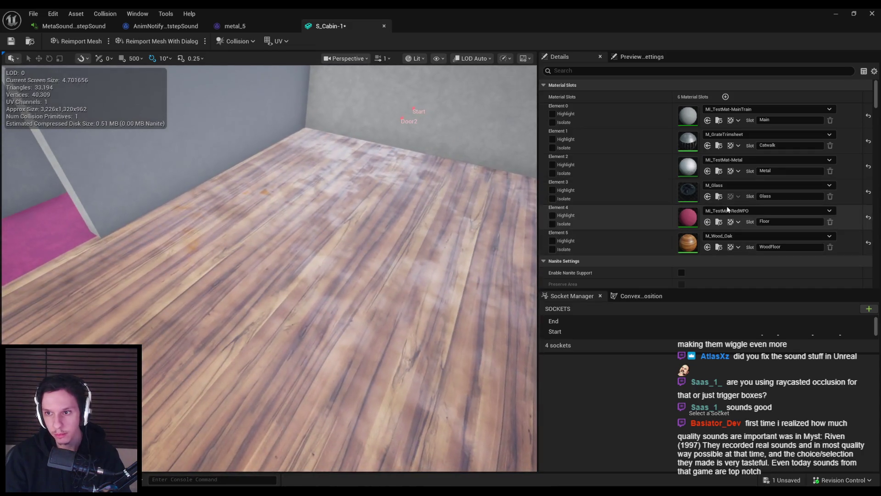
pyautogui.click(762, 236)
pyautogui.click(755, 357)
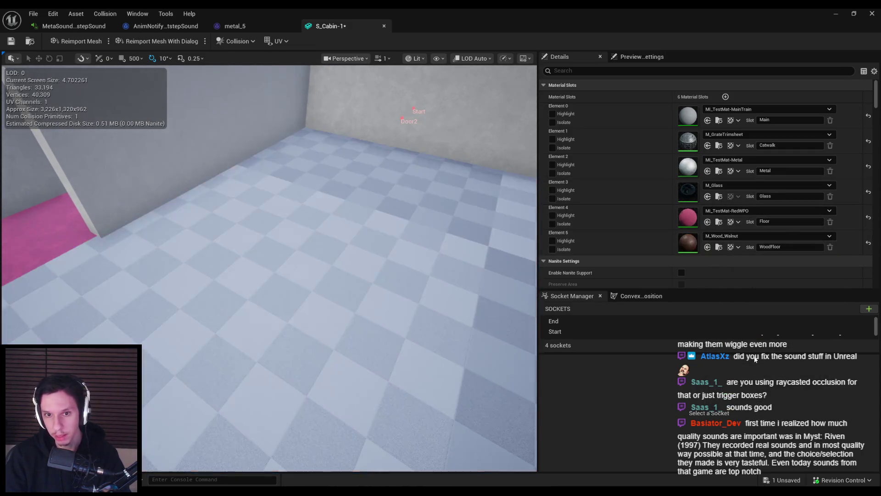
pyautogui.click(757, 236)
pyautogui.scroll(2, 757, 348)
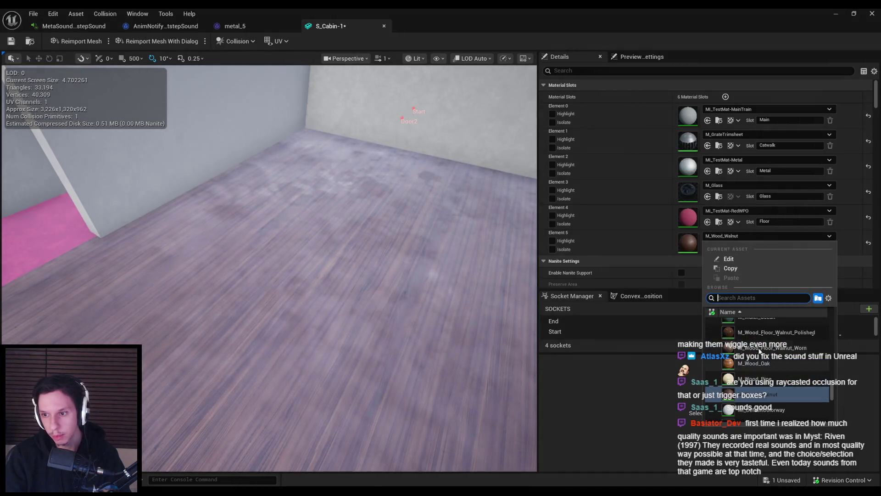
pyautogui.click(757, 340)
pyautogui.moveTo(385, 311)
pyautogui.mouseDown()
pyautogui.moveTo(377, 289)
pyautogui.moveTo(385, 312)
pyautogui.moveTo(305, 404)
pyautogui.mouseUp()
pyautogui.hotkey('alt', 'Tab')
# Step: Select the floor object Cabin-1.013 and enter Edit Mode
pyautogui.scroll(3, 344, 263)
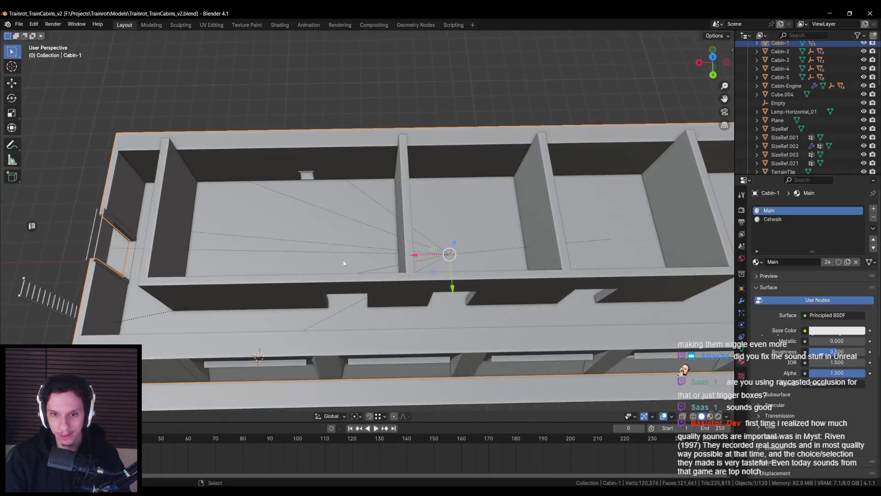
pyautogui.click(257, 228)
pyautogui.click(280, 222)
pyautogui.press('Tab')
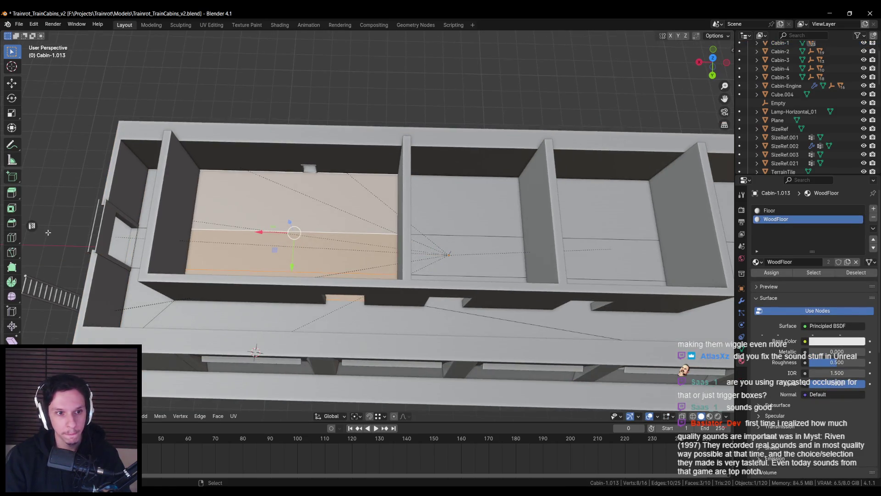
# Step: Cube-project the floor UVs at cube size 2, exit Edit Mode and save the file
pyautogui.click(32, 225)
pyautogui.press('u')
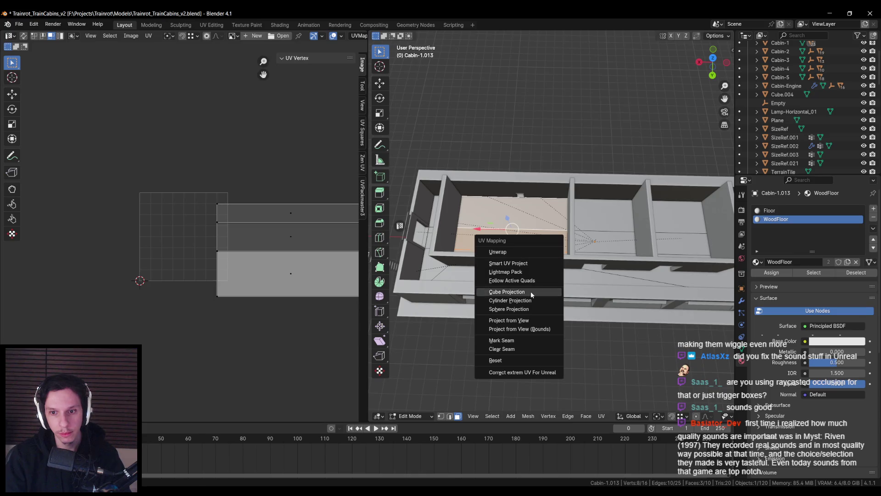
pyautogui.click(530, 290)
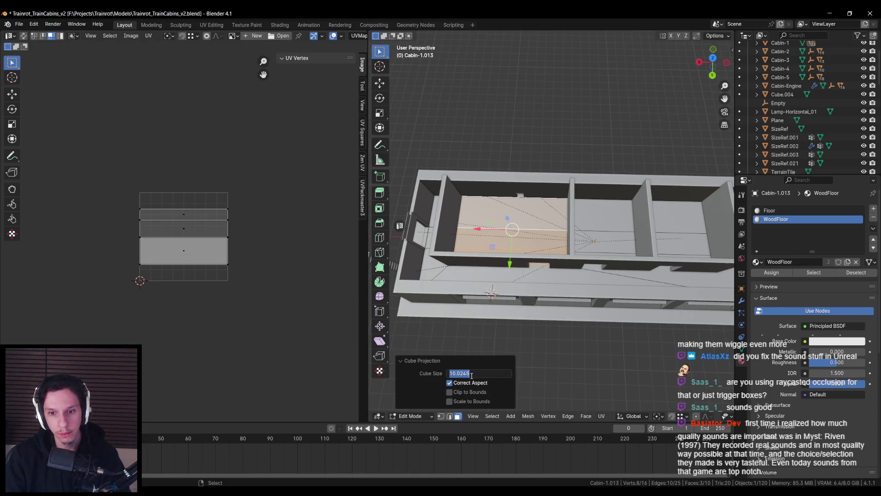
pyautogui.write('2')
pyautogui.press('Return')
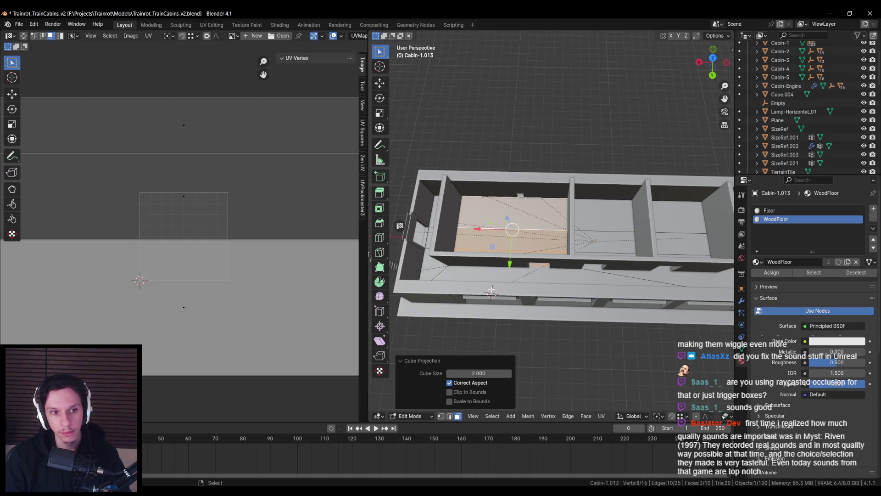
pyautogui.press('Tab')
pyautogui.hotkey('ctrl', 's')
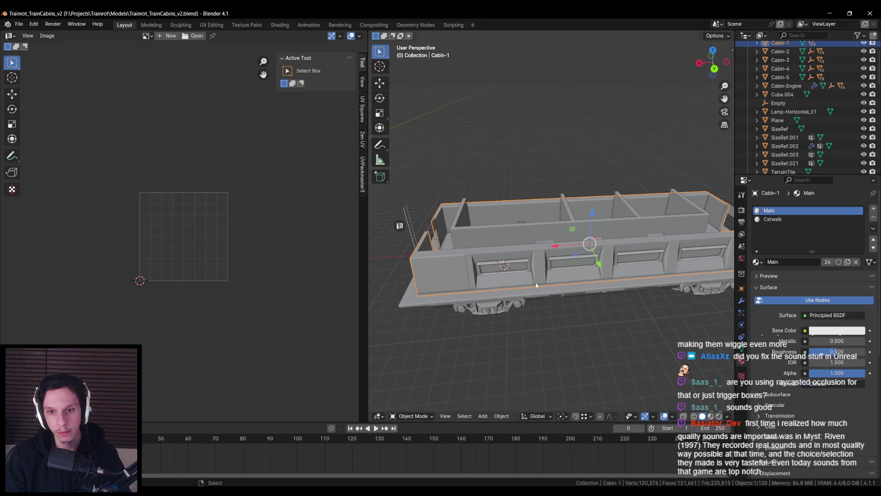
# Step: Export the cabin mesh to Unreal and save the reimported S_Cabin-1
pyautogui.press('n')
pyautogui.click(678, 387)
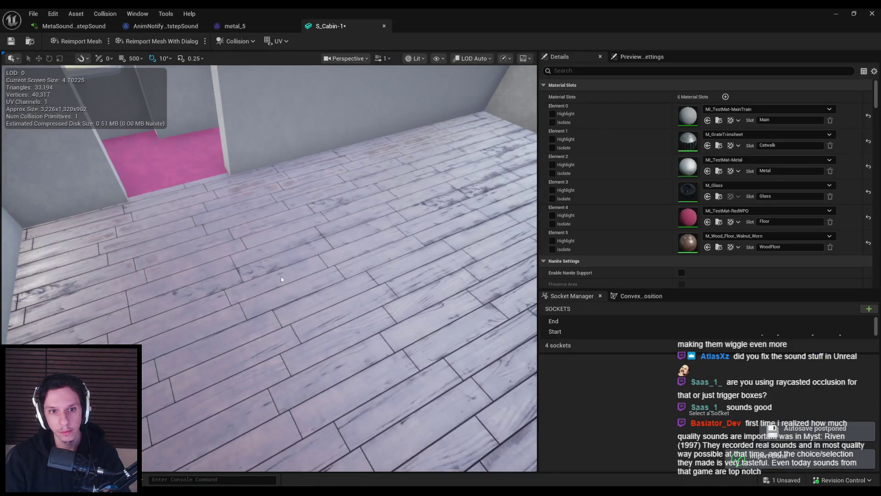
pyautogui.moveTo(281, 277)
pyautogui.mouseDown()
pyautogui.moveTo(294, 271)
pyautogui.moveTo(275, 248)
pyautogui.mouseUp()
pyautogui.hotkey('ctrl', 's')
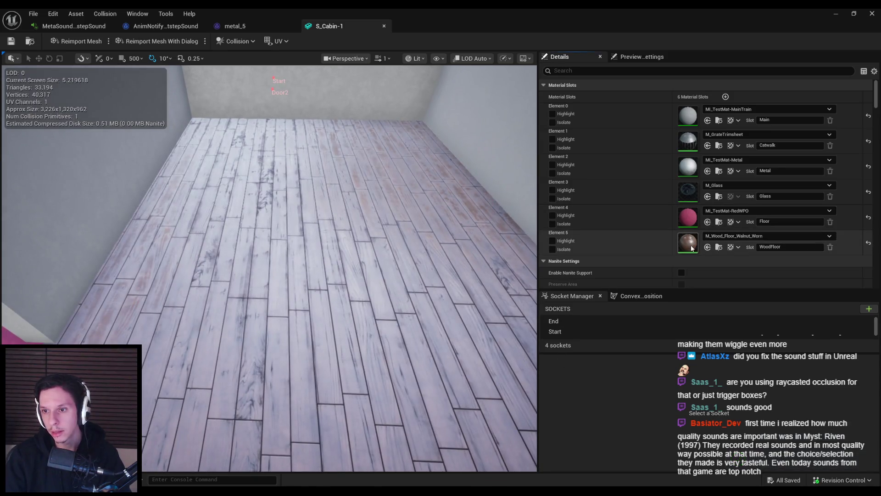
# Step: Set M_Wood_Floor_Walnut_Worn's Physical Material to Wood, apply, save and close it
pyautogui.scroll(-5, 168, 330)
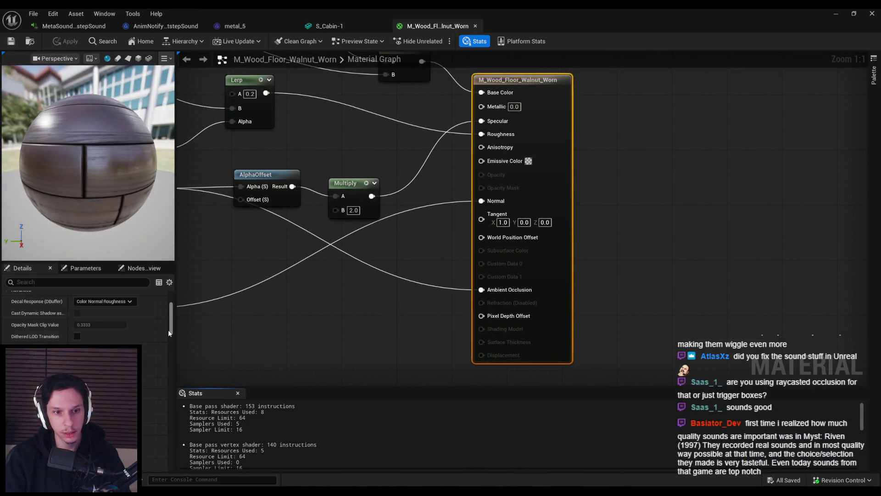
pyautogui.scroll(-5, 170, 375)
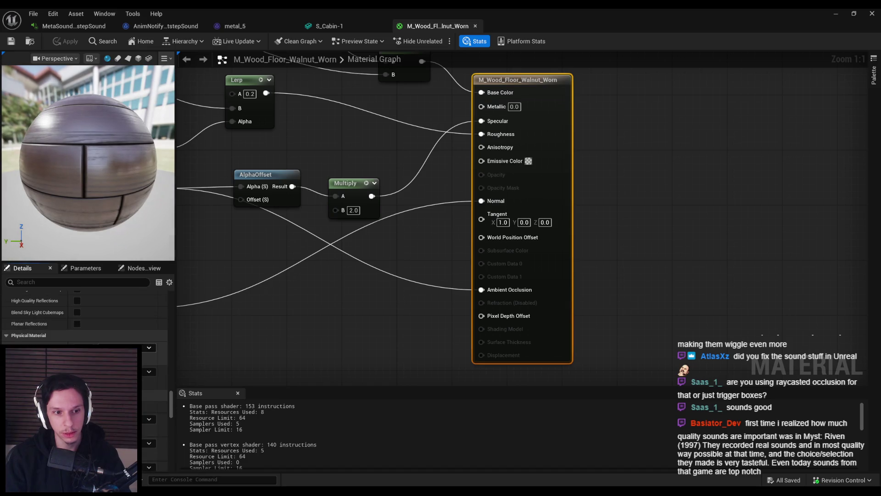
pyautogui.click(149, 348)
pyautogui.click(153, 247)
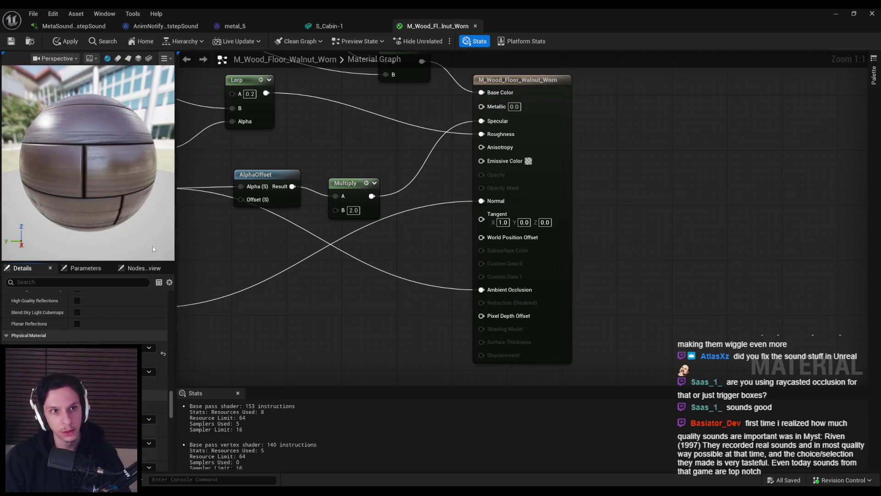
pyautogui.click(56, 45)
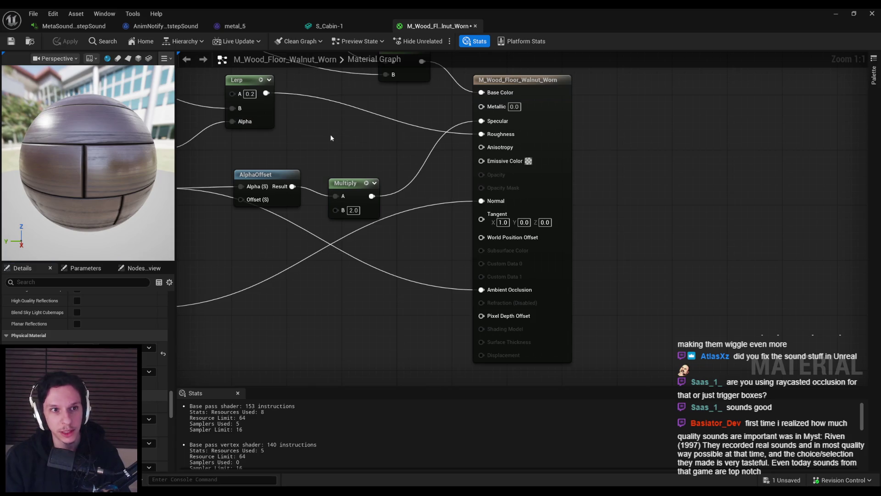
pyautogui.hotkey('ctrl', 's')
pyautogui.click(436, 347)
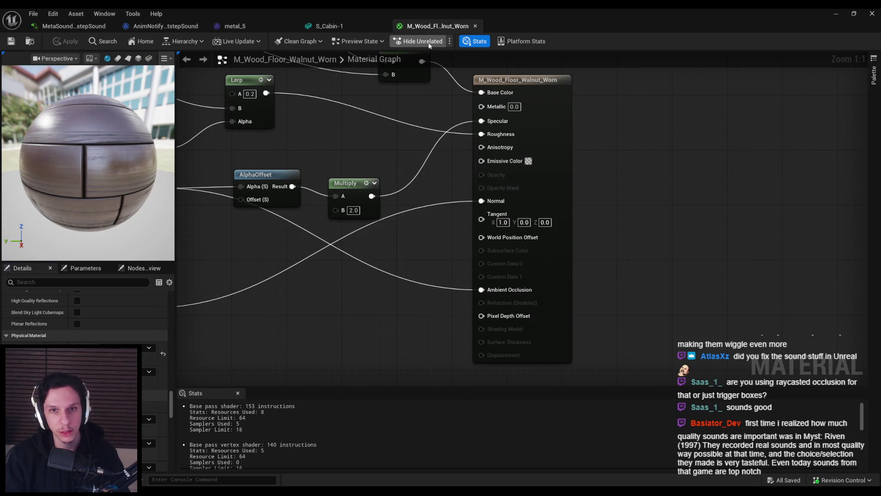
pyautogui.middleClick(423, 28)
# Step: Minimize the cabin mesh editor and start a playtest of the train level
pyautogui.moveTo(348, 134); pyautogui.dragTo(376, 142)
pyautogui.click(833, 13)
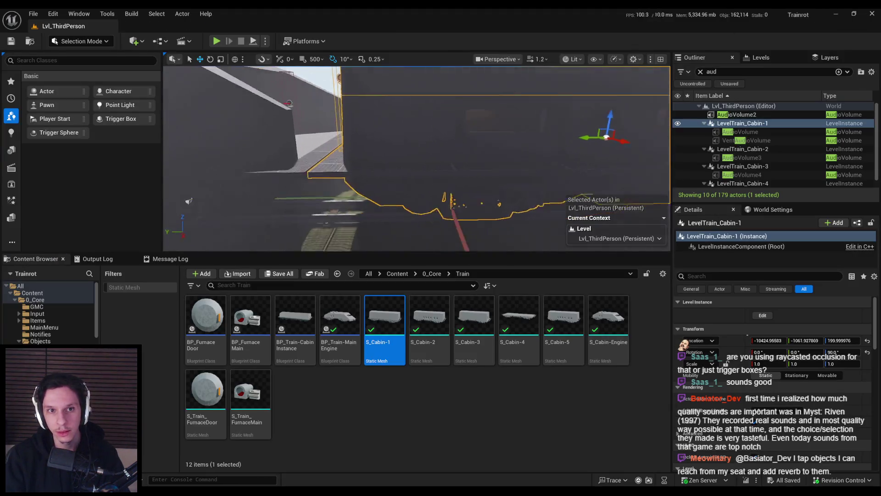
pyautogui.click(216, 41)
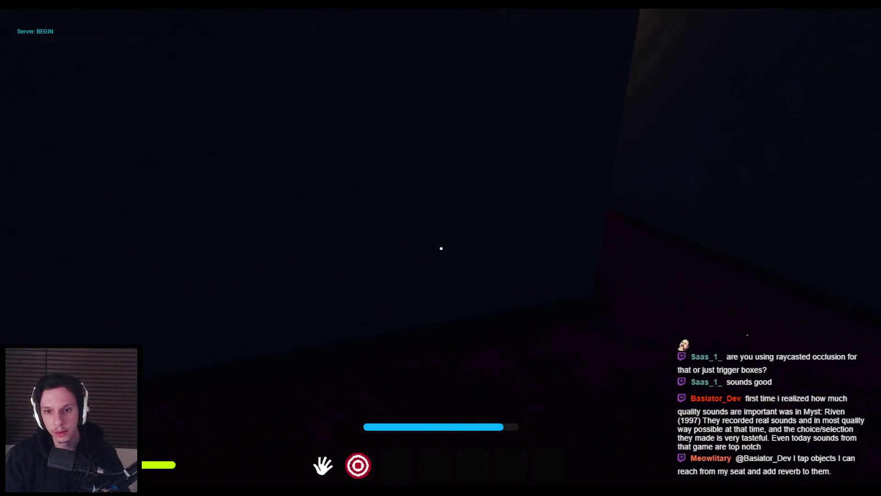
# Step: Walk onto the wooden cabin floor, stop the playtest, and reopen S_Cabin-1
pyautogui.press('w')
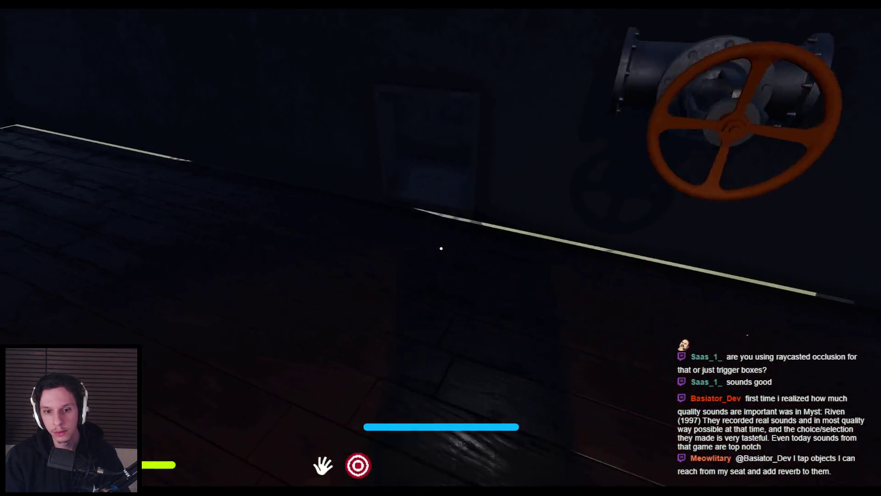
pyautogui.press('Escape')
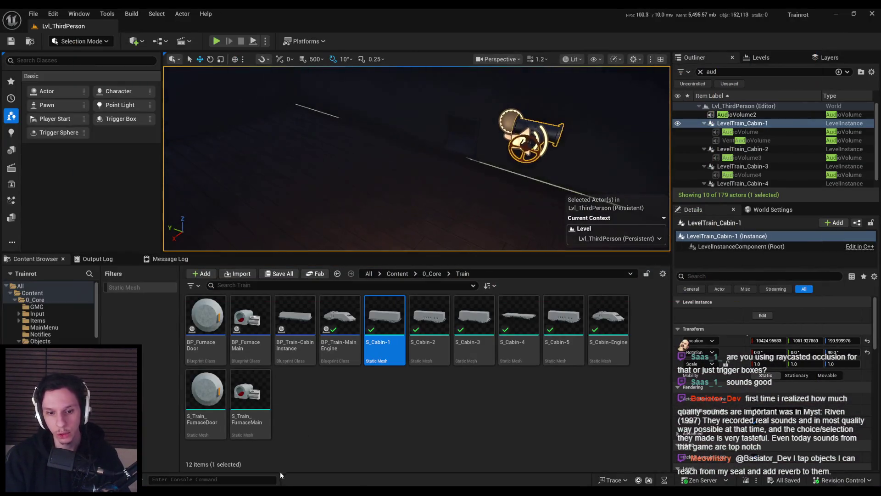
pyautogui.doubleClick(384, 321)
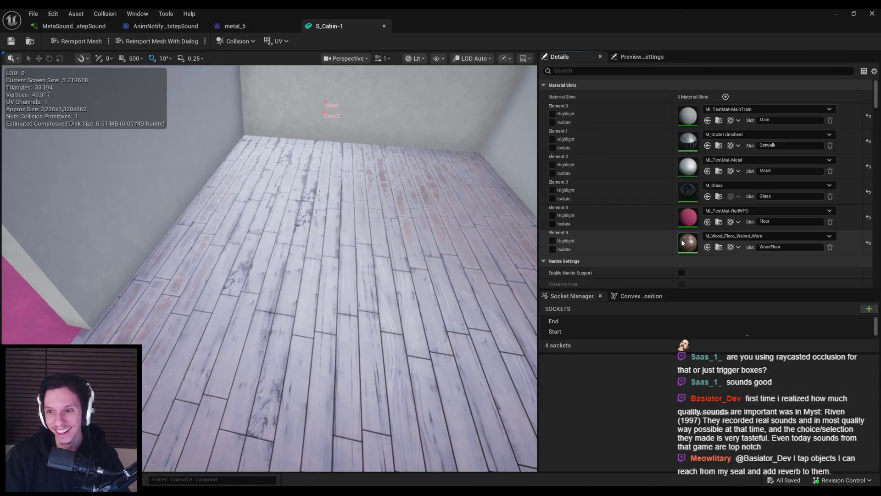
# Step: Add the MF_TrainShake node to the worn walnut floor material and apply
pyautogui.doubleClick(684, 243)
pyautogui.moveTo(482, 242); pyautogui.dragTo(348, 353)
pyautogui.write('mf')
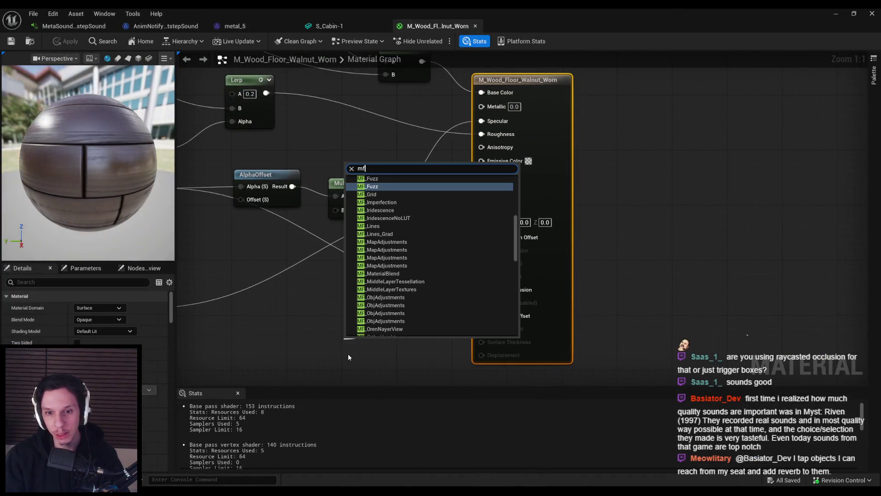
pyautogui.scroll(5, 381, 202)
pyautogui.write('train')
pyautogui.press('Return')
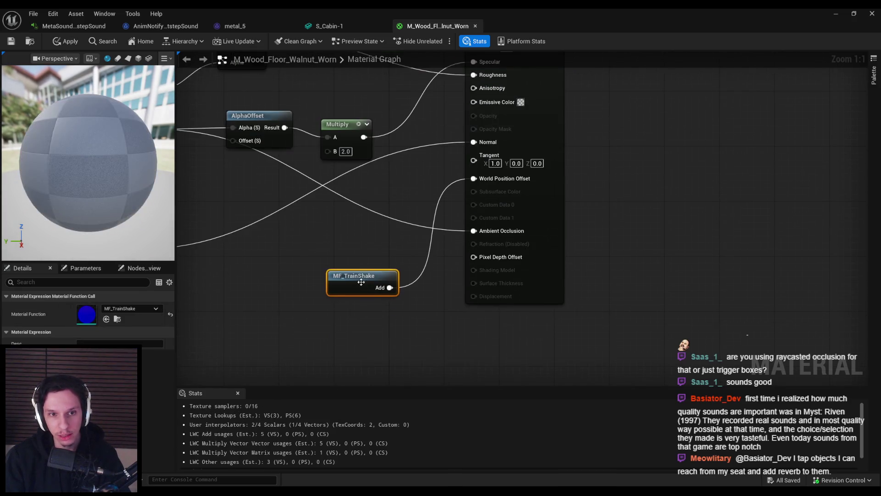
pyautogui.click(12, 45)
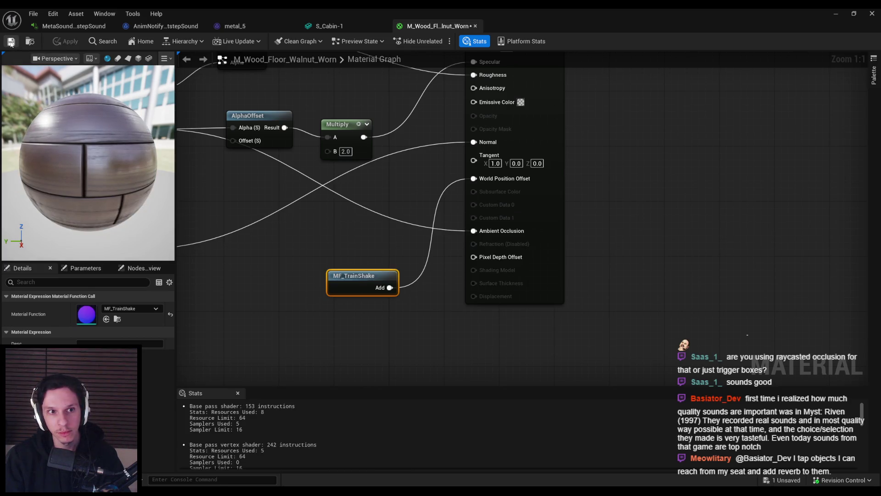
# Step: Return to the S_Cabin-1 mesh editor and view the floor from above
pyautogui.click(348, 237)
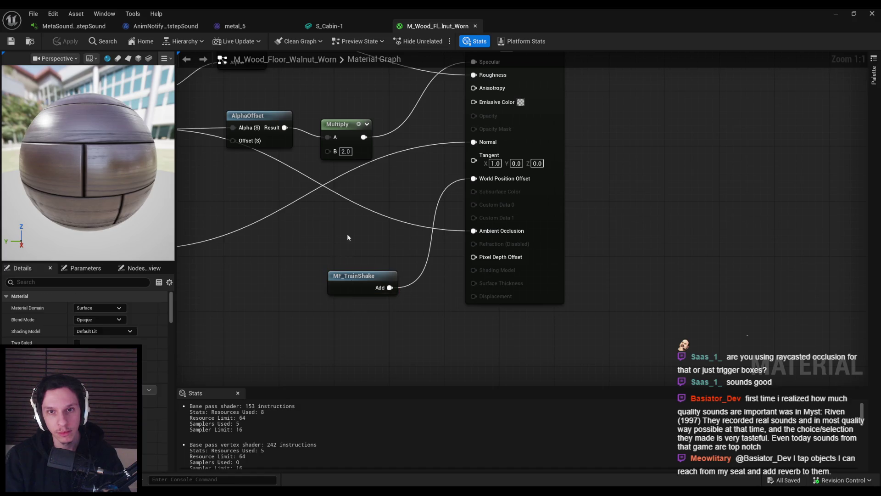
pyautogui.click(336, 28)
pyautogui.moveTo(407, 232)
pyautogui.mouseDown()
pyautogui.moveTo(415, 248)
pyautogui.moveTo(416, 218)
pyautogui.mouseUp()
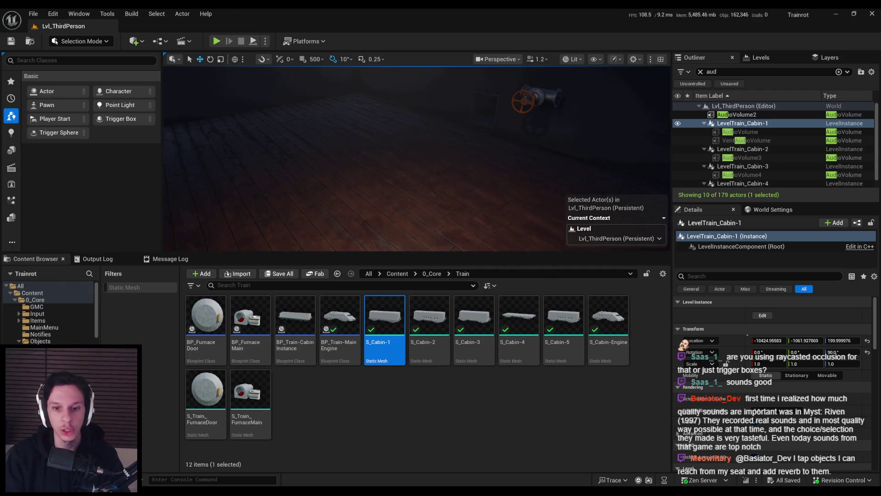
pyautogui.doubleClick(381, 321)
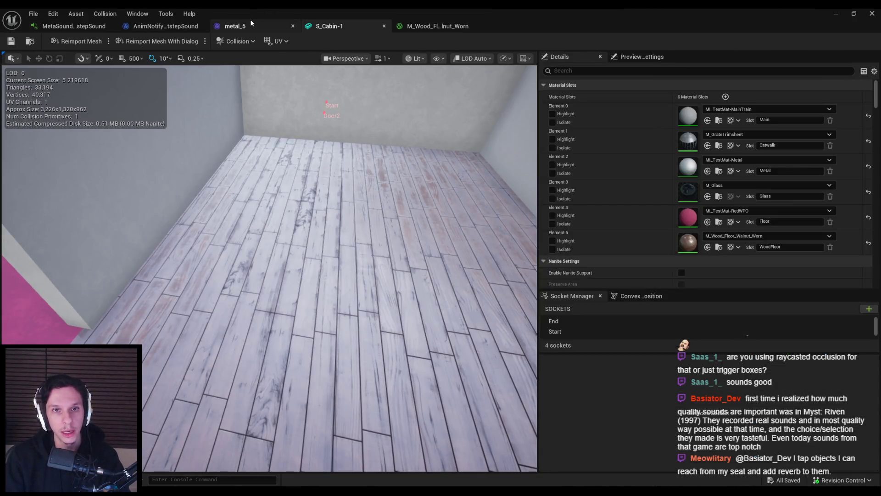
# Step: Arrange the footstep notify graph, moving the Surface Type node beside the metal array
pyautogui.click(168, 27)
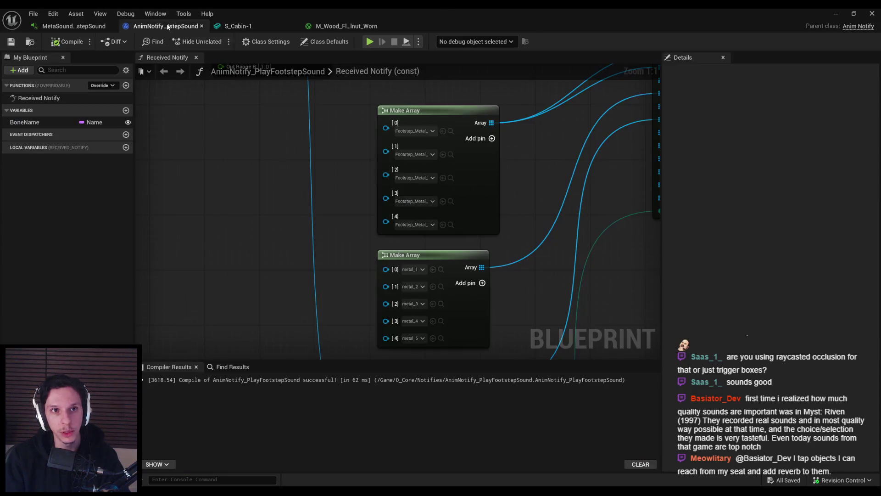
pyautogui.scroll(-1, 263, 189)
pyautogui.moveTo(438, 349); pyautogui.dragTo(392, 184)
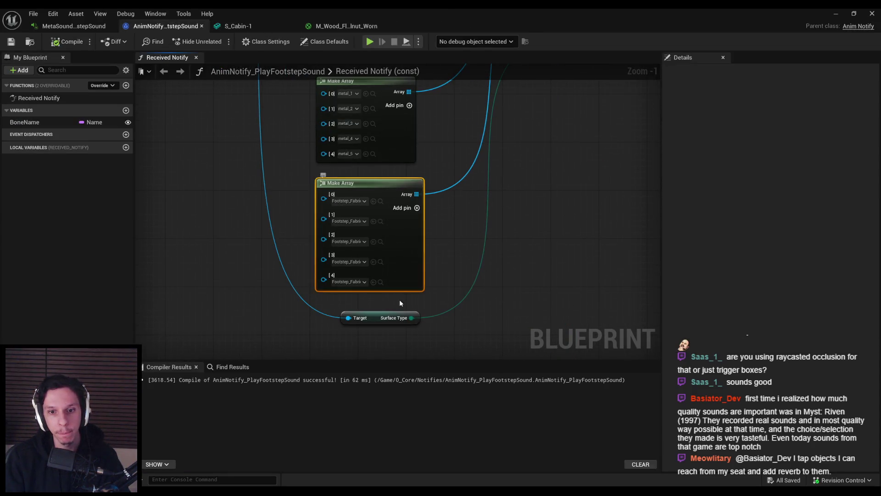
pyautogui.scroll(-1, 400, 303)
pyautogui.moveTo(358, 234)
pyautogui.mouseDown()
pyautogui.moveTo(373, 259)
pyautogui.moveTo(354, 321)
pyautogui.moveTo(427, 267)
pyautogui.moveTo(402, 157)
pyautogui.mouseUp()
pyautogui.moveTo(349, 101); pyautogui.dragTo(316, 171)
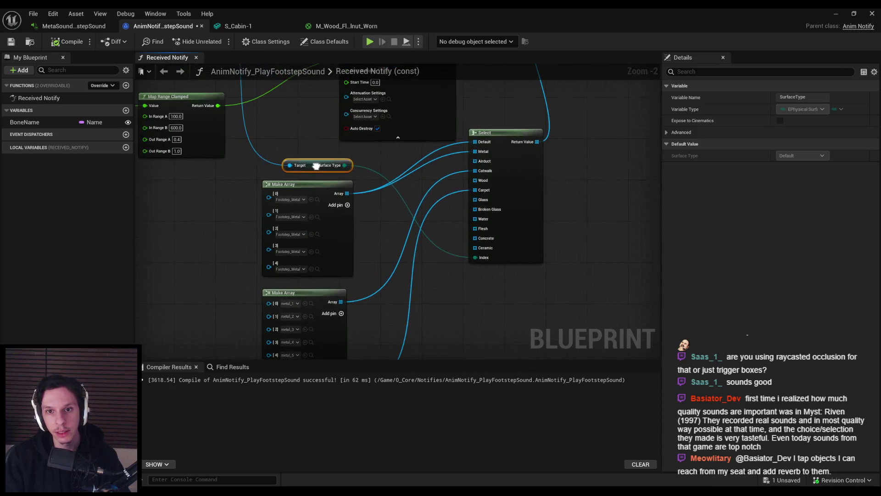
pyautogui.click(303, 170)
pyautogui.moveTo(352, 234); pyautogui.dragTo(389, 138)
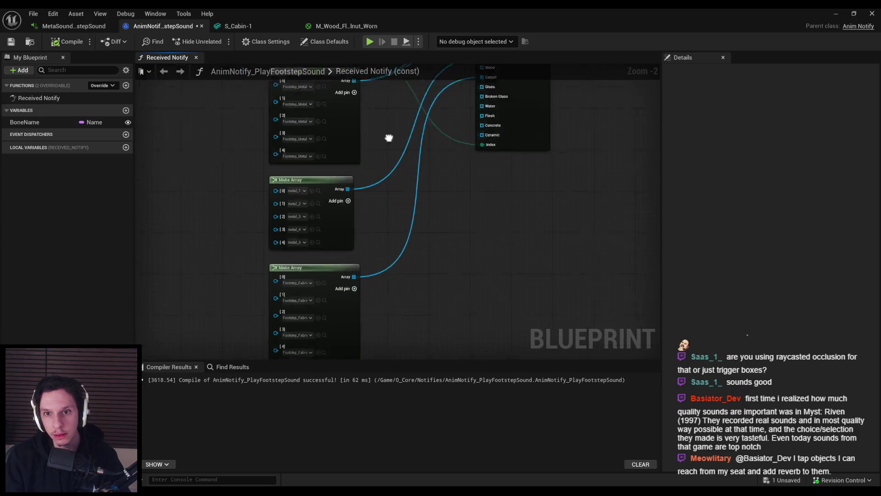
pyautogui.scroll(-2, 390, 138)
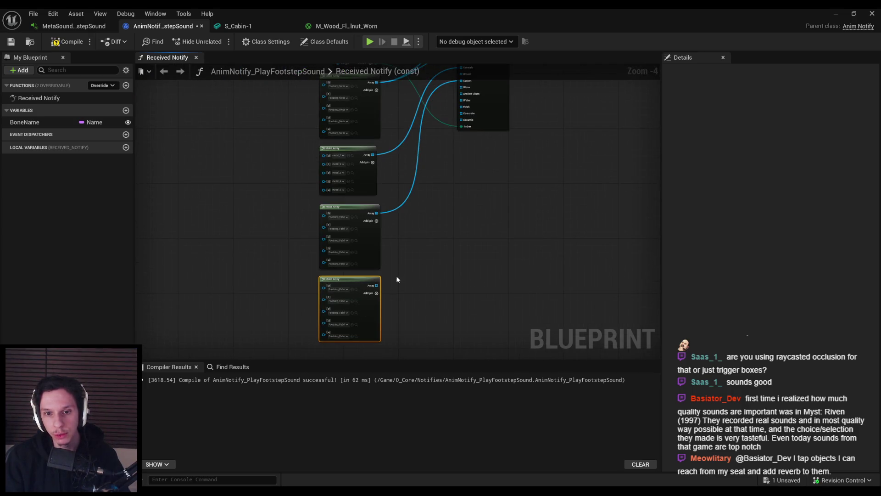
pyautogui.scroll(1, 375, 277)
pyautogui.moveTo(374, 276); pyautogui.dragTo(378, 311)
# Step: Wire Select's Wood pin to the new Make Array and set entries 0–1 to wood_1, wood_2
pyautogui.moveTo(449, 127)
pyautogui.mouseDown()
pyautogui.moveTo(403, 360)
pyautogui.moveTo(334, 255)
pyautogui.mouseUp()
pyautogui.click(294, 257)
pyautogui.write('wood')
pyautogui.scroll(1, 348, 304)
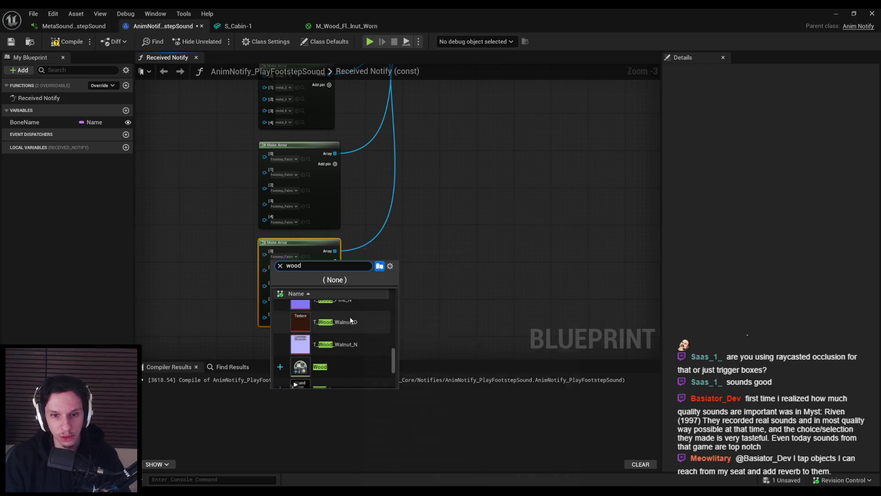
pyautogui.click(331, 317)
pyautogui.scroll(3, 275, 261)
pyautogui.click(276, 259)
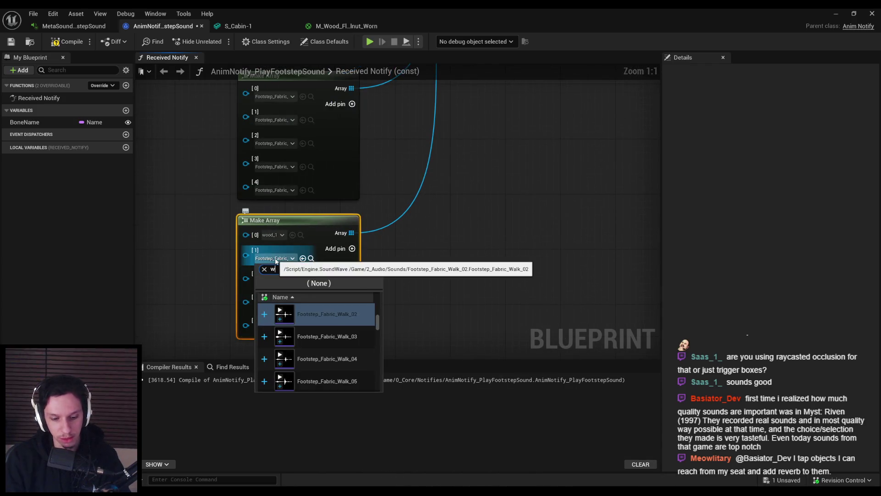
pyautogui.write('wood')
pyautogui.click(321, 312)
# Step: Set array entries 2, 3 and 4 to wood_3, wood_4 and wood_5
pyautogui.click(293, 276)
pyautogui.write('wood')
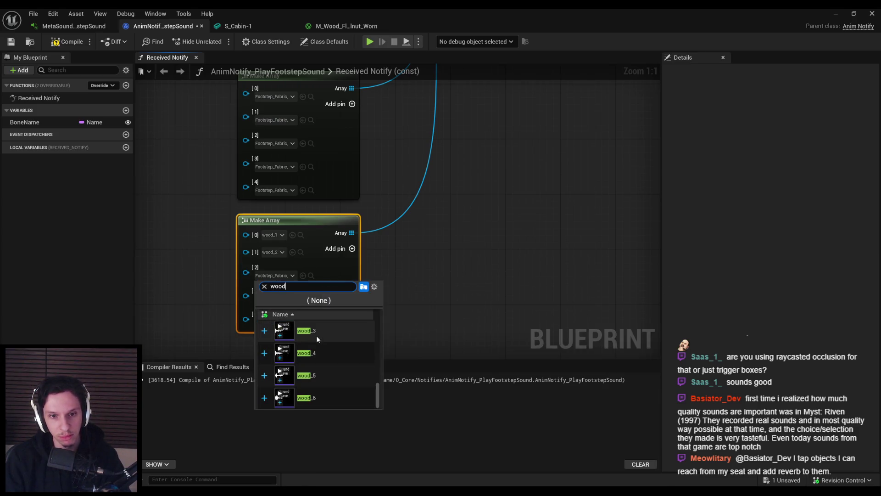
pyautogui.click(307, 331)
pyautogui.click(276, 293)
pyautogui.write('od')
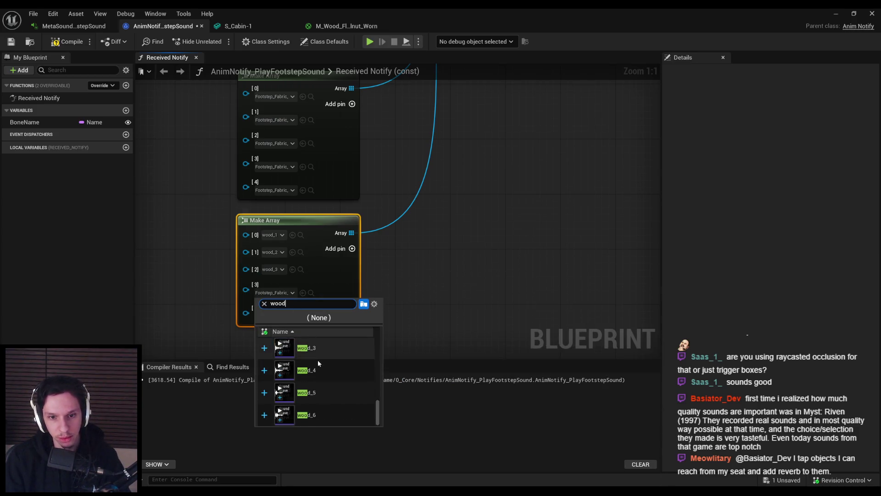
pyautogui.click(307, 370)
pyautogui.click(276, 310)
pyautogui.write('w')
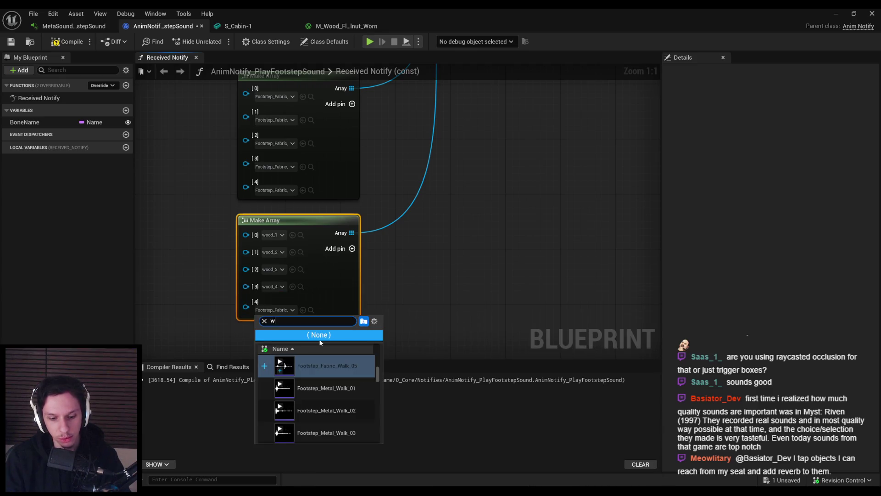
pyautogui.write('ood')
pyautogui.click(324, 388)
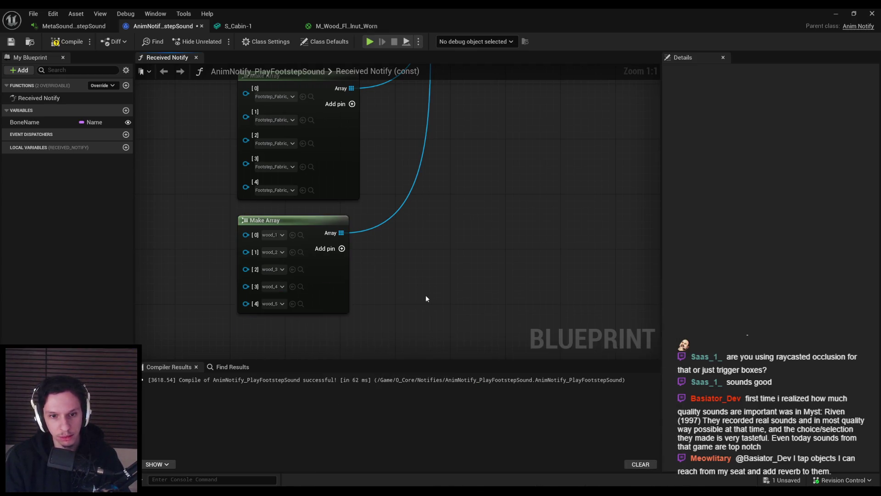
# Step: Compile and save the notify blueprint, review the sound arrays, and start a playtest
pyautogui.click(11, 42)
pyautogui.scroll(-2, 197, 171)
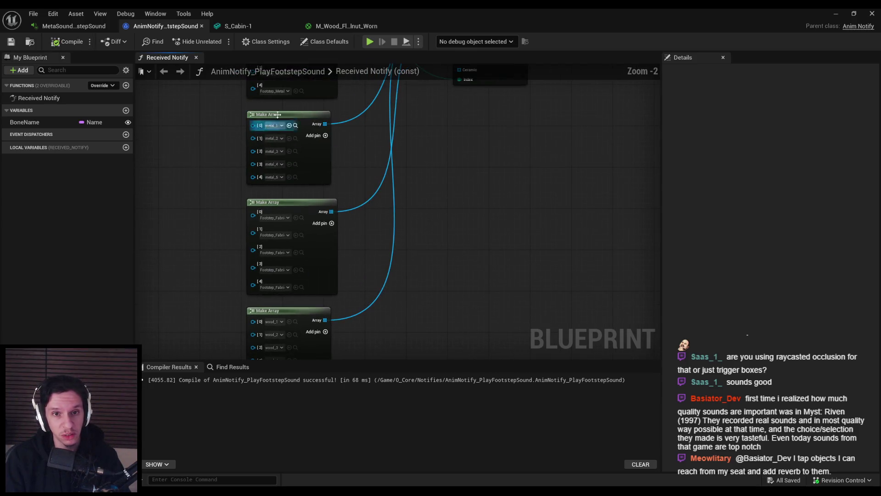
pyautogui.scroll(-1, 352, 191)
pyautogui.moveTo(352, 192); pyautogui.dragTo(341, 279)
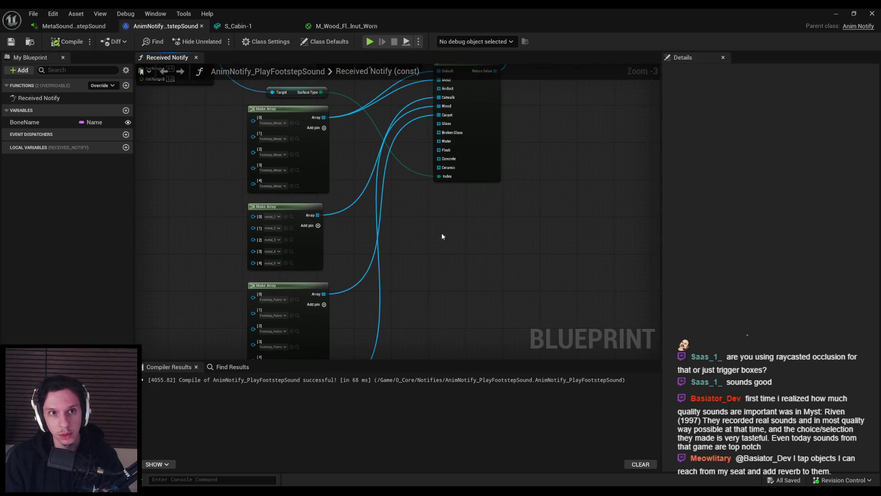
pyautogui.scroll(-1, 254, 183)
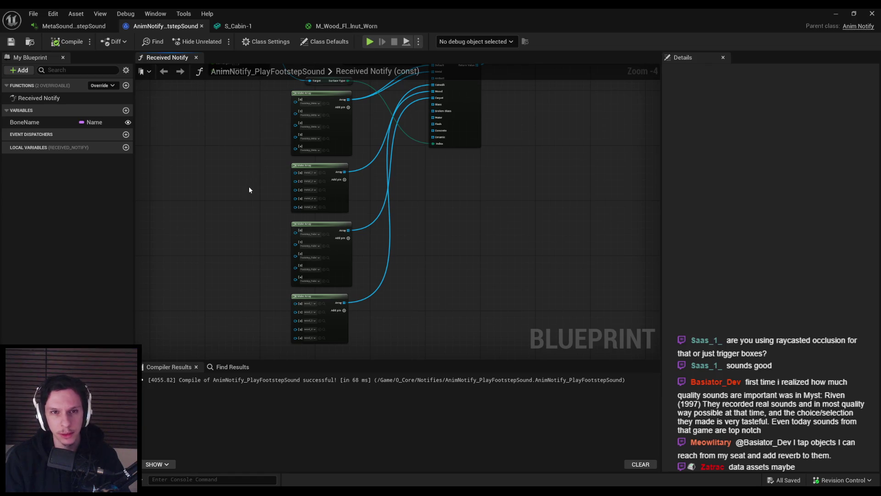
pyautogui.click(835, 15)
pyautogui.click(216, 41)
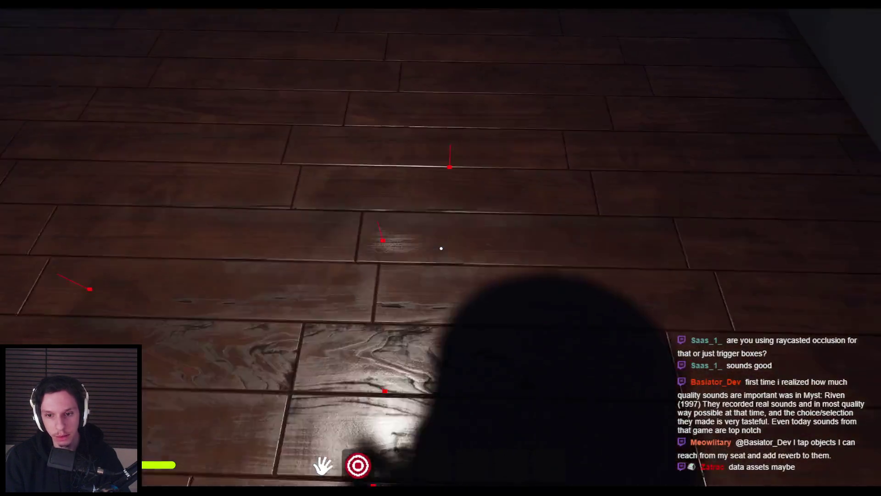
# Step: Walk through the door, red hallway, wooden room and metal-grated walkways testing footsteps
pyautogui.press('s')
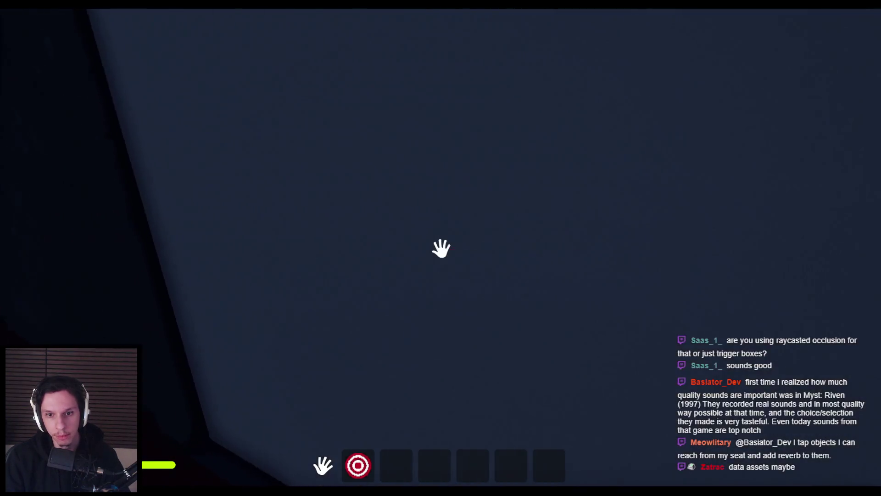
pyautogui.click(441, 248)
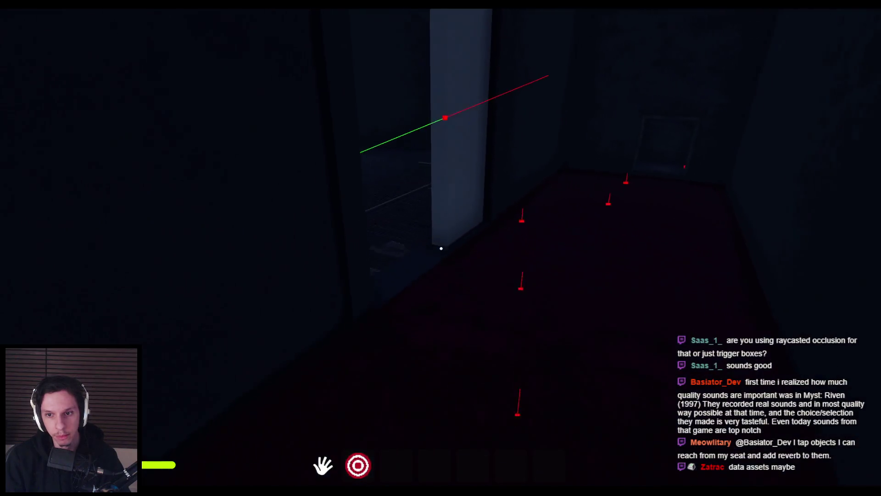
pyautogui.hotkey('shift', 'w')
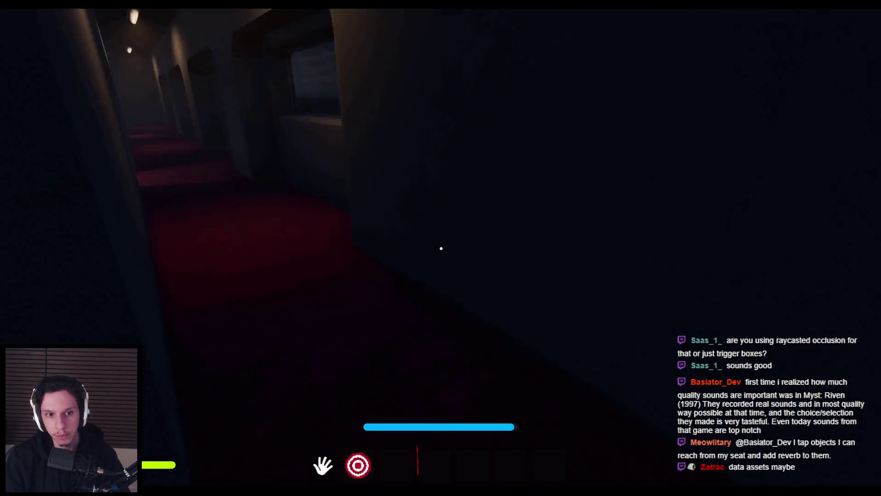
pyautogui.press('w')
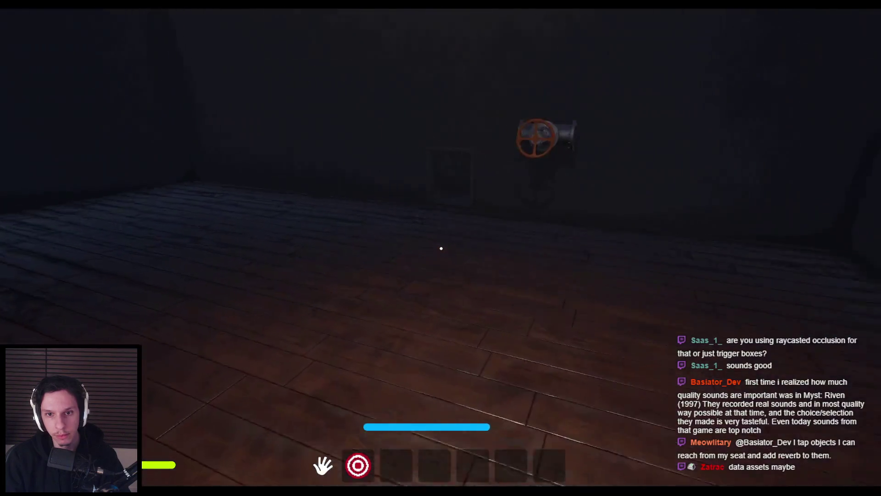
pyautogui.hotkey('shift', 'w')
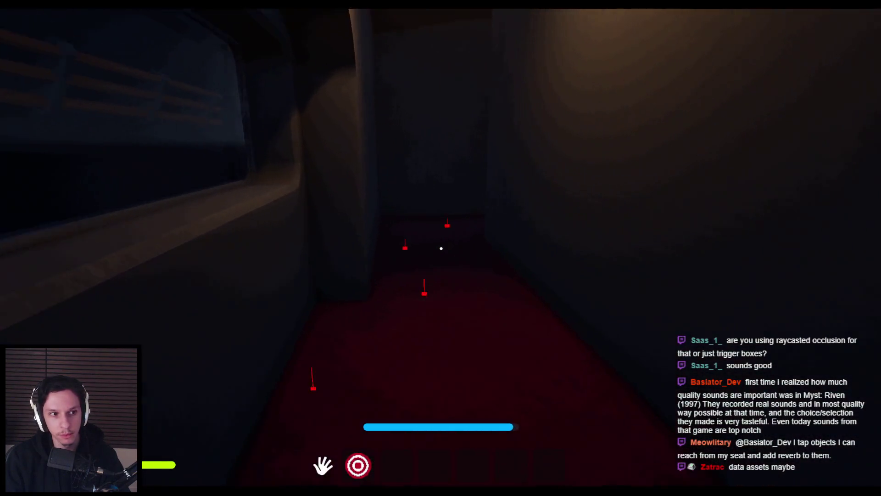
pyautogui.hotkey('shift', 'w')
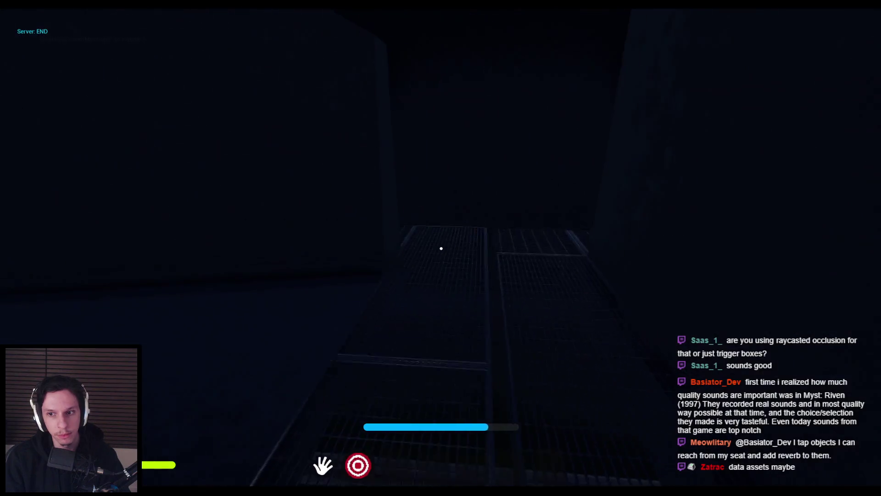
pyautogui.hotkey('shift', 'w')
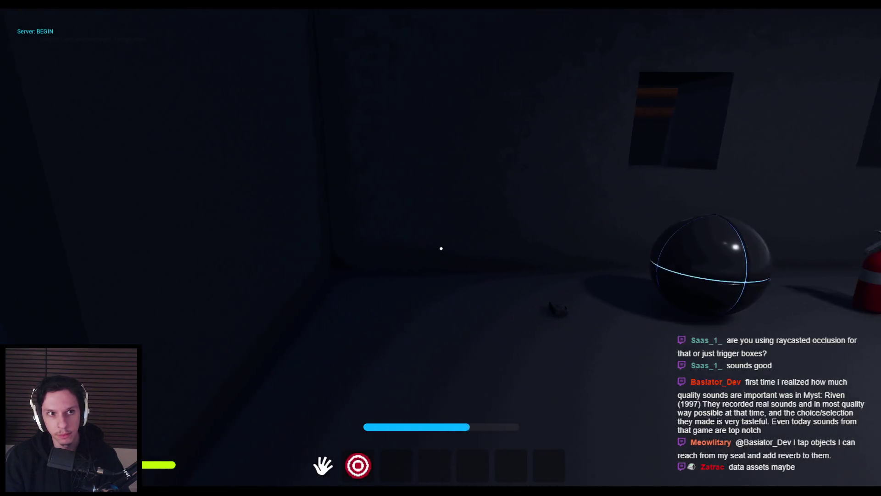
pyautogui.hotkey('shift', 'w')
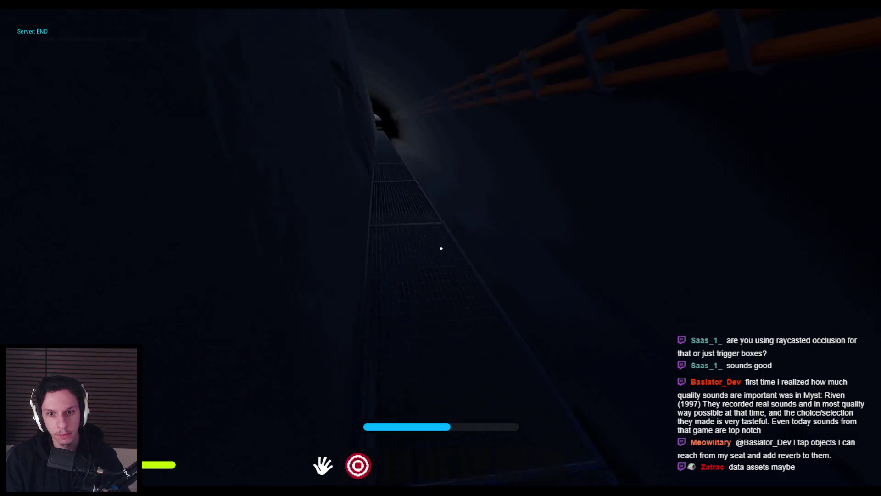
pyautogui.hotkey('shift', 'w')
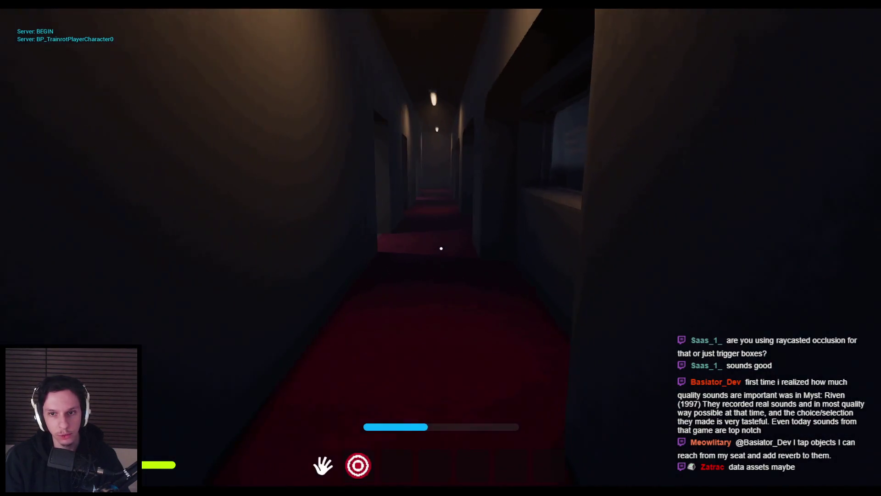
# Step: Walk down the red corridor into the valve room, turn the valve, and end the playtest
pyautogui.hotkey('shift', 'w')
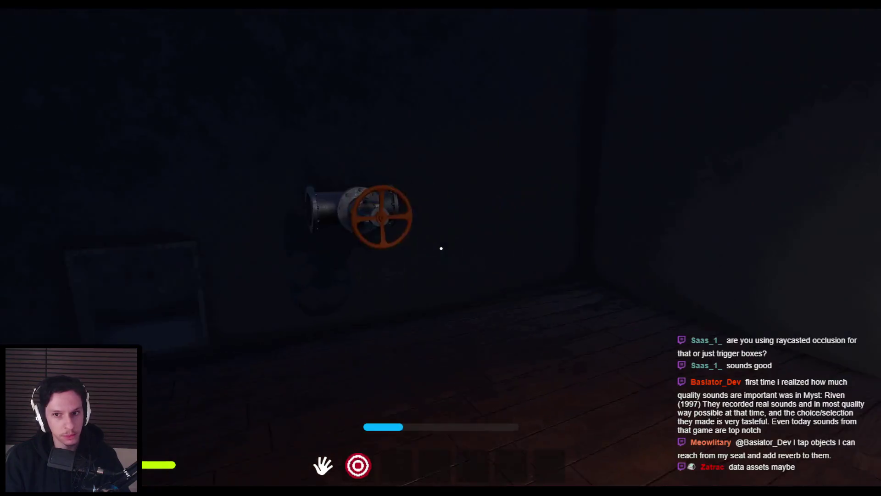
pyautogui.hotkey('shift', 'w')
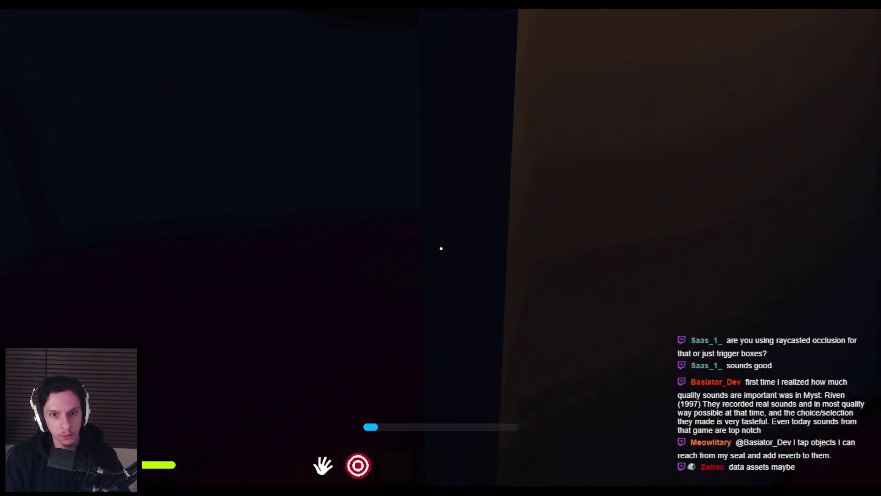
pyautogui.press('w')
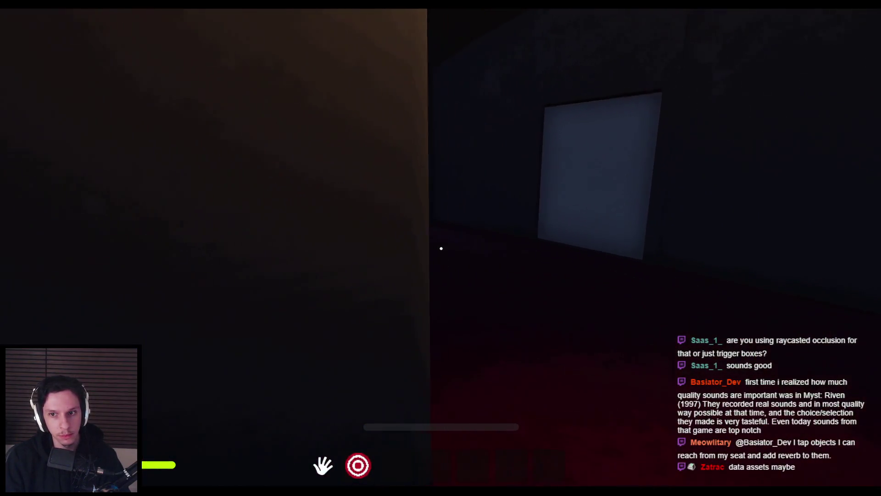
pyautogui.press('w')
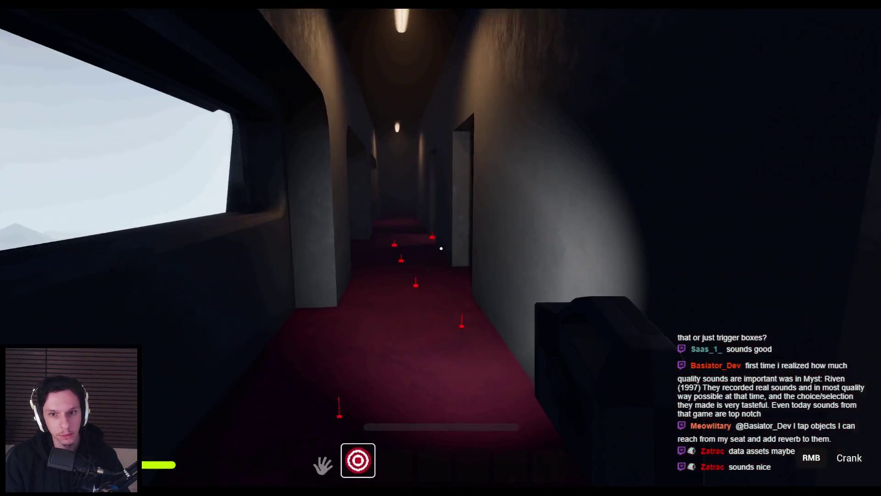
pyautogui.press('w')
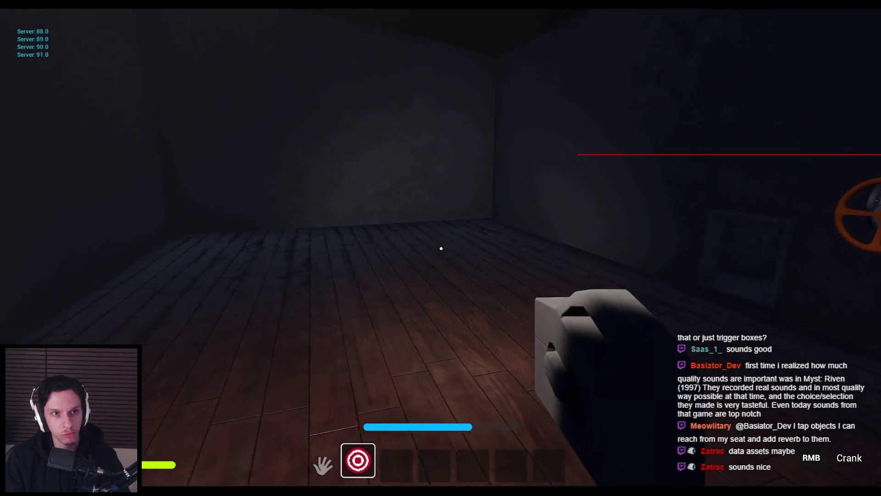
pyautogui.rightClick(441, 248)
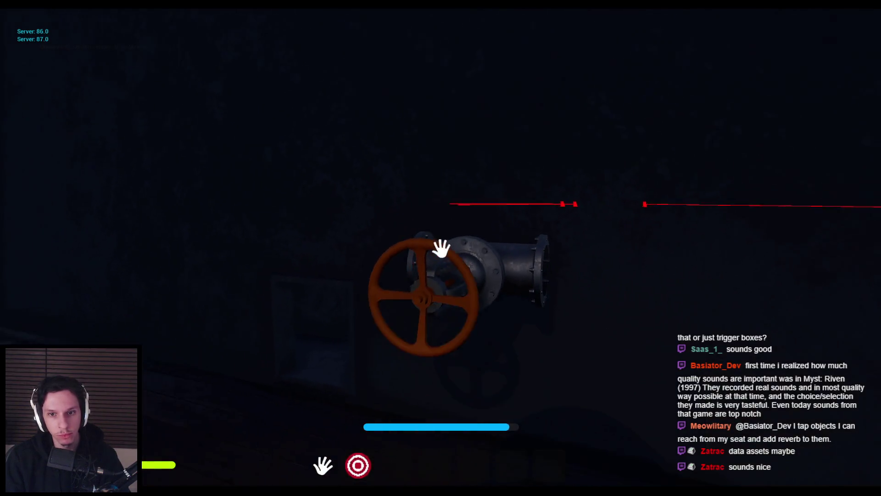
pyautogui.rightClick(415, 232)
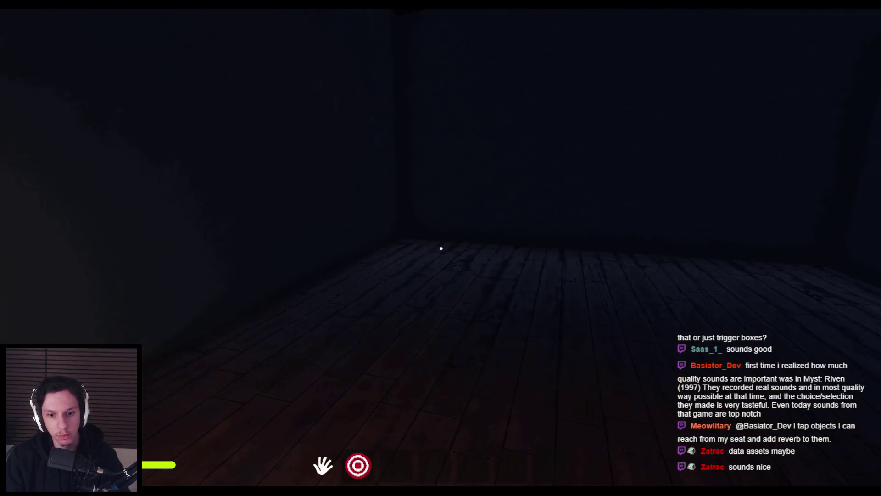
pyautogui.press('Escape')
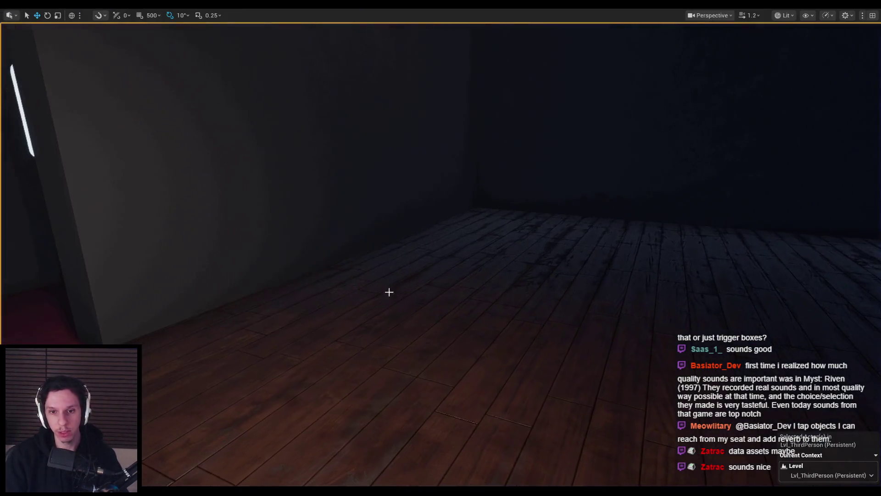
# Step: Browse BOOM ONE to Update 23-12 > FOOTSTEPS > HUMAN, widen names, and play Heavy Concrete Gritty Run
pyautogui.hotkey('alt', 'Tab')
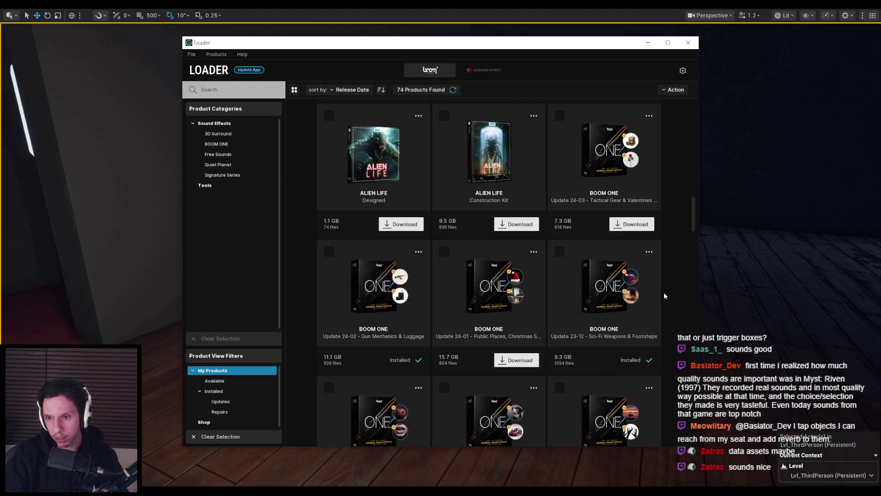
pyautogui.click(644, 276)
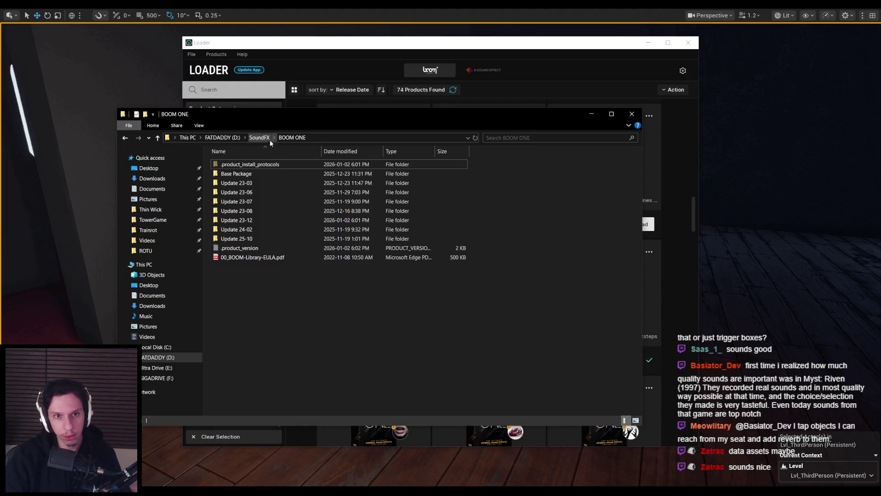
pyautogui.moveTo(302, 116)
pyautogui.mouseDown()
pyautogui.moveTo(290, 140)
pyautogui.moveTo(307, 380)
pyautogui.moveTo(328, 120)
pyautogui.mouseUp()
pyautogui.doubleClick(277, 223)
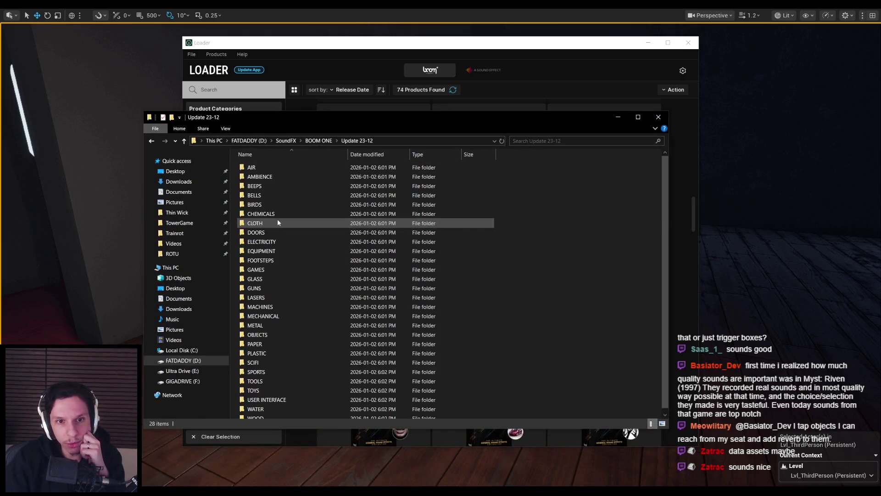
pyautogui.doubleClick(271, 260)
pyautogui.doubleClick(275, 168)
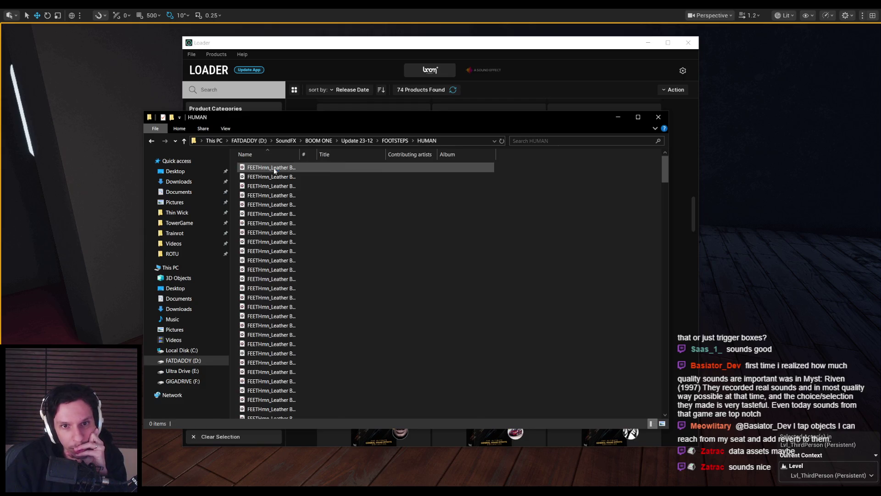
pyautogui.moveTo(436, 160); pyautogui.dragTo(436, 160)
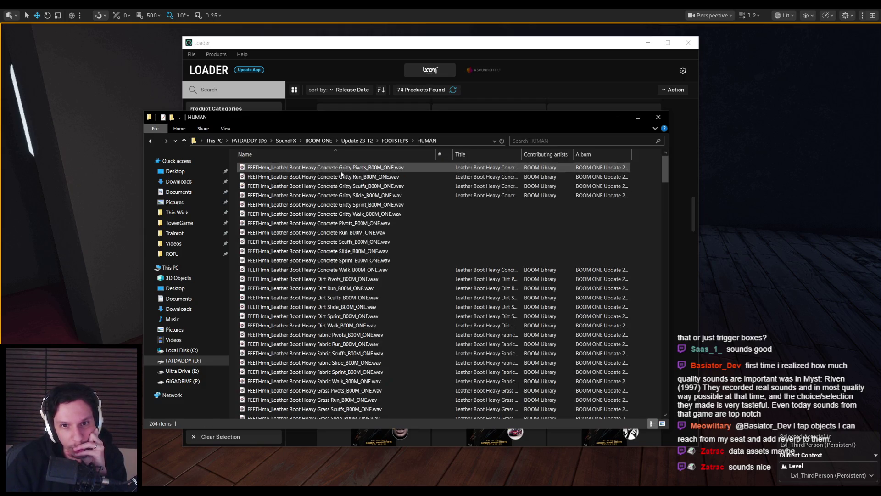
pyautogui.doubleClick(341, 179)
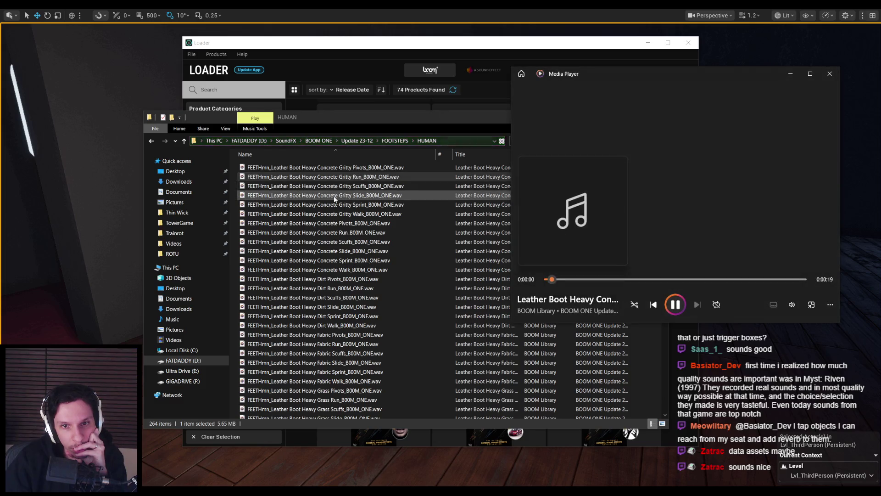
# Step: Audition the Heavy Concrete, Heavy Fabric, Heavy Gravel and Heavy Metal footstep recordings
pyautogui.click(333, 214)
pyautogui.doubleClick(334, 269)
pyautogui.scroll(-1, 337, 330)
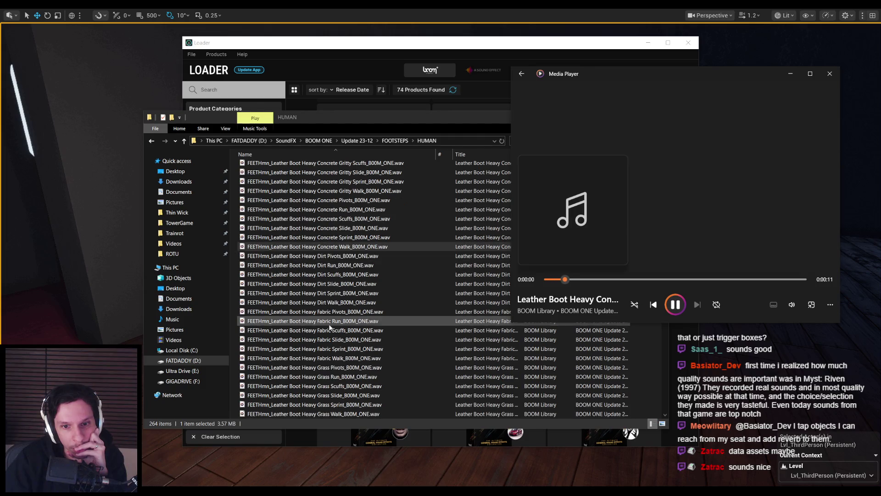
pyautogui.click(343, 360)
pyautogui.doubleClick(343, 360)
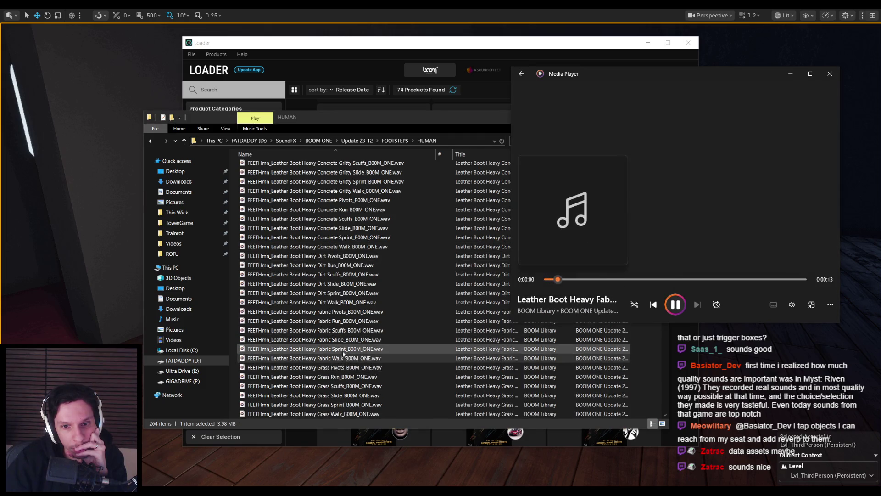
pyautogui.scroll(-1, 574, 358)
pyautogui.click(797, 304)
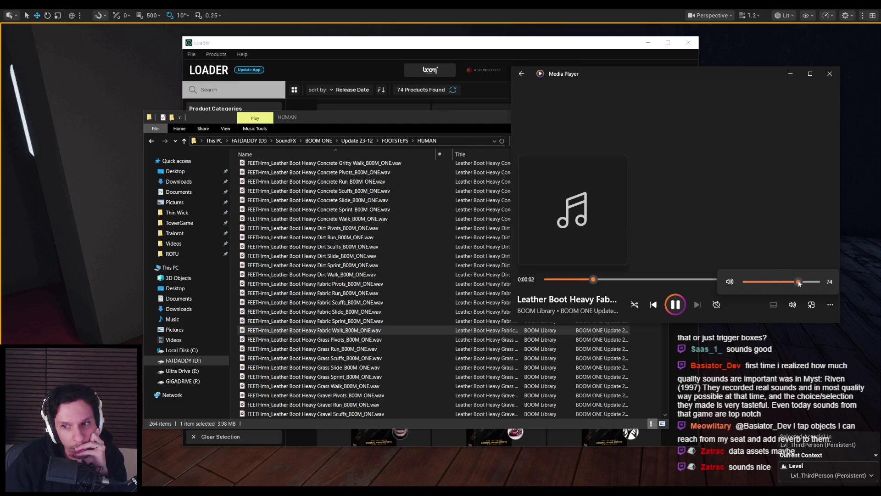
pyautogui.doubleClick(383, 304)
pyautogui.doubleClick(362, 321)
pyautogui.doubleClick(359, 294)
pyautogui.scroll(-5, 345, 340)
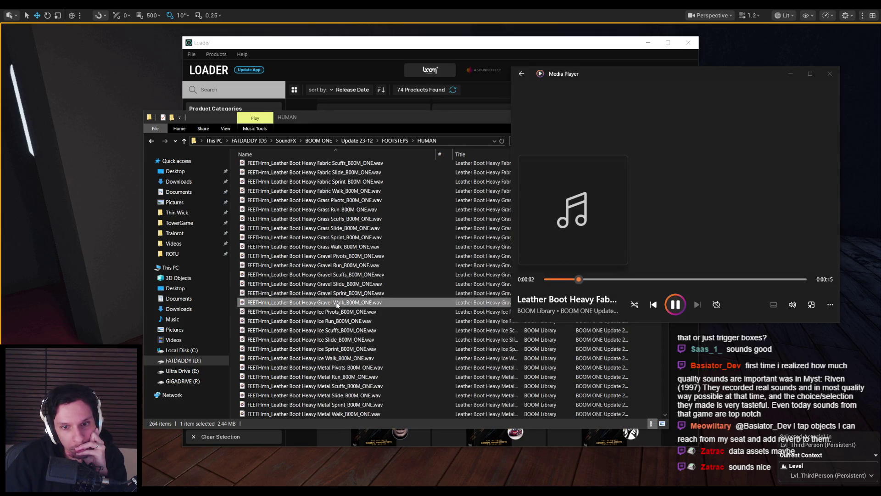
pyautogui.doubleClick(338, 303)
pyautogui.scroll(-2, 341, 360)
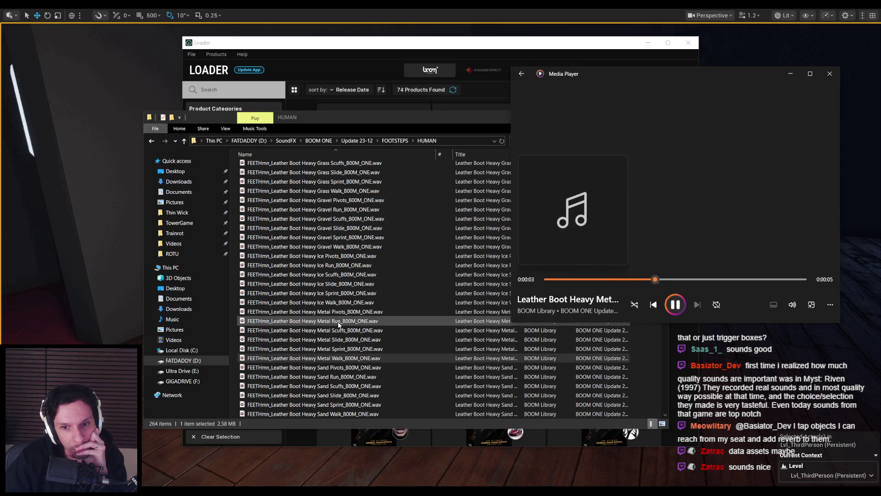
pyautogui.doubleClick(340, 349)
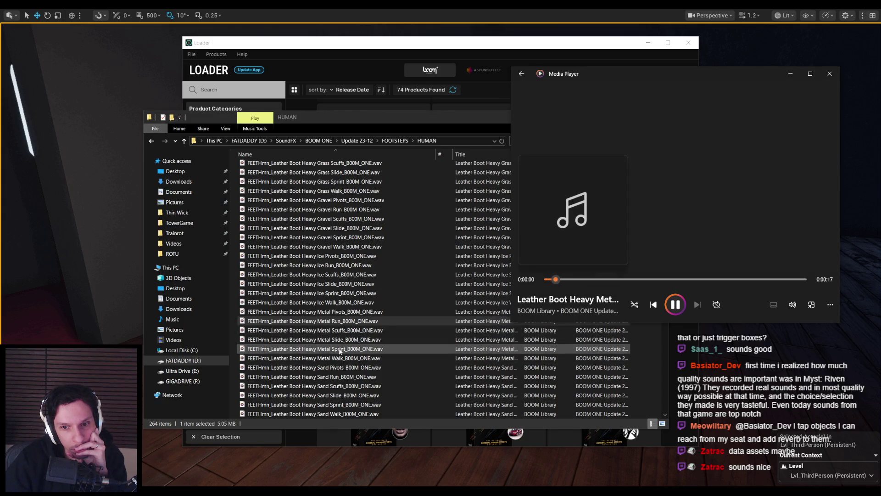
pyautogui.click(340, 350)
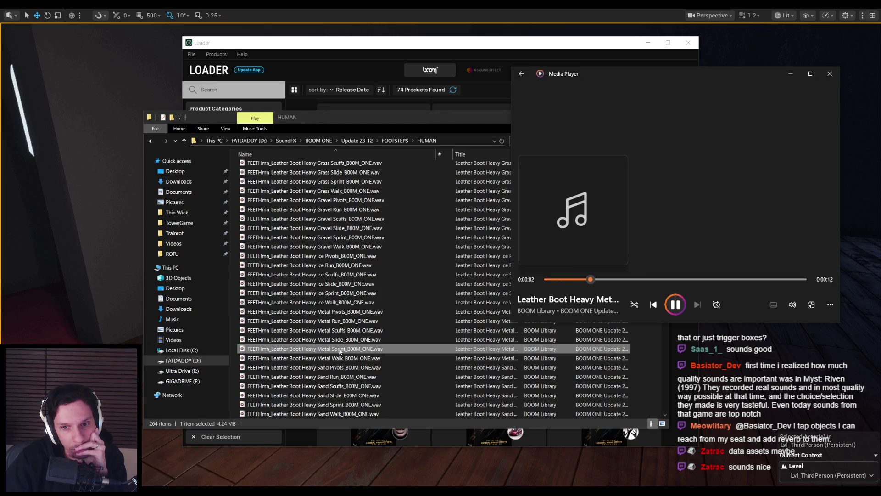
pyautogui.doubleClick(341, 331)
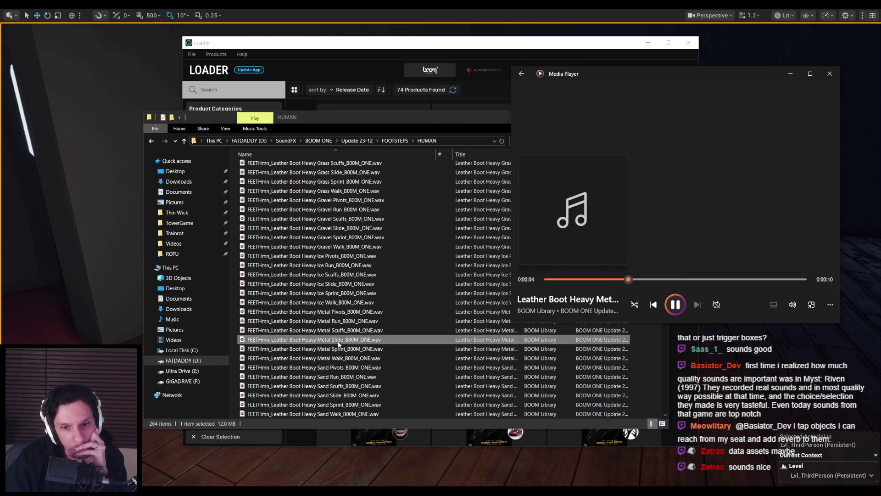
pyautogui.doubleClick(343, 350)
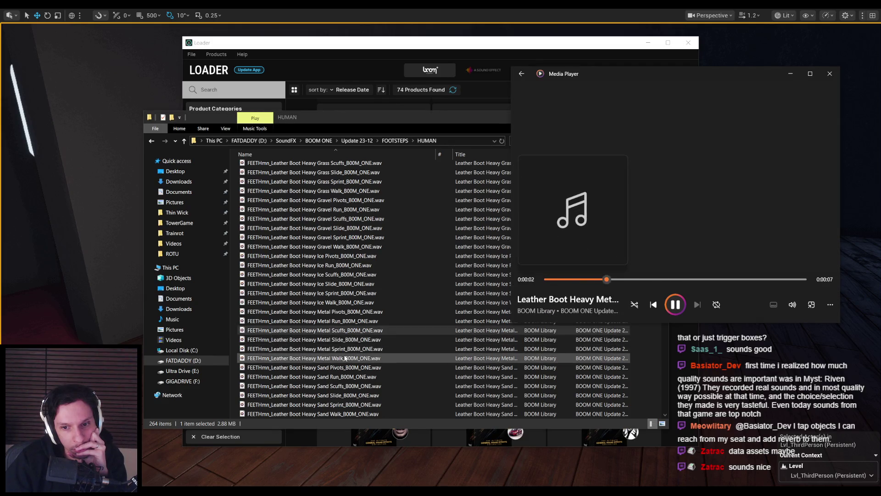
# Step: Audition the Light Concrete, Light Metal Sprint and Medium Concrete footstep recordings
pyautogui.scroll(-6, 344, 358)
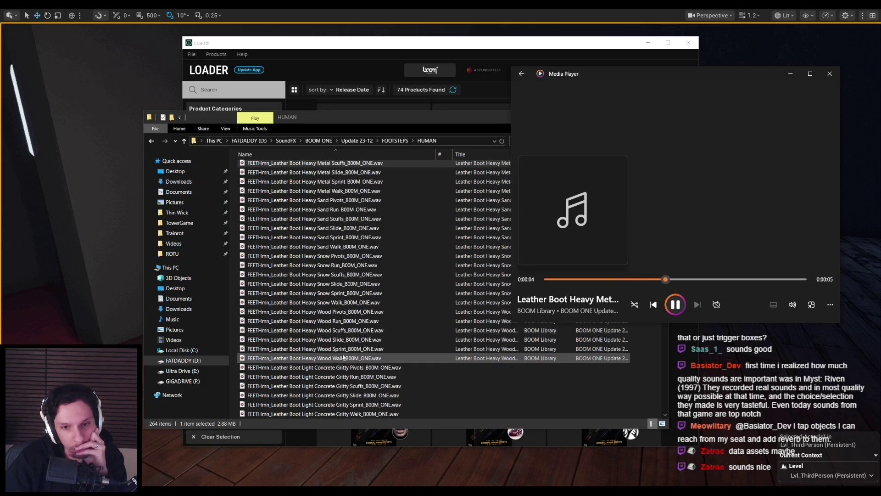
pyautogui.scroll(-1, 343, 357)
pyautogui.scroll(-1, 343, 357)
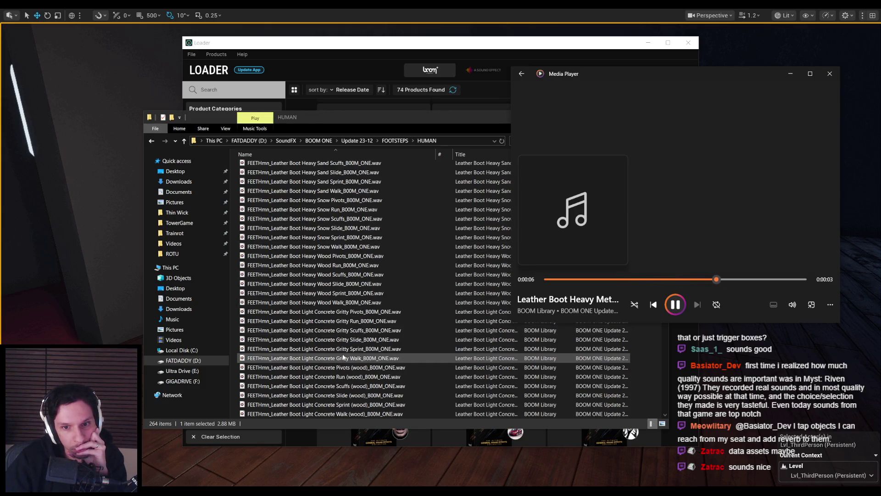
pyautogui.click(339, 311)
pyautogui.click(344, 330)
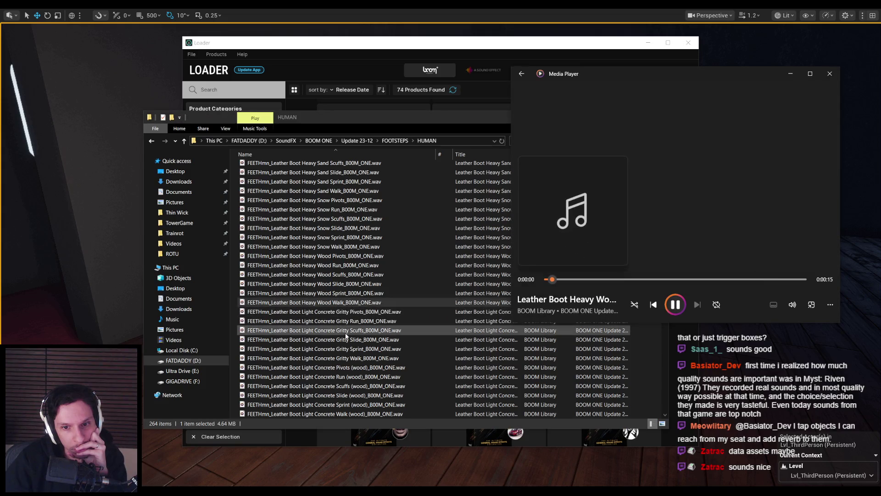
pyautogui.scroll(-2, 345, 336)
pyautogui.click(349, 358)
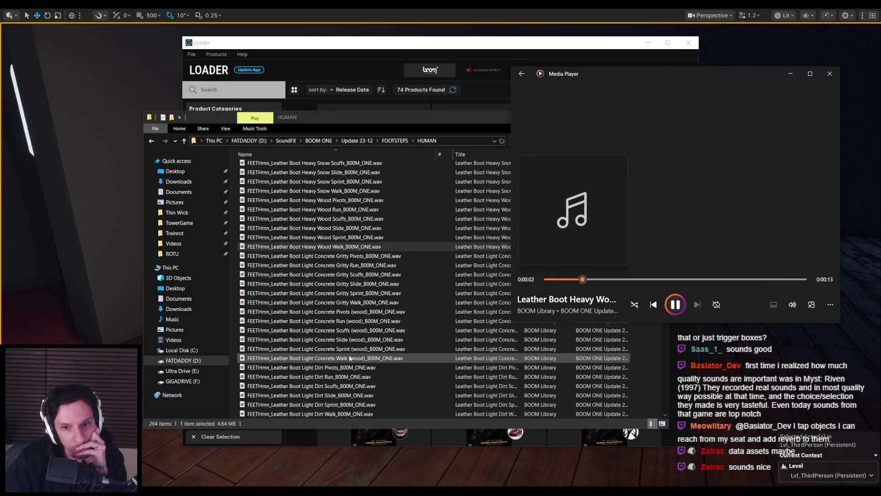
pyautogui.click(350, 358)
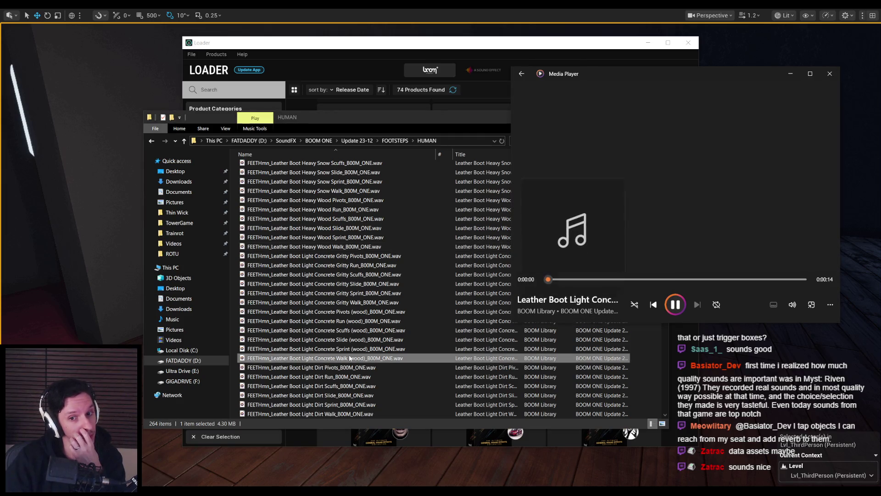
pyautogui.scroll(-5, 349, 358)
pyautogui.scroll(-9, 350, 358)
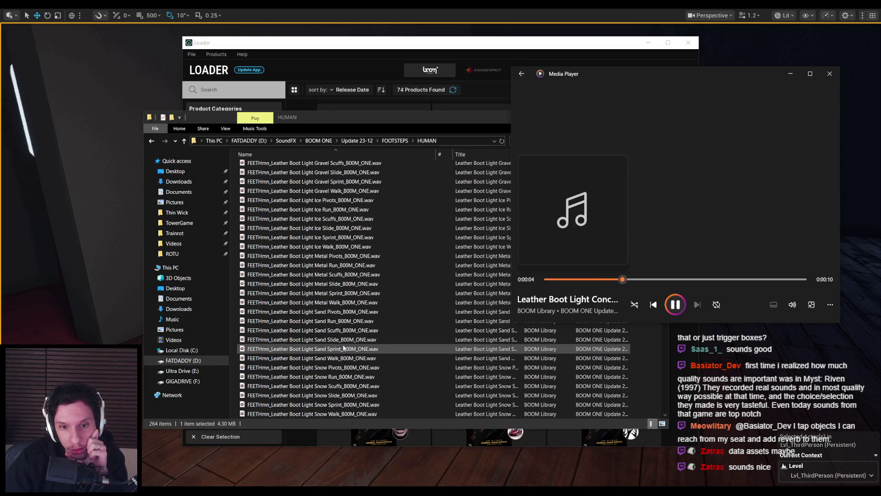
pyautogui.doubleClick(336, 293)
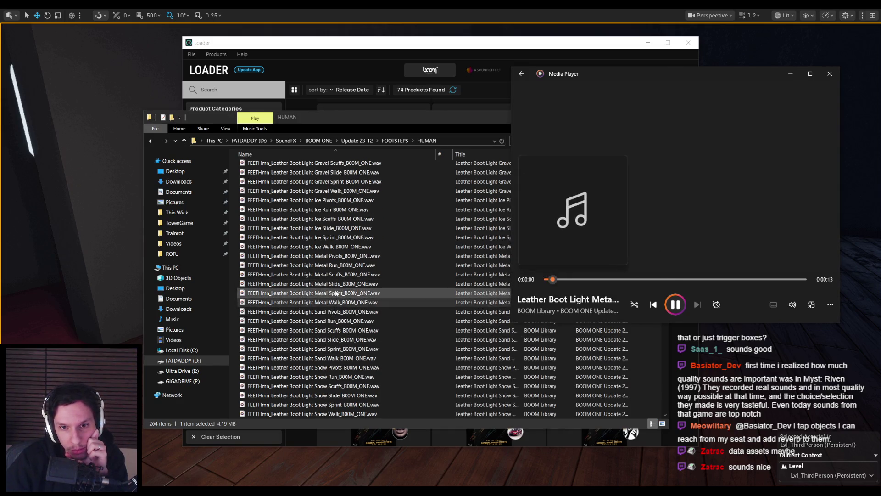
pyautogui.scroll(-8, 336, 294)
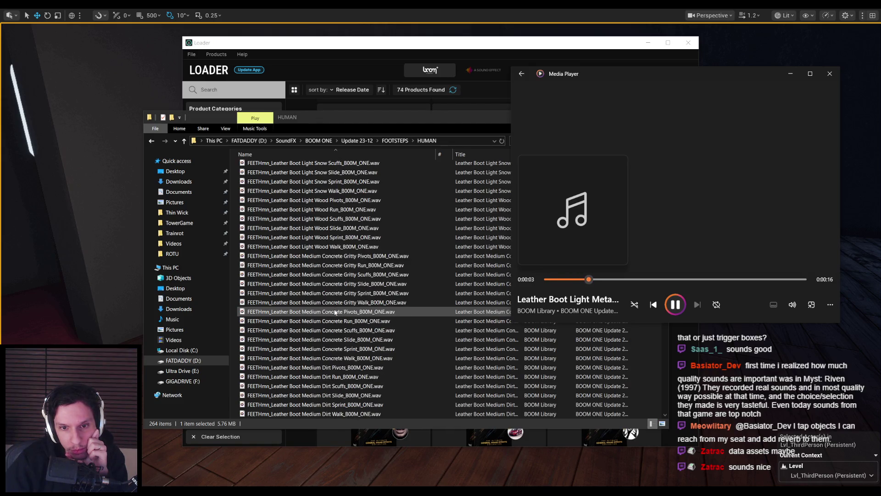
pyautogui.doubleClick(341, 284)
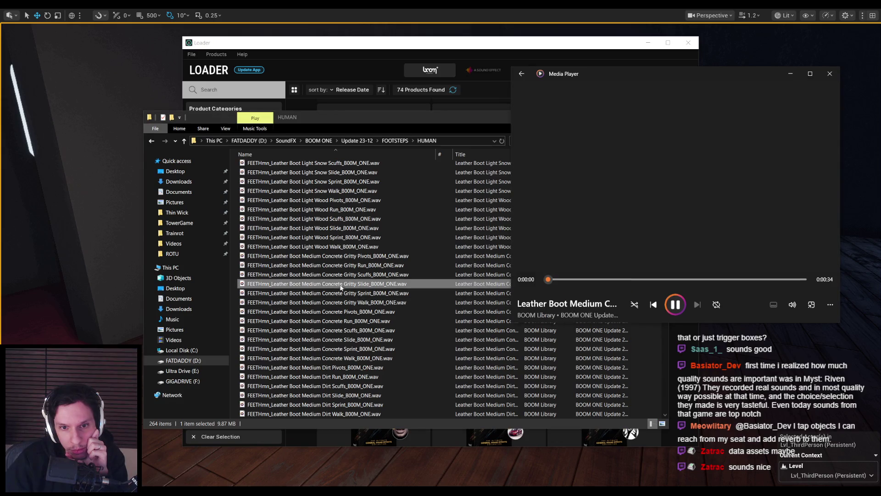
pyautogui.doubleClick(341, 302)
pyautogui.scroll(-2, 340, 319)
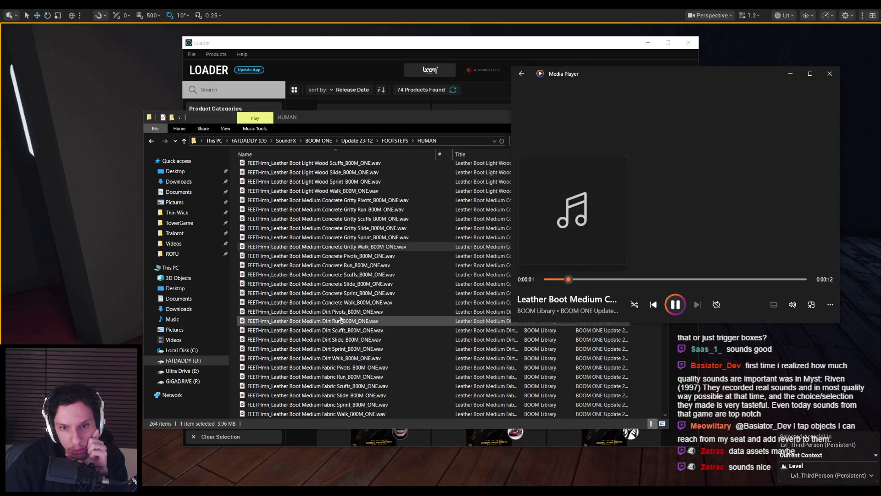
pyautogui.click(340, 302)
pyautogui.doubleClick(340, 266)
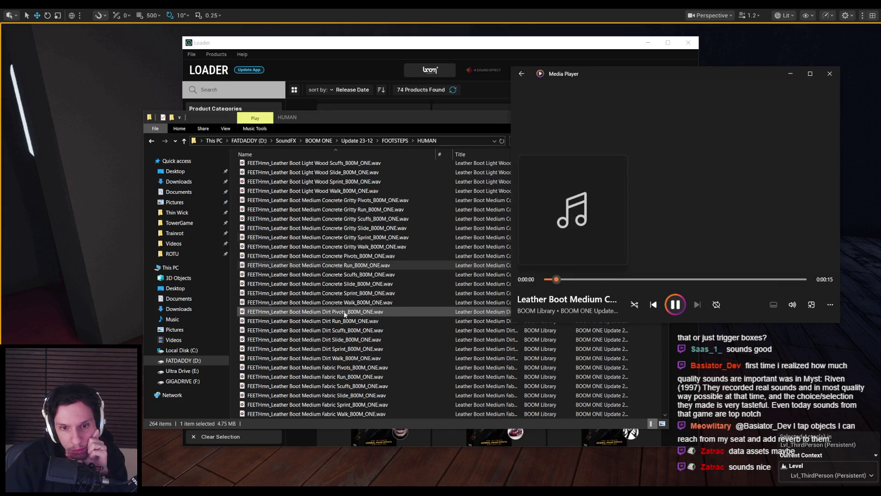
pyautogui.scroll(-2, 344, 314)
pyautogui.scroll(-4, 340, 309)
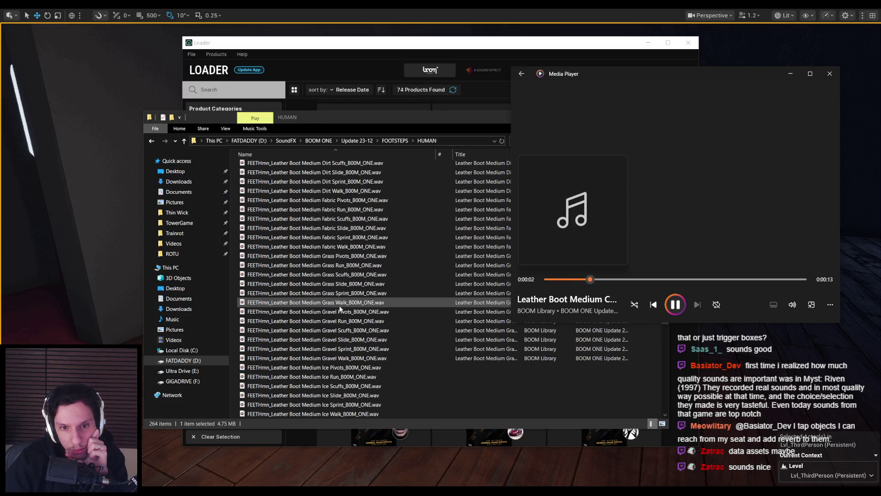
pyautogui.scroll(-4, 340, 311)
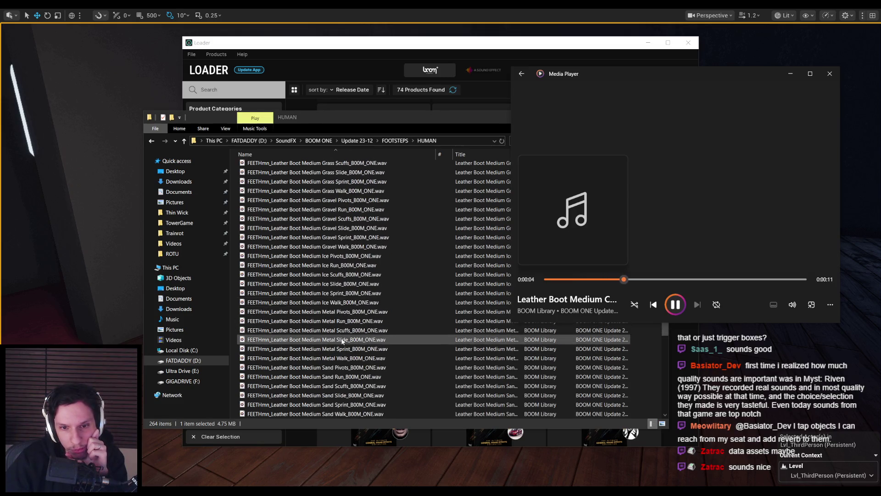
# Step: Audition Leather Boot Metal Walk and the Sneaker Soft metal and wood walk, slide, sprint and run recordings
pyautogui.doubleClick(351, 358)
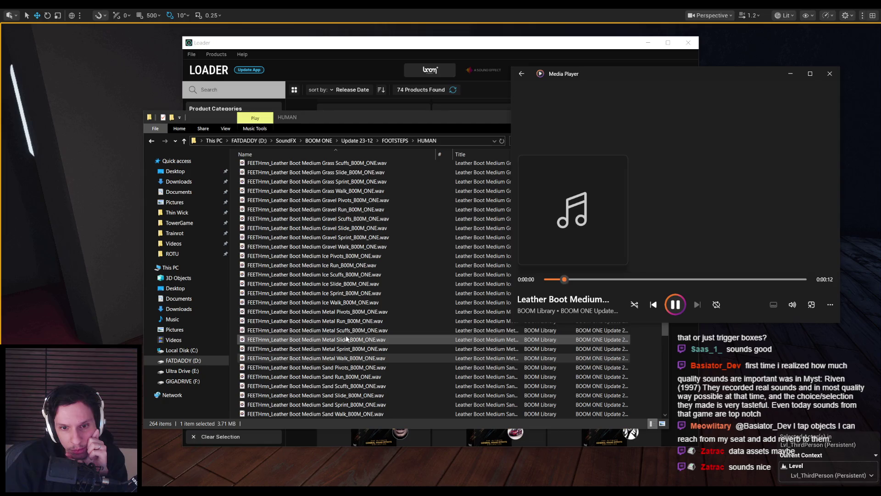
pyautogui.scroll(-11, 344, 328)
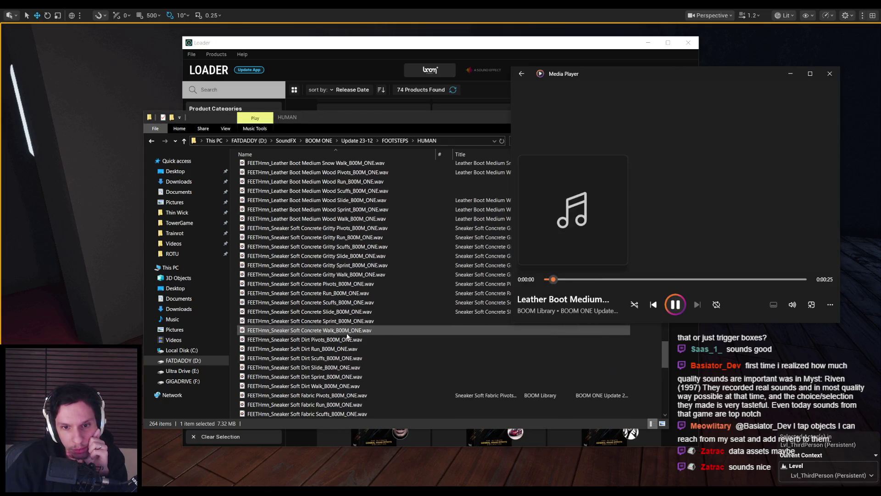
pyautogui.scroll(-5, 346, 336)
pyautogui.scroll(6, 346, 334)
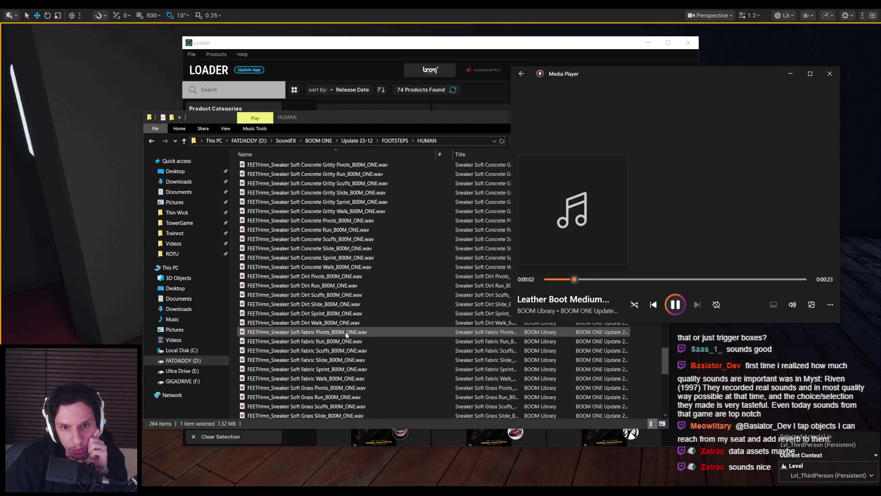
pyautogui.scroll(-10, 352, 313)
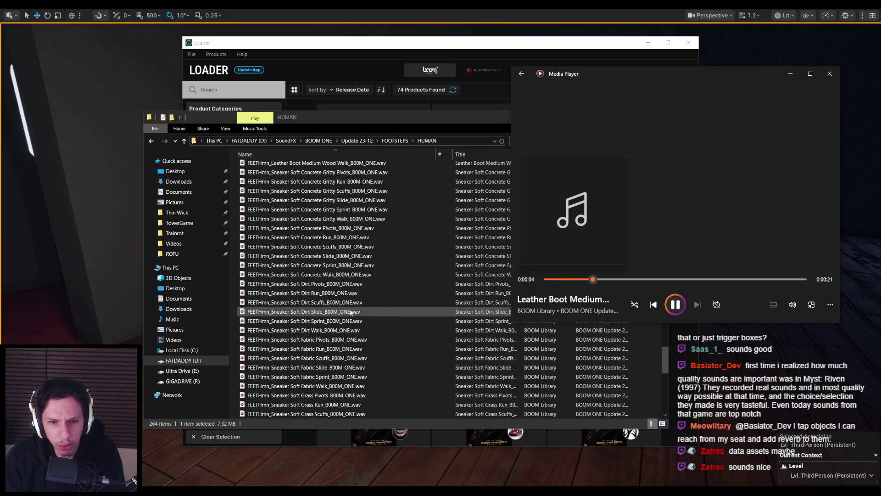
pyautogui.scroll(-1, 340, 370)
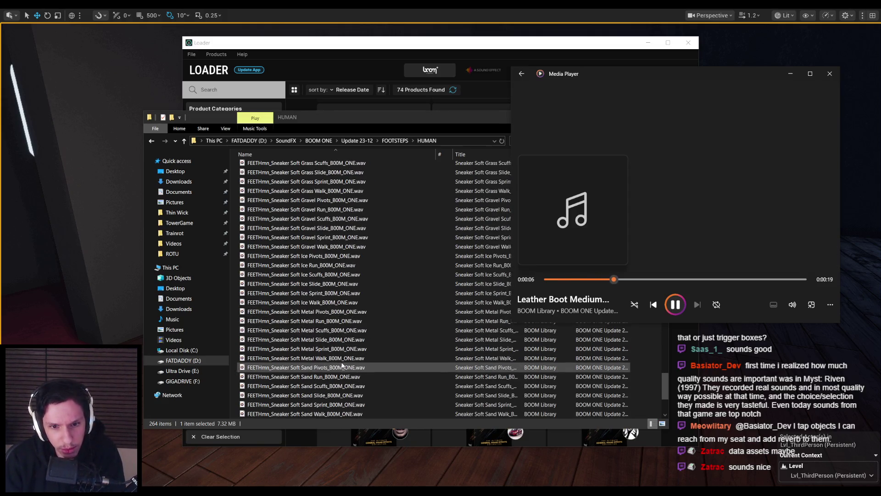
pyautogui.doubleClick(342, 358)
pyautogui.doubleClick(342, 342)
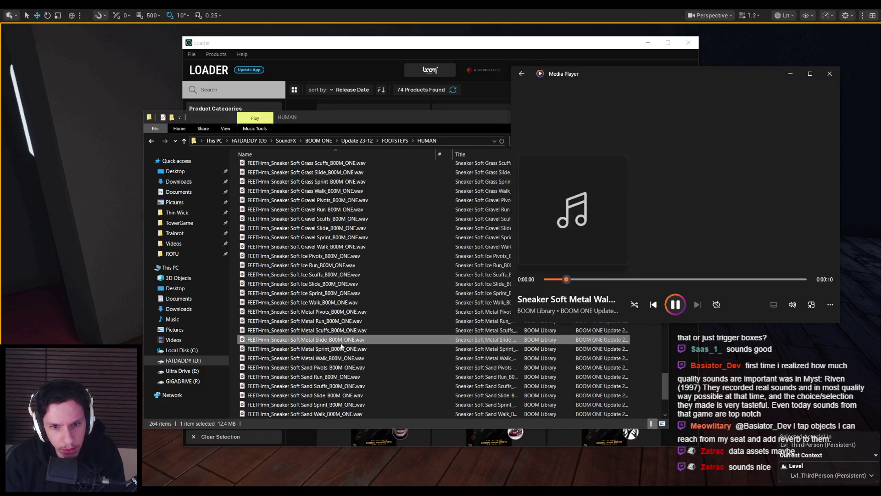
pyautogui.doubleClick(341, 349)
pyautogui.doubleClick(340, 320)
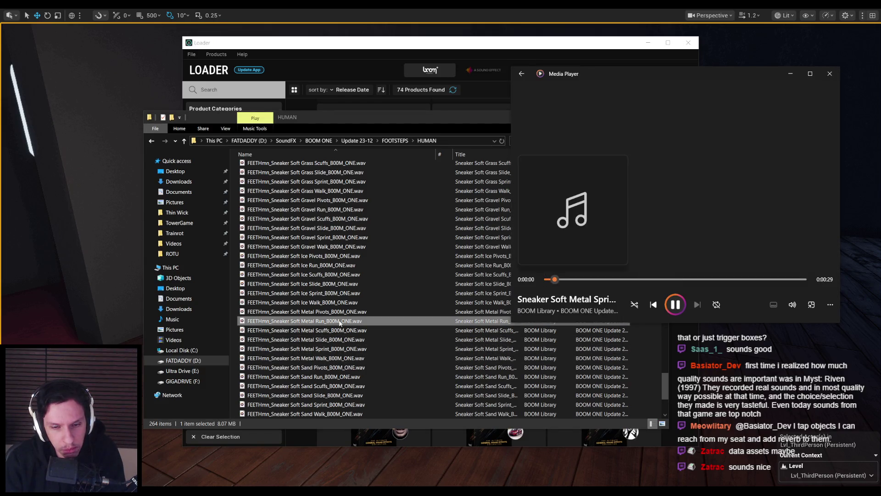
pyautogui.scroll(-1, 340, 321)
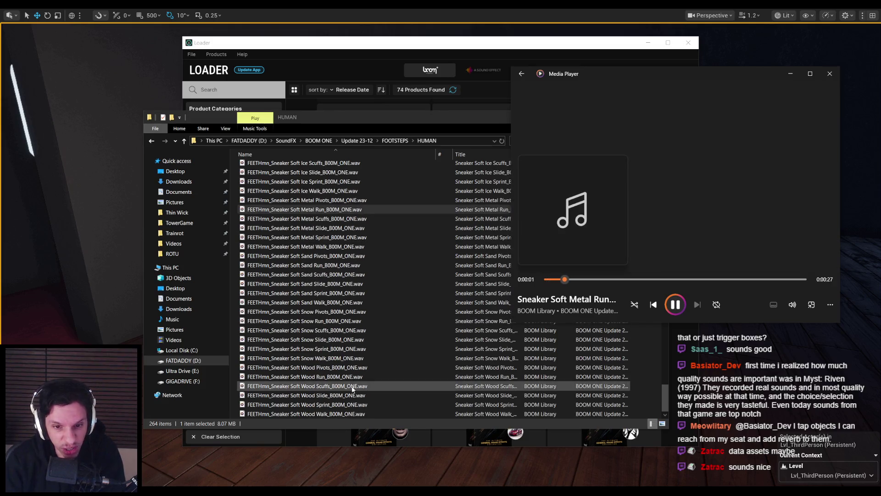
pyautogui.doubleClick(342, 404)
pyautogui.click(345, 414)
pyautogui.doubleClick(345, 414)
pyautogui.doubleClick(344, 376)
# Step: Close the footsteps file list, the media player and the sound library loader
pyautogui.click(375, 129)
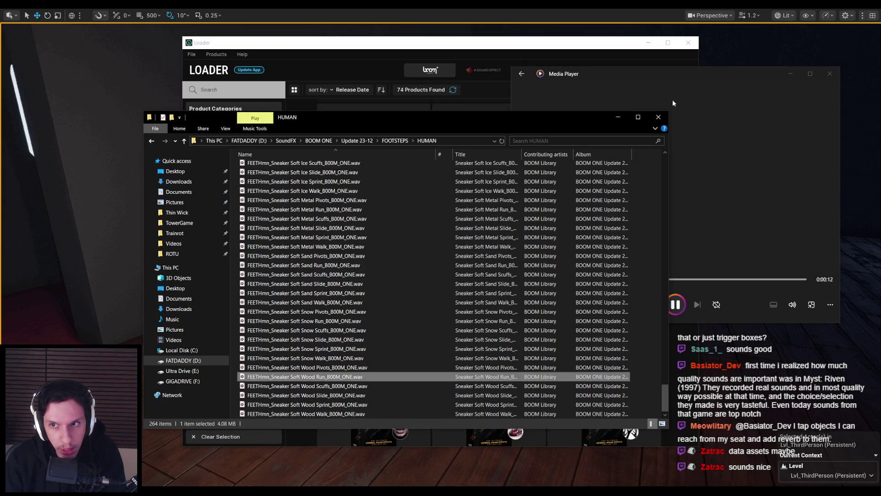
pyautogui.click(659, 117)
pyautogui.click(829, 73)
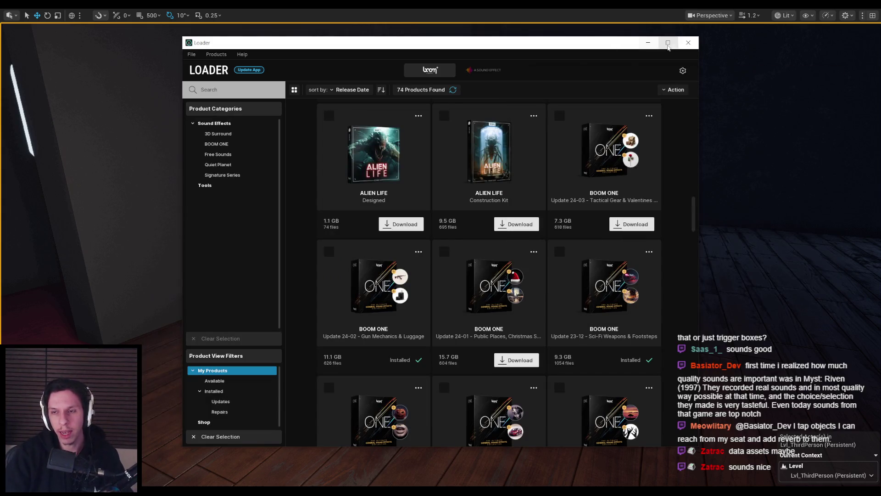
pyautogui.click(686, 44)
# Step: Play-test the level through the dark room and corridor onto the grated walkway, then stop and return to the blueprint
pyautogui.hotkey('alt', 'p')
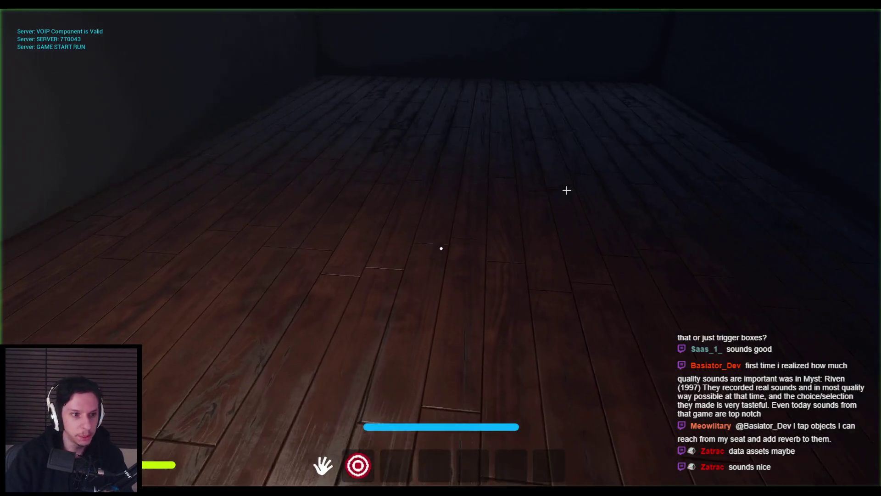
pyautogui.hotkey('shift', 'w')
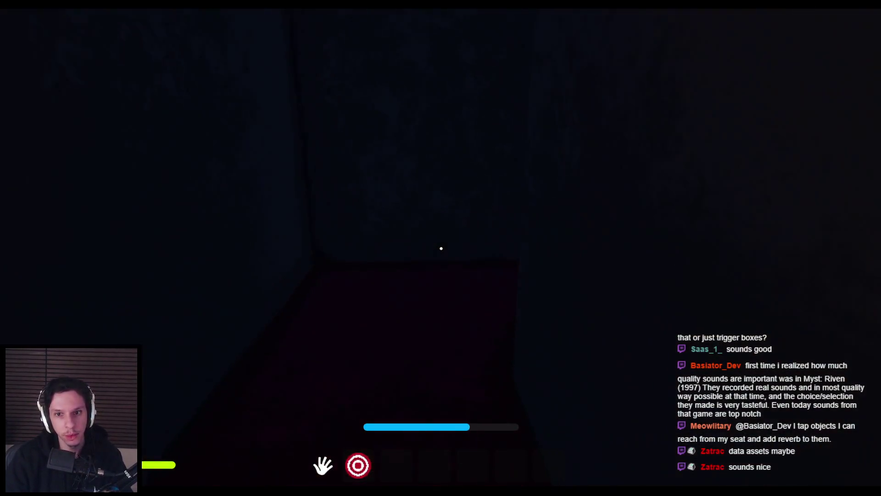
pyautogui.press('w')
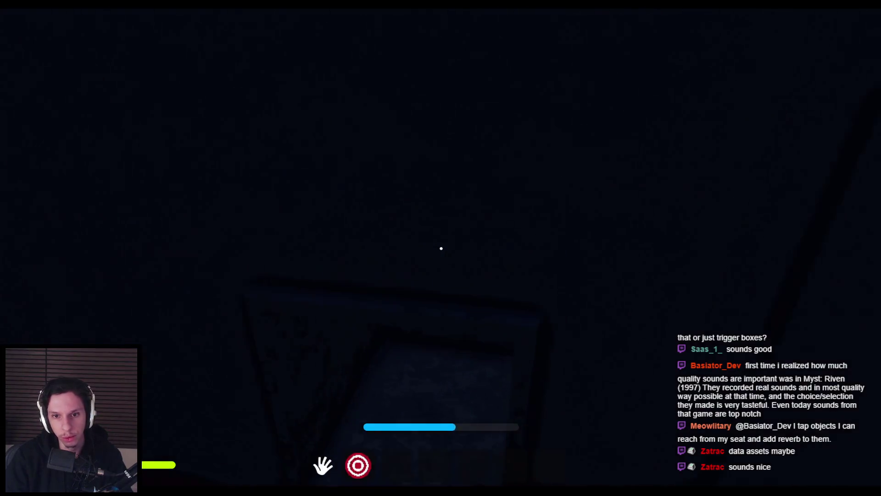
pyautogui.press('w')
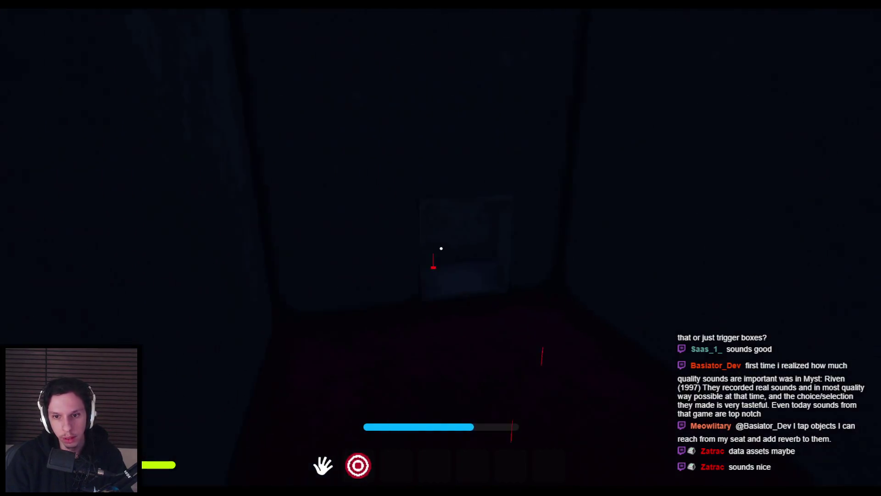
pyautogui.press('w')
pyautogui.press('w')
pyautogui.press('w')
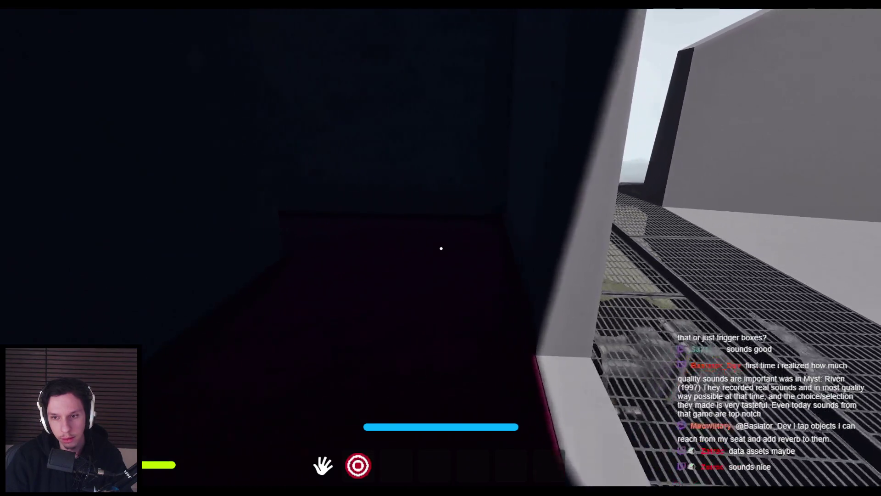
pyautogui.press('w')
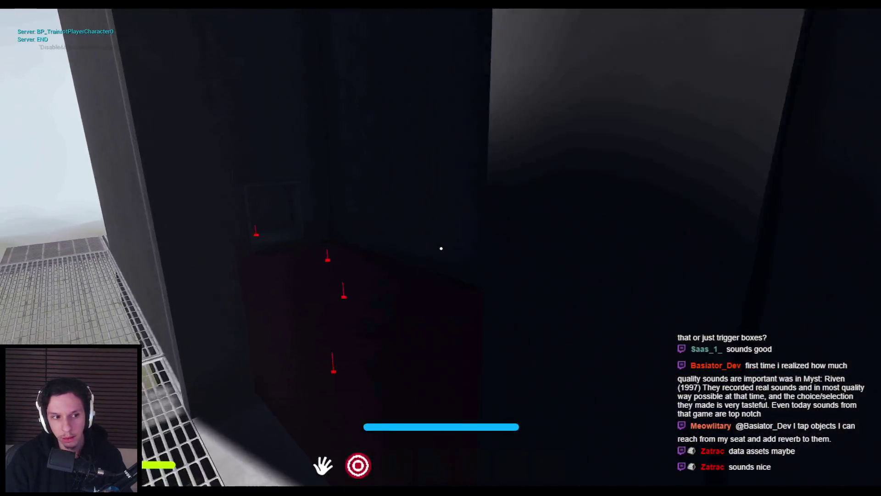
pyautogui.press('Escape')
pyautogui.hotkey('alt', 'Tab')
# Step: Wire the metal_ sound array into the Select node's Metal case
pyautogui.scroll(5, 411, 253)
pyautogui.scroll(-2, 412, 253)
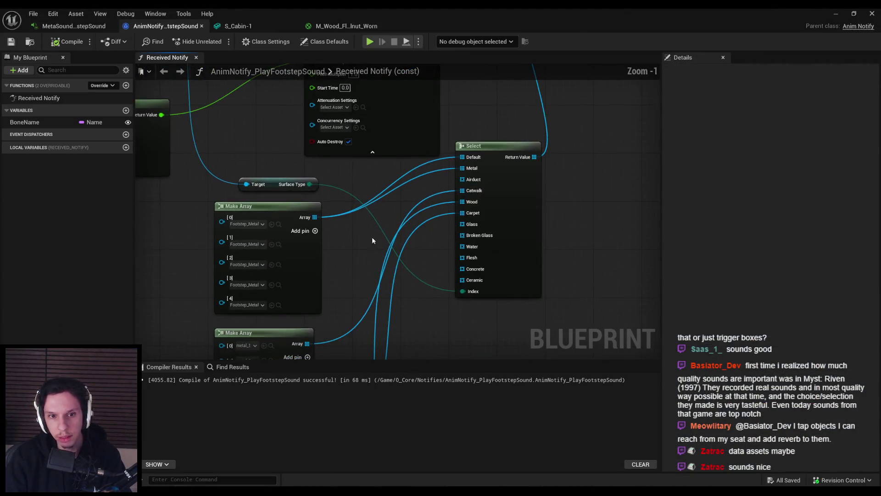
pyautogui.moveTo(321, 239)
pyautogui.mouseDown()
pyautogui.moveTo(365, 232)
pyautogui.moveTo(453, 89)
pyautogui.mouseUp()
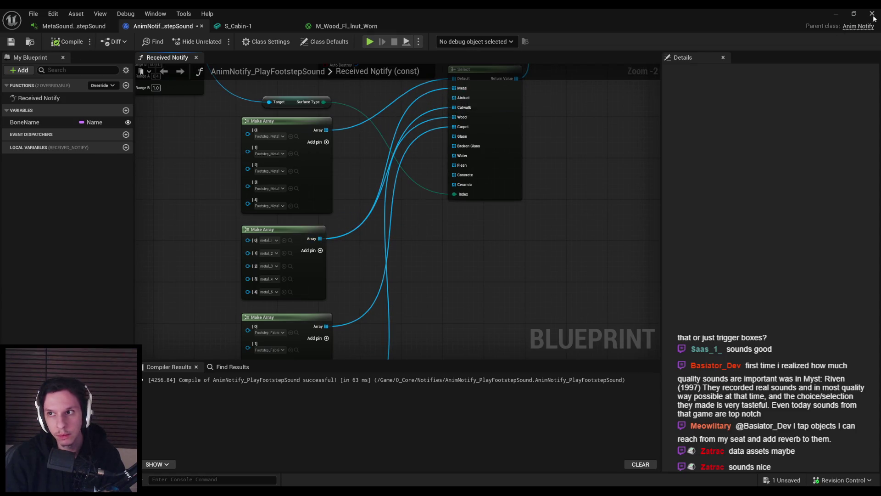
# Step: Start a new full-screen play-test of the updated footsteps
pyautogui.click(836, 14)
pyautogui.hotkey('alt', 'p')
pyautogui.press('F11')
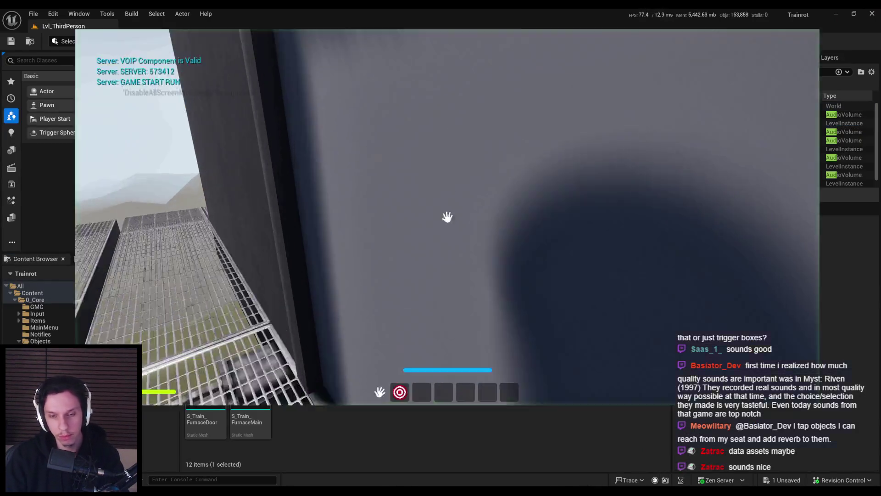
# Step: Walk down the long corridor toward the lit room and into the red-carpeted corridor
pyautogui.press('w')
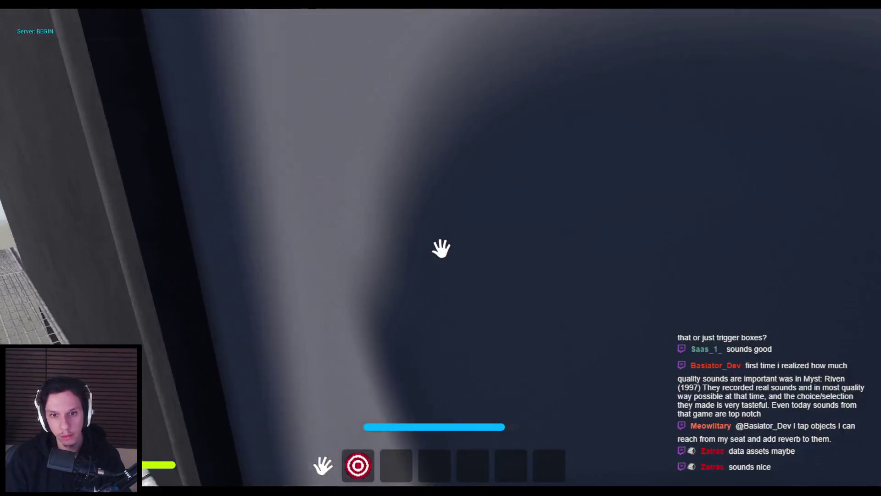
pyautogui.press('w')
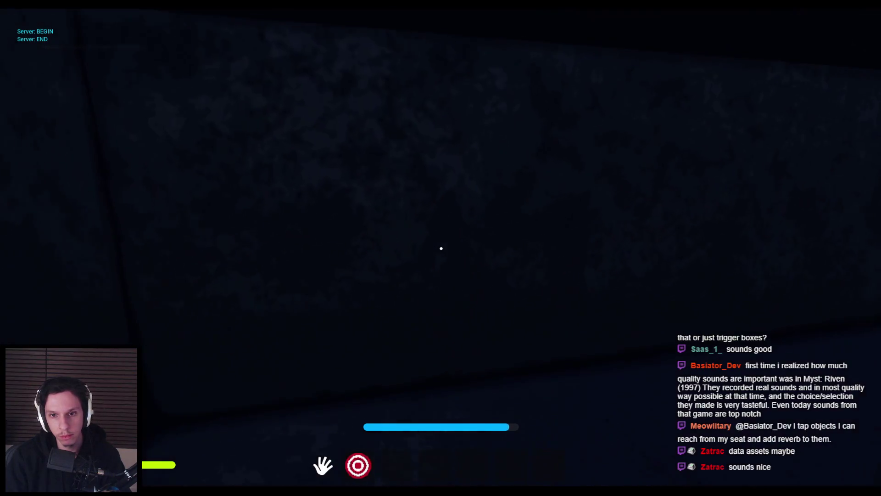
pyautogui.press('w')
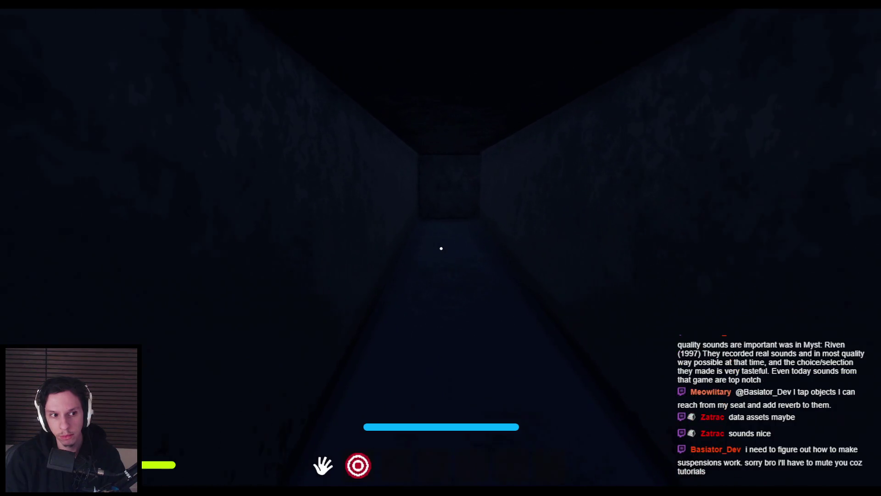
pyautogui.press('w')
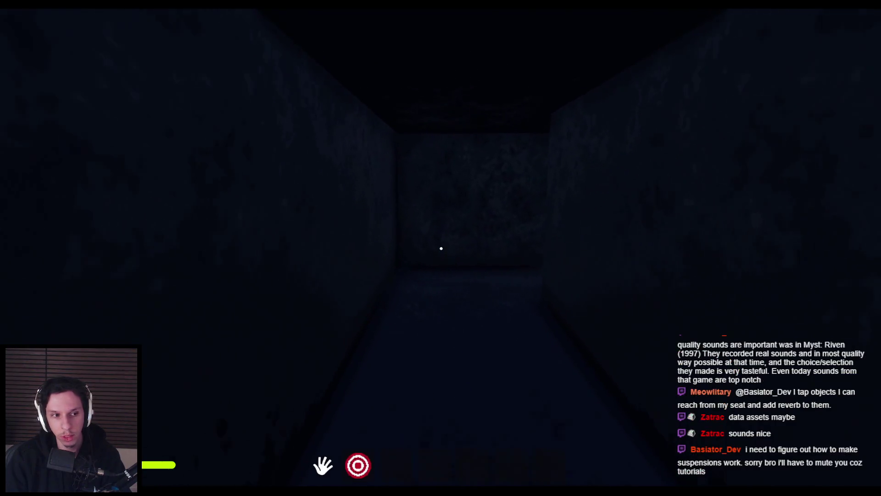
pyautogui.press('w')
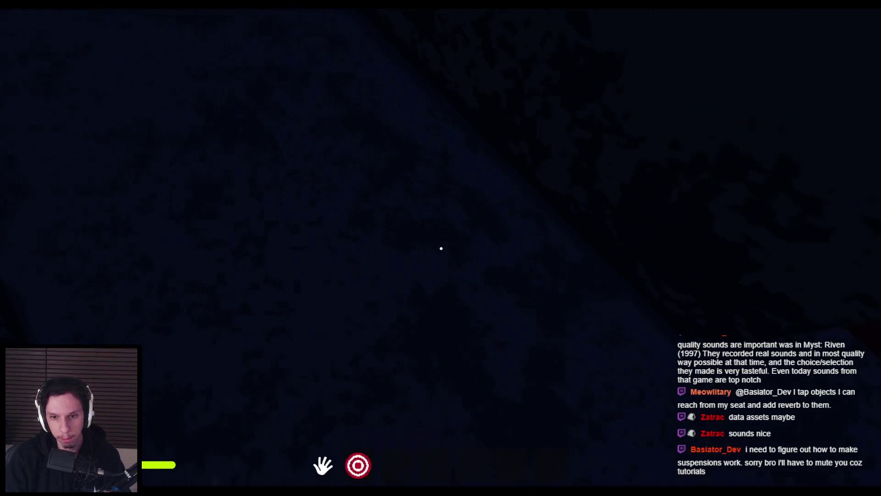
pyautogui.press('w')
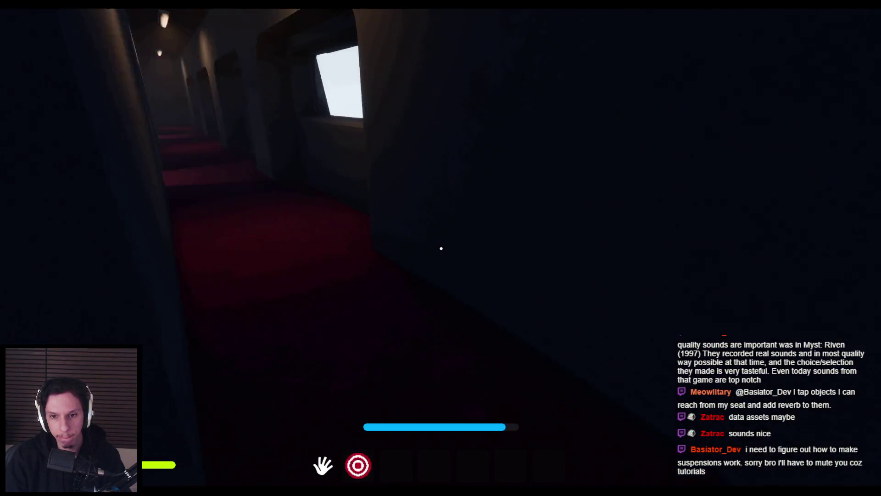
pyautogui.press('w')
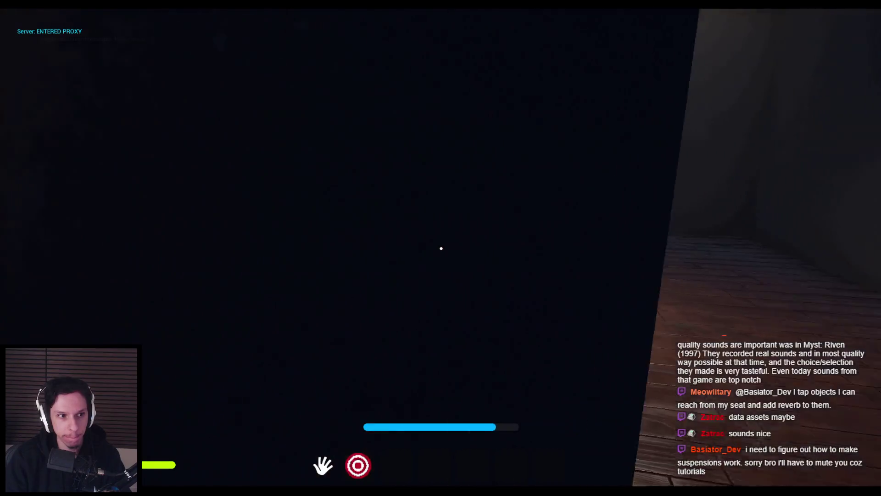
# Step: Cross the grey ladder room's grate floor and walk on into the wooden-floored room
pyautogui.press('w')
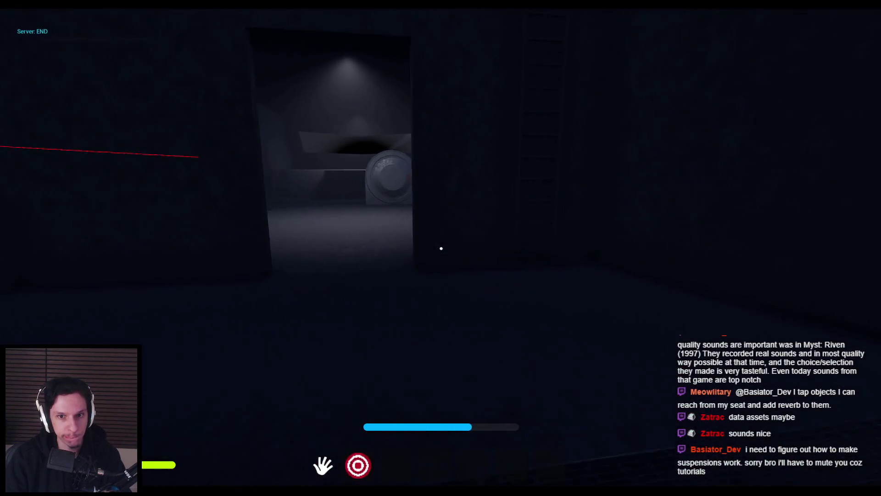
pyautogui.press('w')
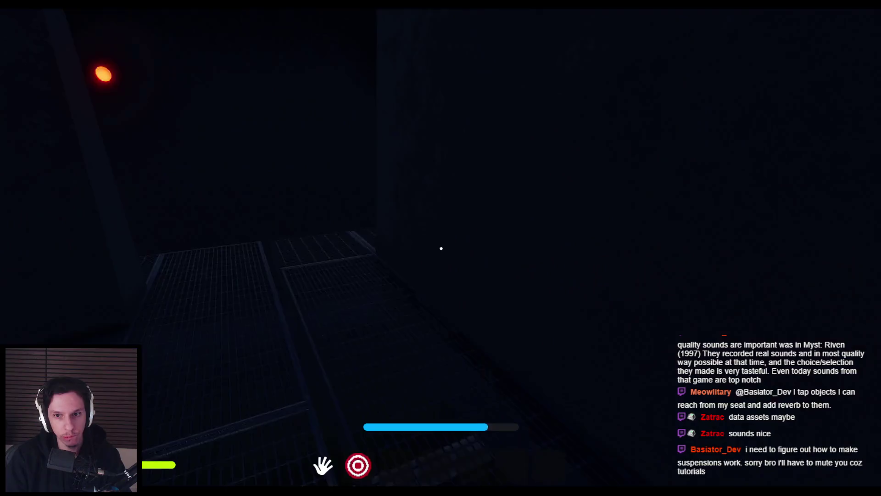
pyautogui.press('w')
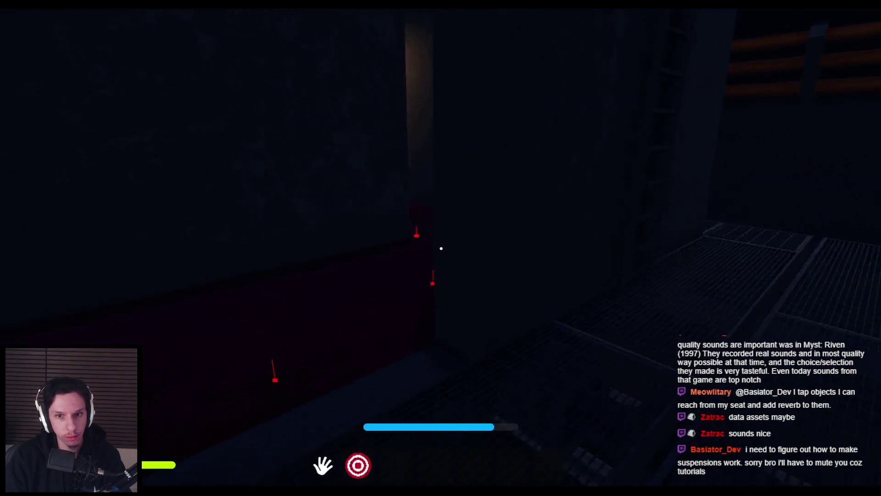
pyautogui.press('w')
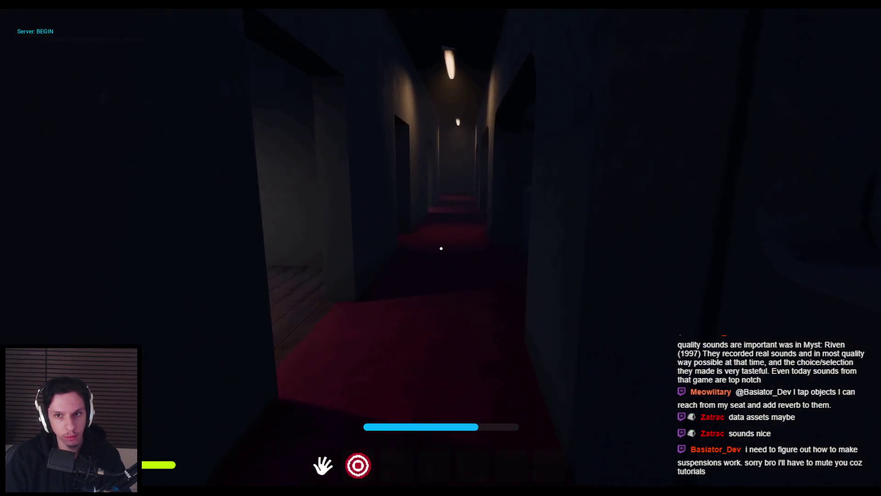
pyautogui.press('w')
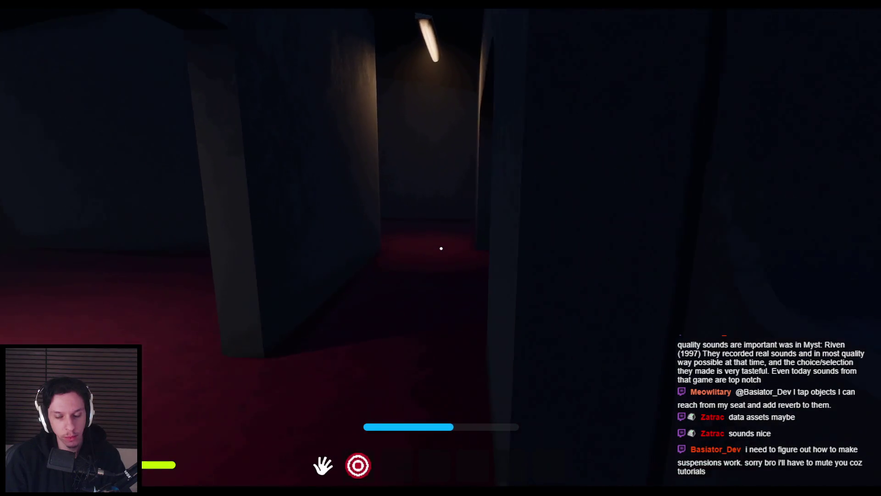
pyautogui.press('w')
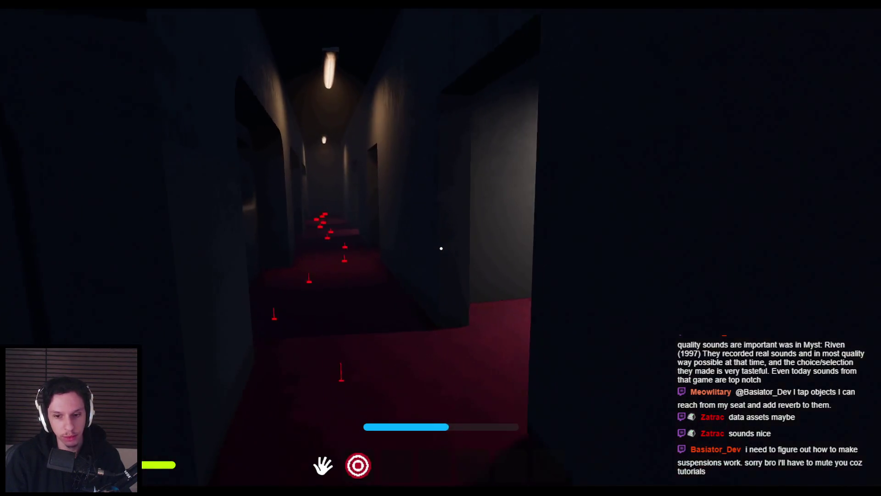
pyautogui.press('w')
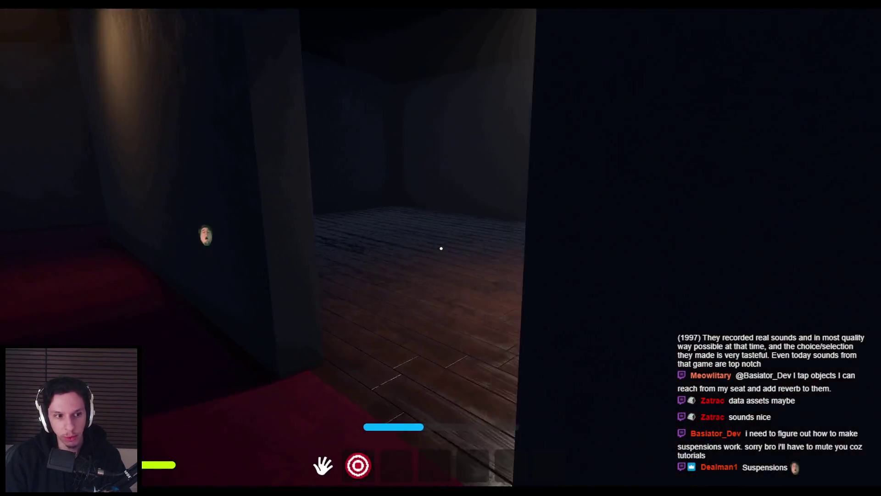
pyautogui.press('w')
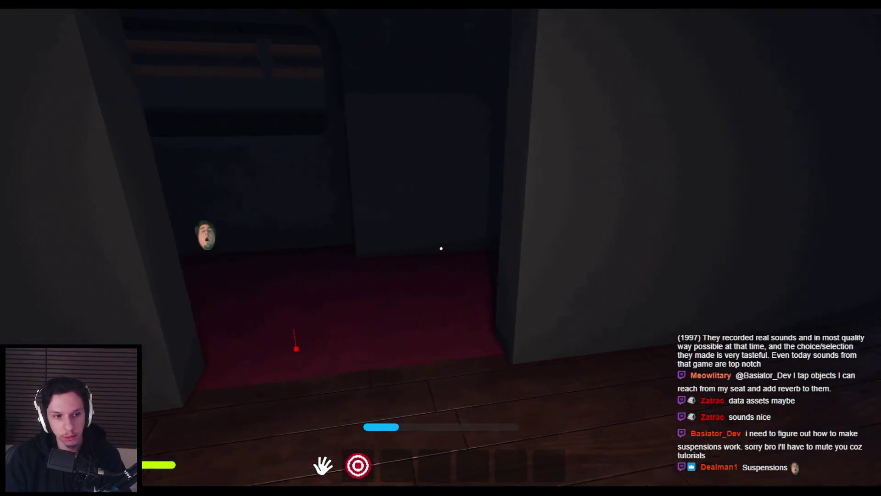
# Step: Stop the play session and bring up the footstep MetaSound graph
pyautogui.press('Escape')
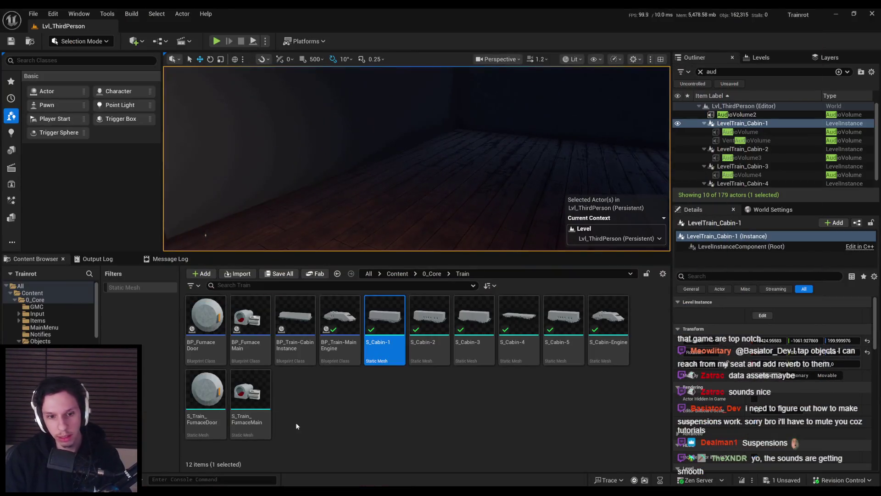
pyautogui.click(312, 469)
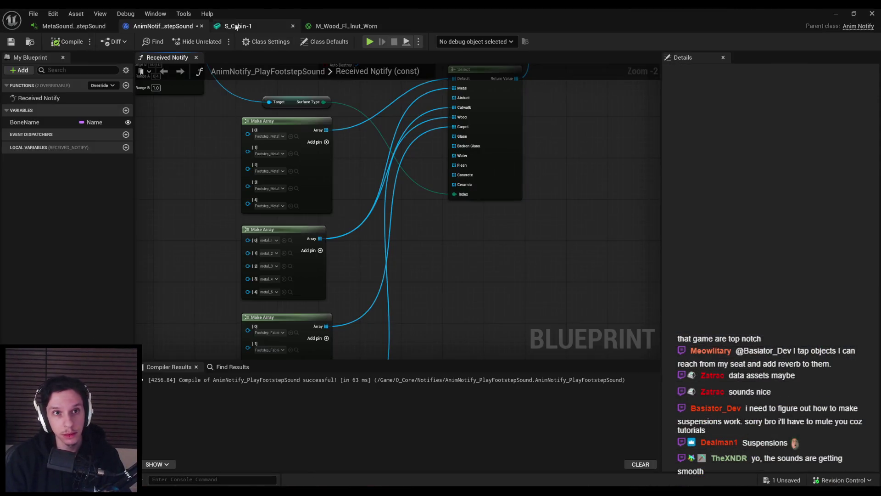
pyautogui.click(85, 29)
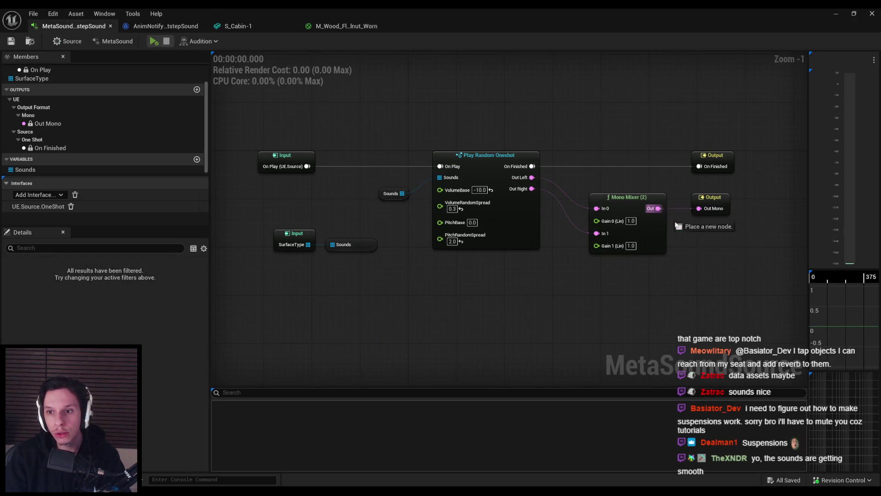
# Step: Wire the On Finished trigger into the graph output's On Finished
pyautogui.moveTo(677, 225); pyautogui.dragTo(707, 247)
pyautogui.write('normal')
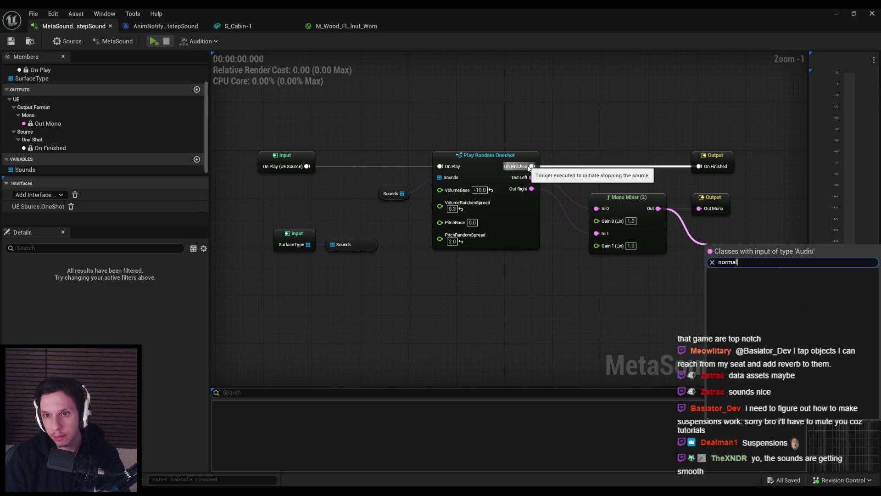
pyautogui.moveTo(531, 166); pyautogui.dragTo(573, 159)
pyautogui.click(587, 147)
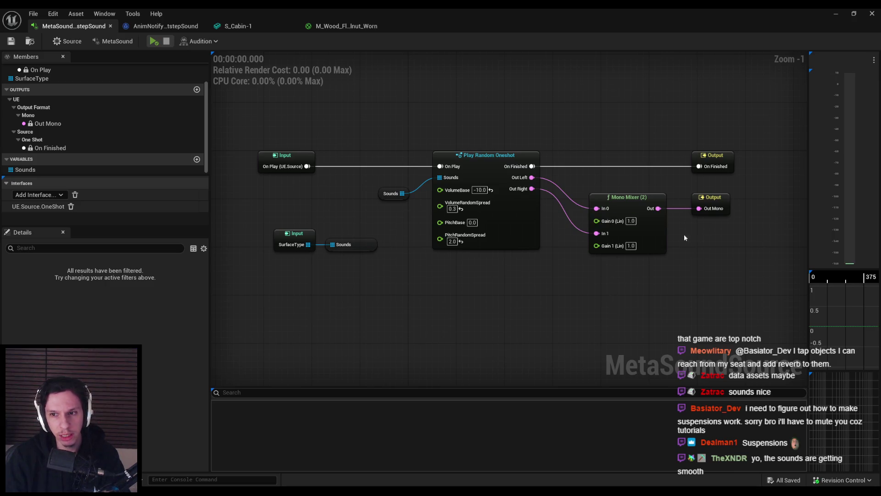
# Step: Add a Compressor from Functions > Dynamics after the Mono Mixer
pyautogui.moveTo(650, 226)
pyautogui.mouseDown()
pyautogui.moveTo(636, 228)
pyautogui.moveTo(665, 226)
pyautogui.moveTo(688, 253)
pyautogui.mouseUp()
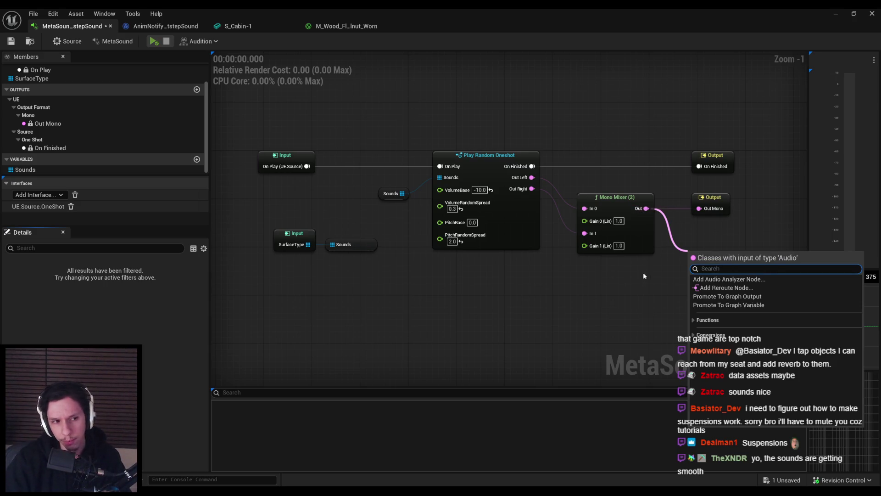
pyautogui.click(696, 320)
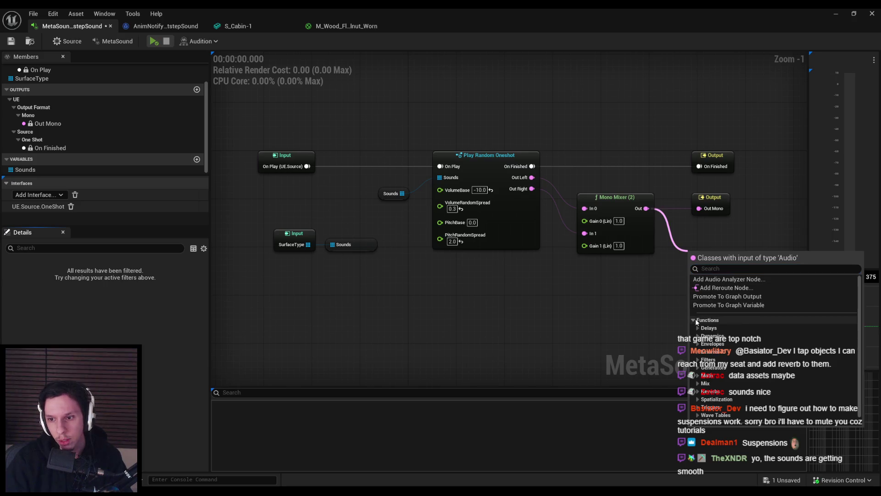
pyautogui.scroll(-1, 699, 330)
pyautogui.click(698, 328)
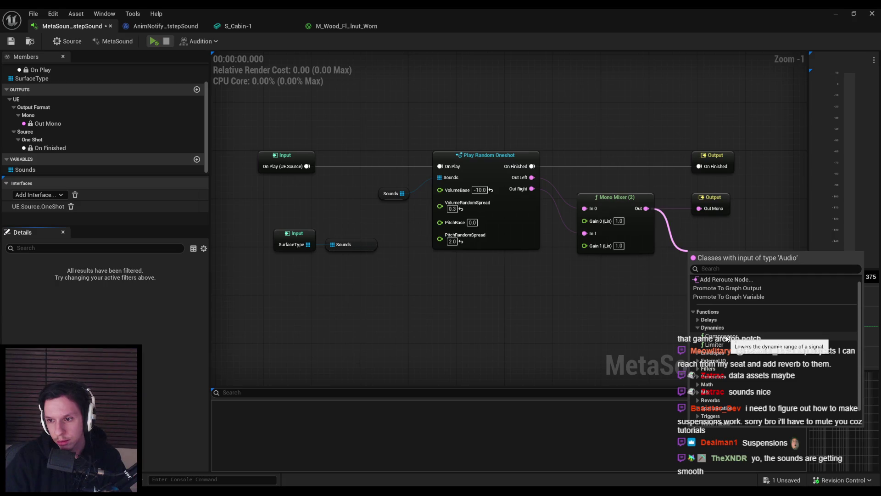
pyautogui.click(726, 338)
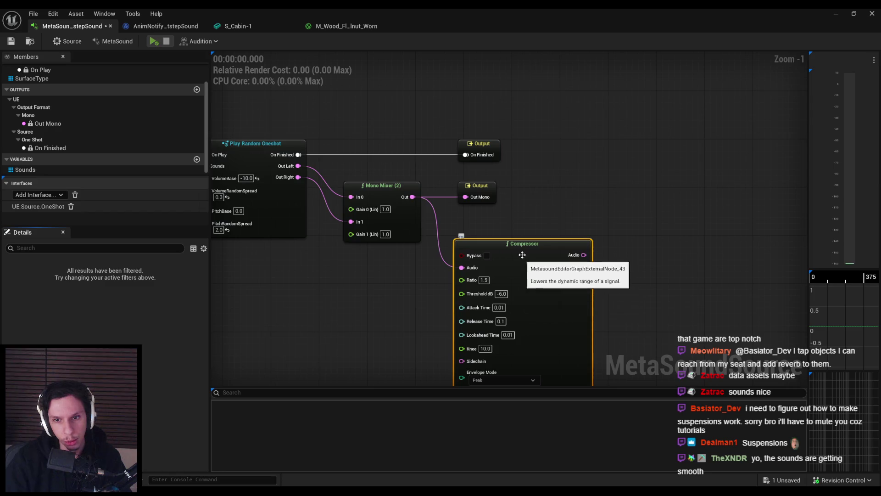
# Step: Swap the Compressor for a Clamp (Audio) node off the mixer, then delete that too
pyautogui.moveTo(522, 254); pyautogui.dragTo(515, 204)
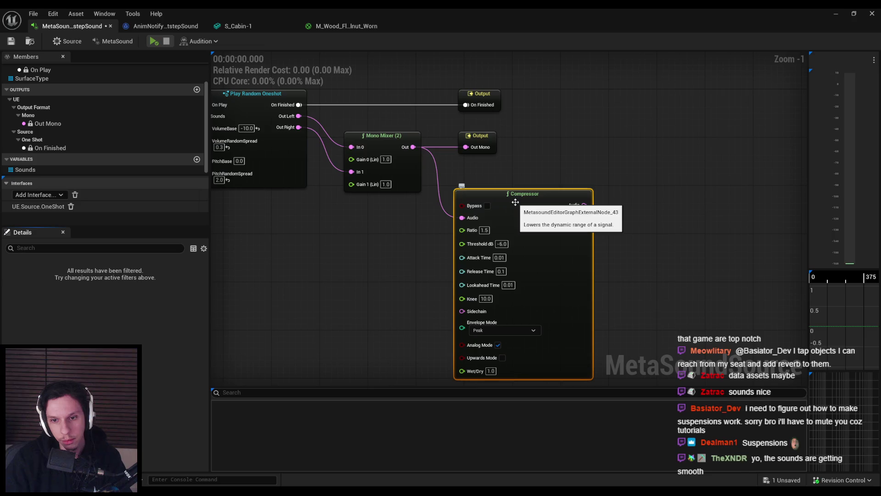
pyautogui.press('Delete')
pyautogui.moveTo(413, 147); pyautogui.dragTo(443, 163)
pyautogui.write('clamp')
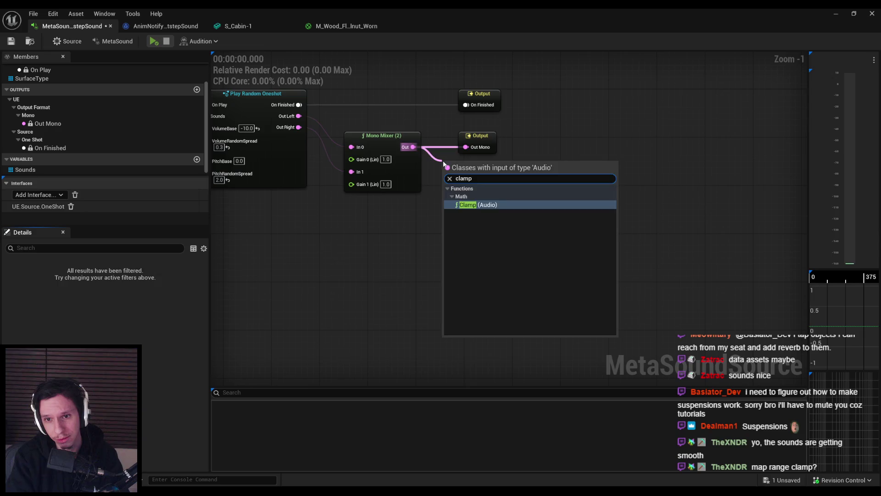
pyautogui.press('Return')
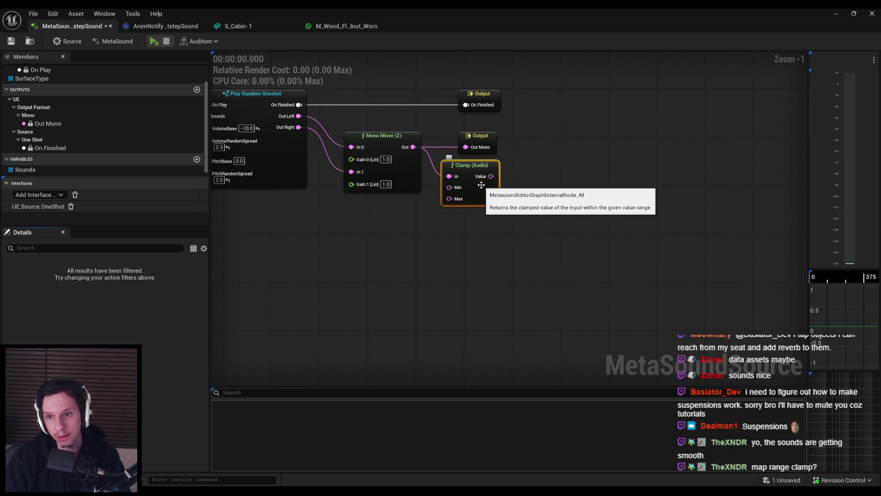
pyautogui.press('Delete')
# Step: Browse the External IO and Filters categories, then add a Compressor after the Mono Mixer again
pyautogui.moveTo(413, 146); pyautogui.dragTo(472, 191)
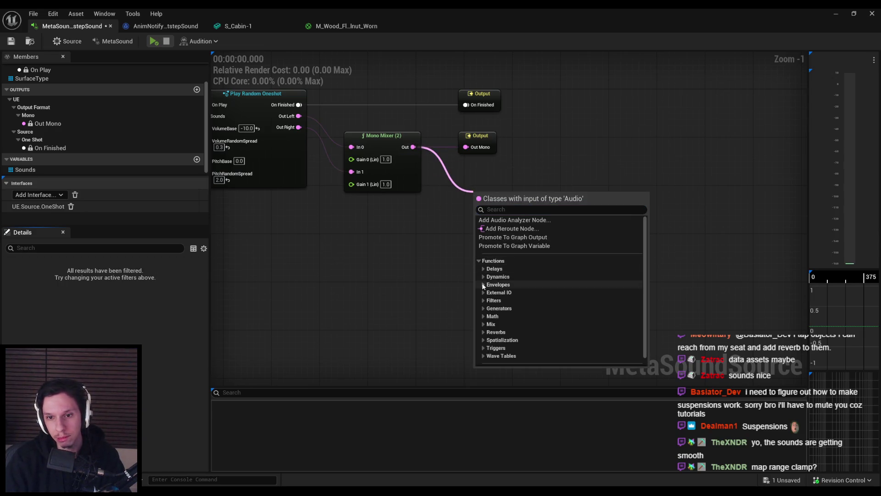
pyautogui.click(483, 293)
pyautogui.click(482, 292)
pyautogui.click(483, 300)
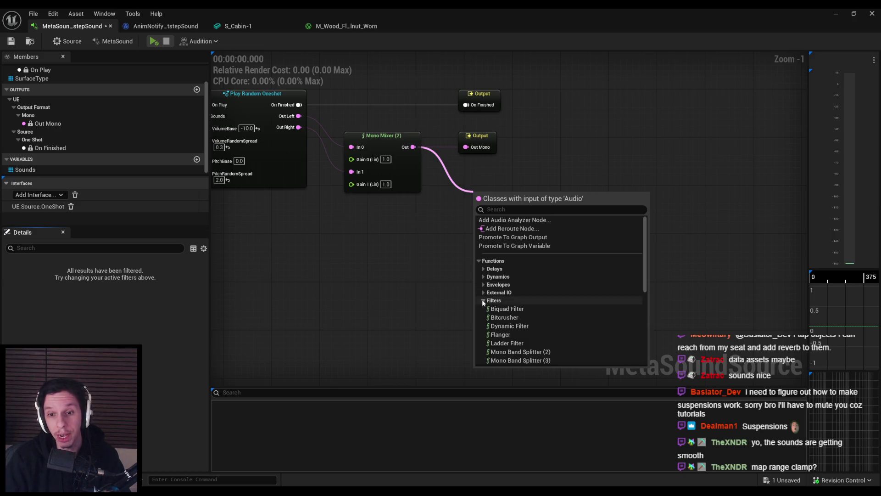
pyautogui.scroll(-5, 481, 299)
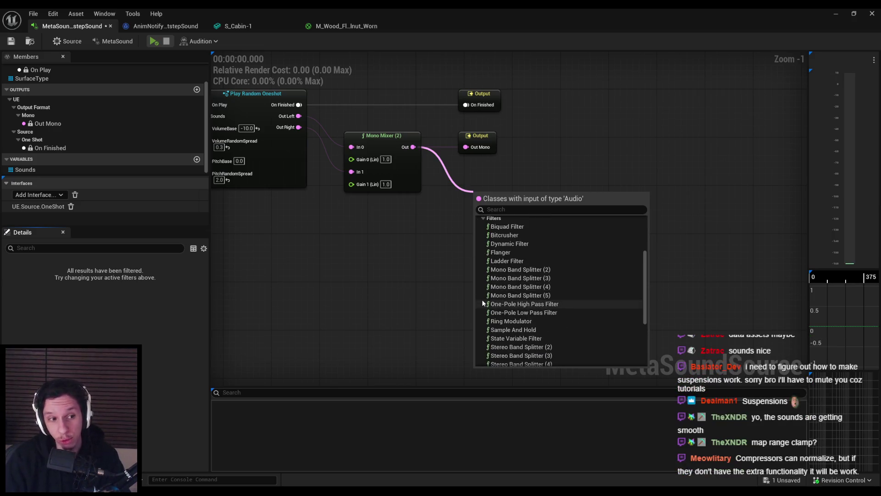
pyautogui.scroll(5, 482, 299)
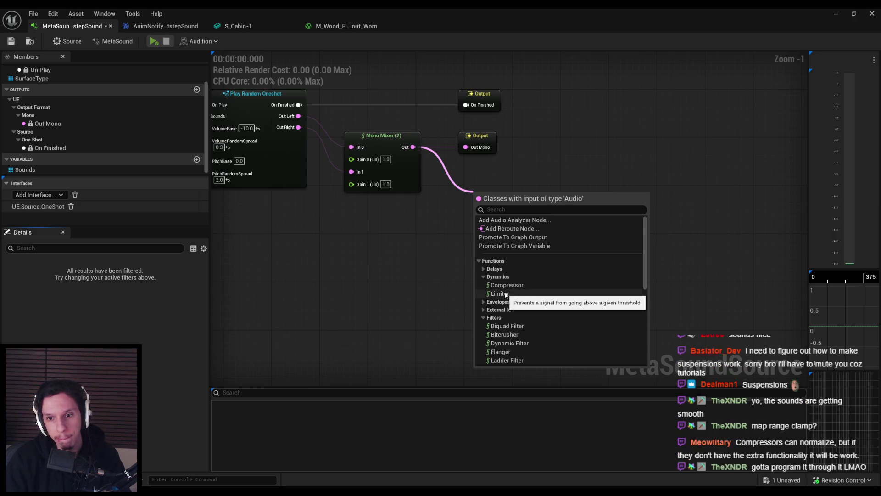
pyautogui.click(505, 285)
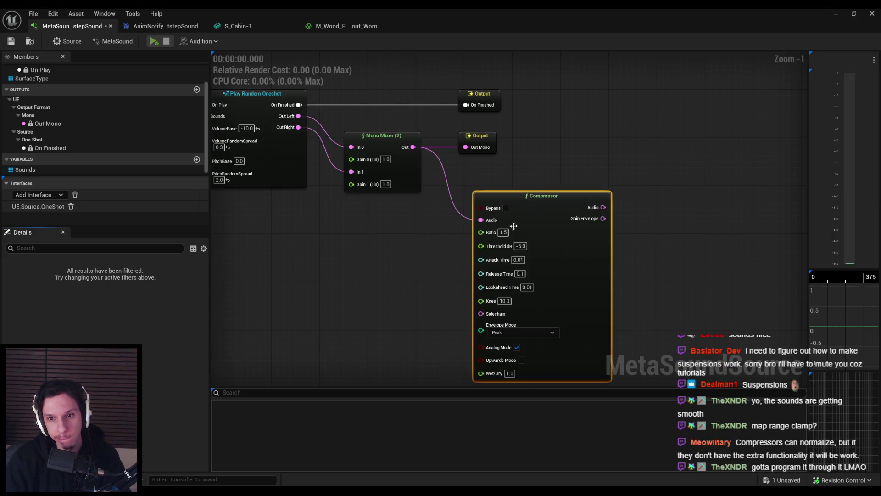
# Step: Wire the Compressor's Audio output into Out Mono and tidy the node layout
pyautogui.moveTo(546, 229); pyautogui.dragTo(527, 219)
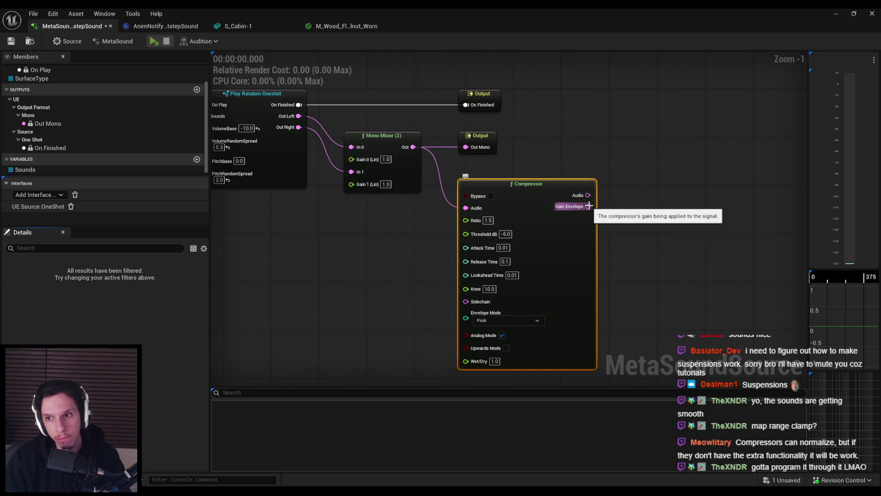
pyautogui.moveTo(590, 195)
pyautogui.mouseDown()
pyautogui.moveTo(466, 147)
pyautogui.moveTo(648, 142)
pyautogui.mouseUp()
pyautogui.moveTo(567, 241); pyautogui.dragTo(567, 198)
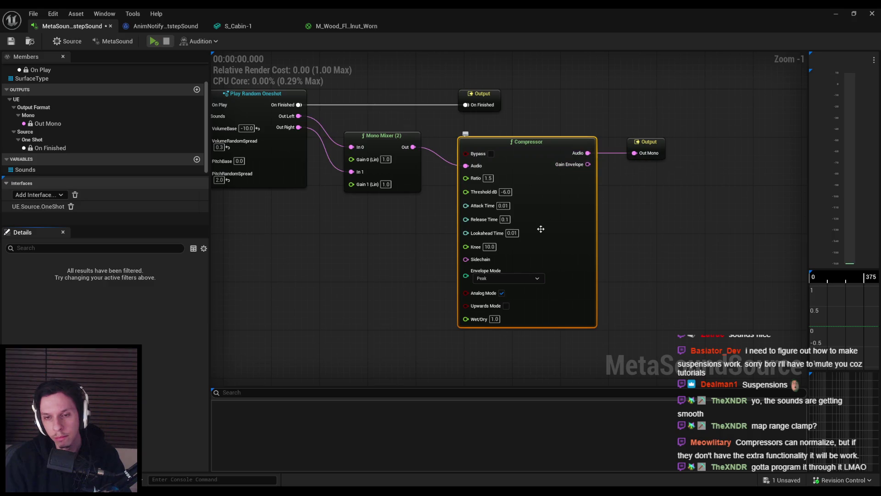
# Step: Audition the footstep MetaSound and select the Sounds variable node
pyautogui.click(154, 45)
pyautogui.moveTo(369, 234)
pyautogui.mouseDown()
pyautogui.moveTo(530, 244)
pyautogui.moveTo(320, 268)
pyautogui.moveTo(482, 207)
pyautogui.mouseUp()
pyautogui.click(523, 161)
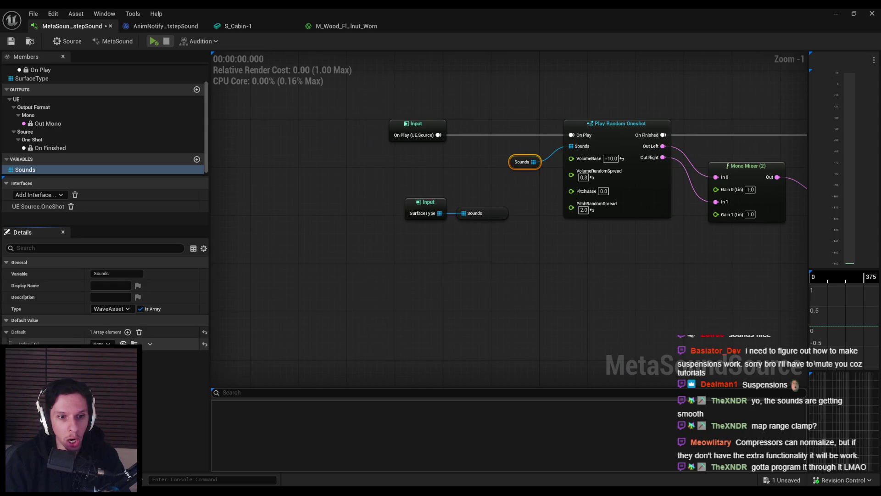
# Step: Set the Sounds default element to carpet_1, then change it to wood_1
pyautogui.click(103, 343)
pyautogui.click(135, 238)
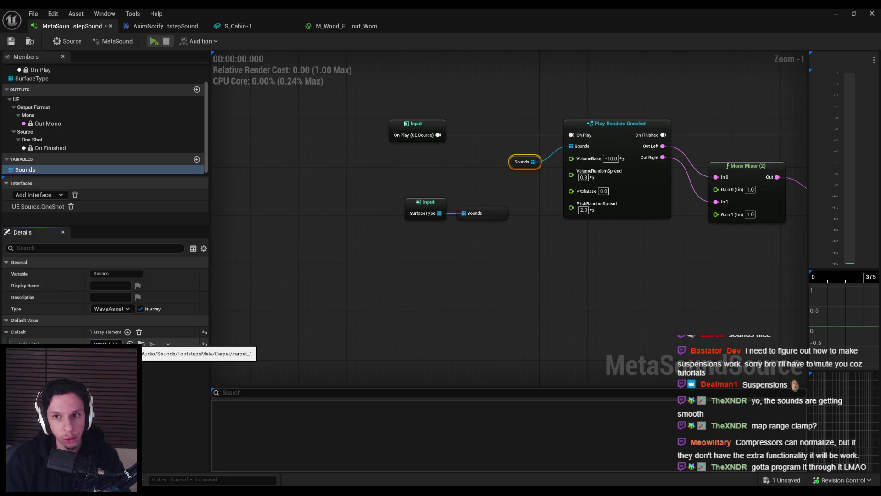
pyautogui.click(105, 343)
pyautogui.write('od')
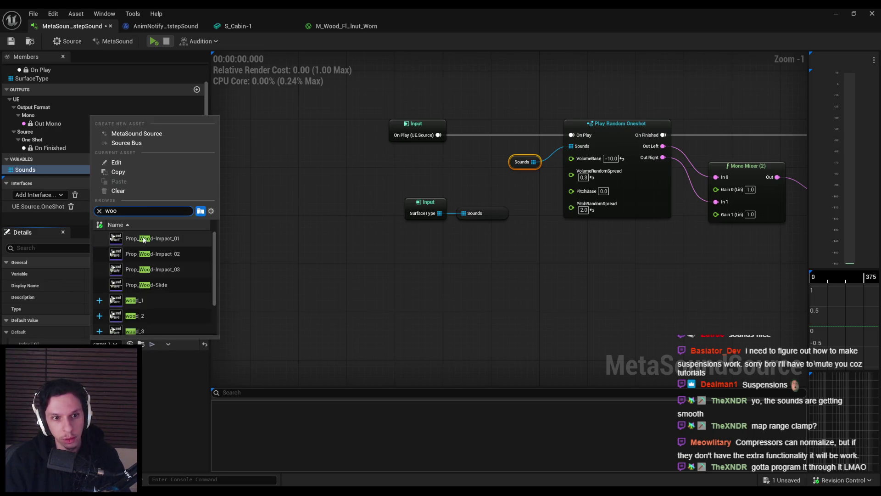
pyautogui.press('Return')
# Step: Turn off the Compressor's bypass
pyautogui.moveTo(450, 229); pyautogui.dragTo(11, 210)
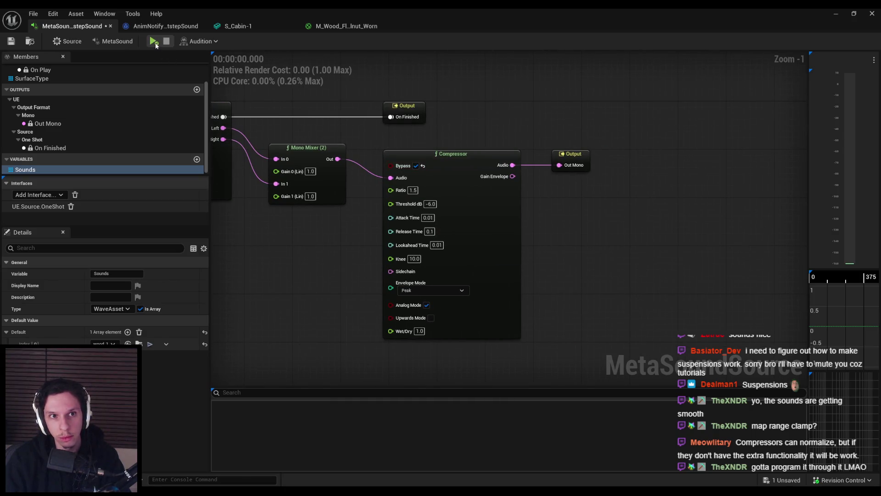
pyautogui.click(416, 166)
pyautogui.moveTo(261, 285)
pyautogui.mouseDown()
pyautogui.moveTo(358, 291)
pyautogui.moveTo(478, 182)
pyautogui.mouseUp()
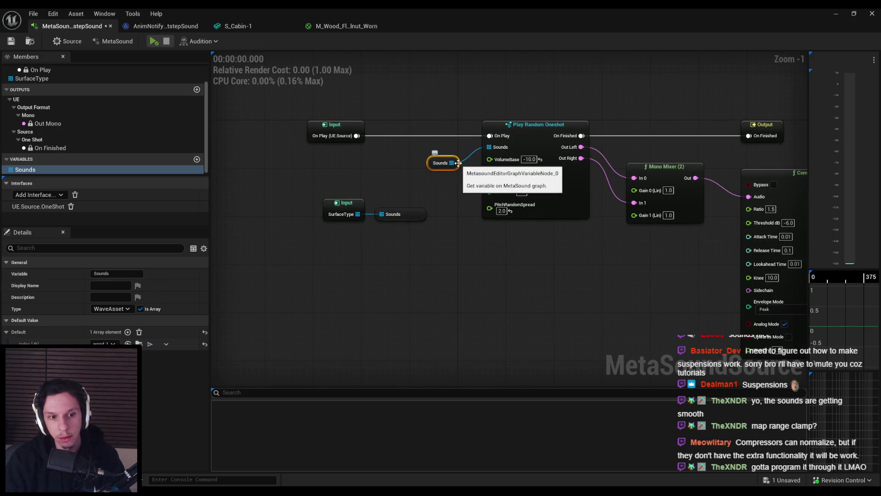
# Step: Drag off the Sounds input to list WaveAsset:Array supplier nodes
pyautogui.moveTo(475, 153)
pyautogui.mouseDown()
pyautogui.moveTo(489, 148)
pyautogui.moveTo(447, 254)
pyautogui.mouseUp()
pyautogui.click(423, 266)
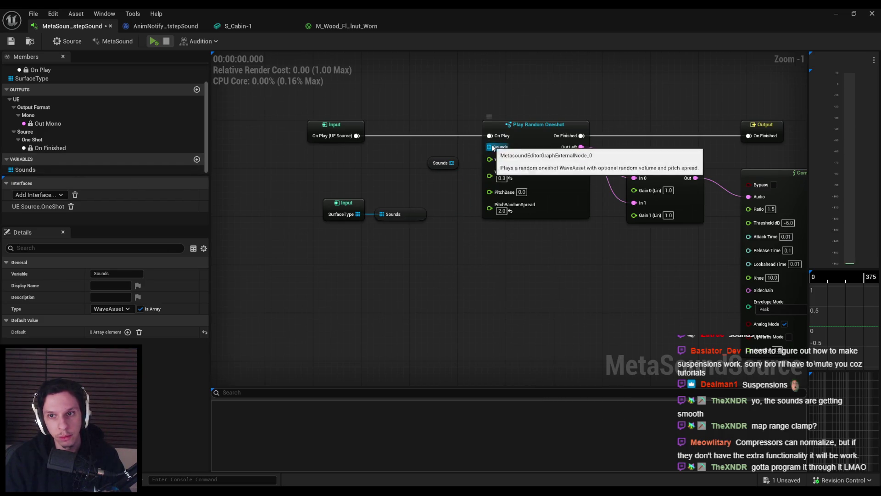
pyautogui.moveTo(492, 148); pyautogui.dragTo(448, 256)
pyautogui.click(452, 332)
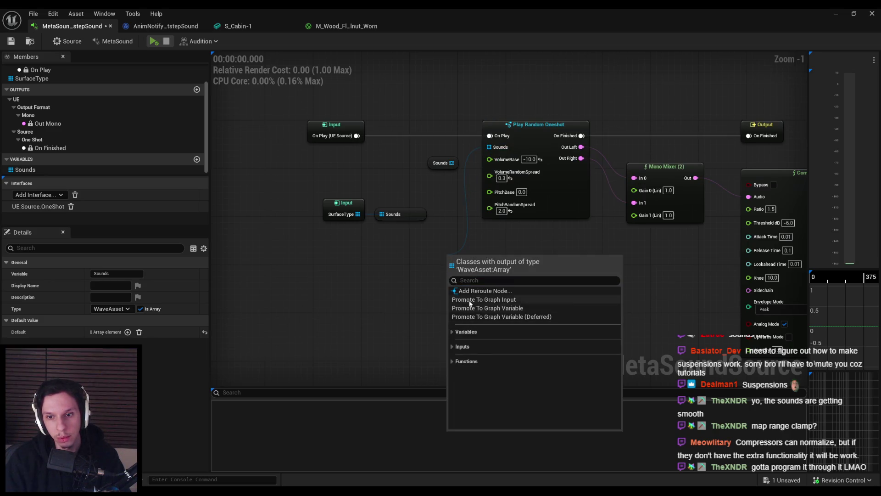
# Step: Add a Get SurfaceType node to the Sounds input, then undo it
pyautogui.click(454, 348)
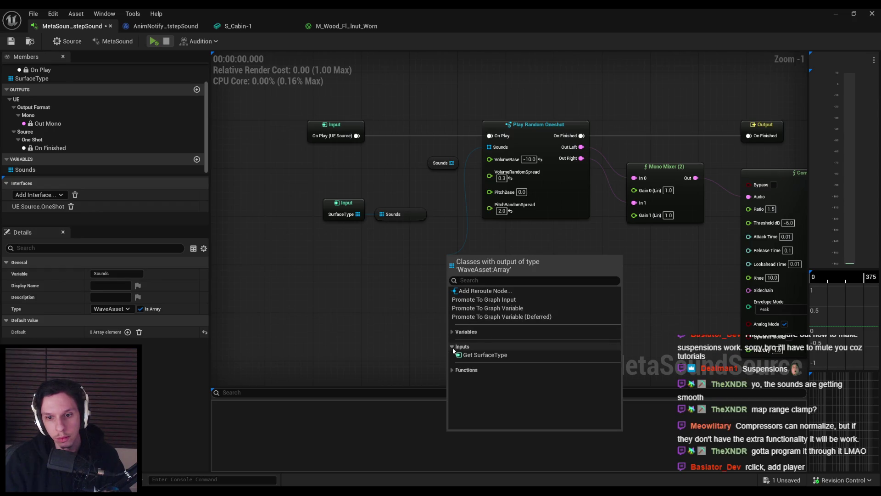
pyautogui.click(482, 355)
pyautogui.moveTo(464, 268); pyautogui.dragTo(446, 247)
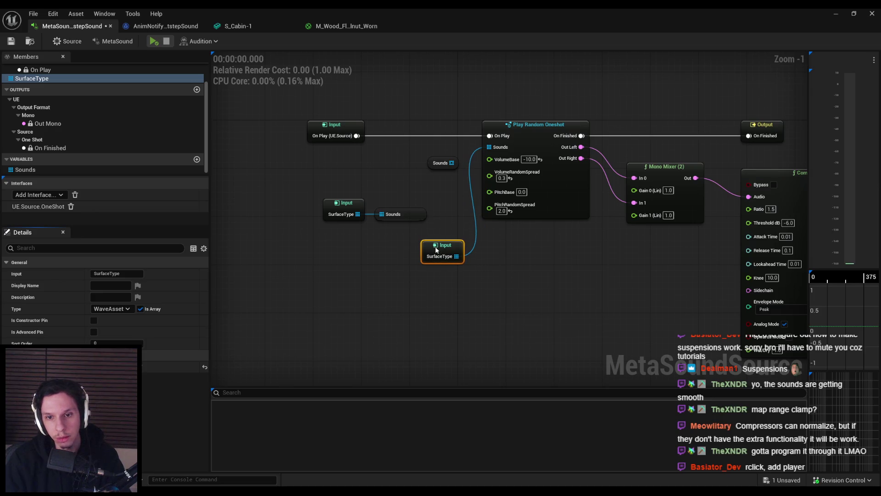
pyautogui.hotkey('ctrl', 'z')
pyautogui.hotkey('ctrl', 'z')
pyautogui.hotkey('ctrl', 'z')
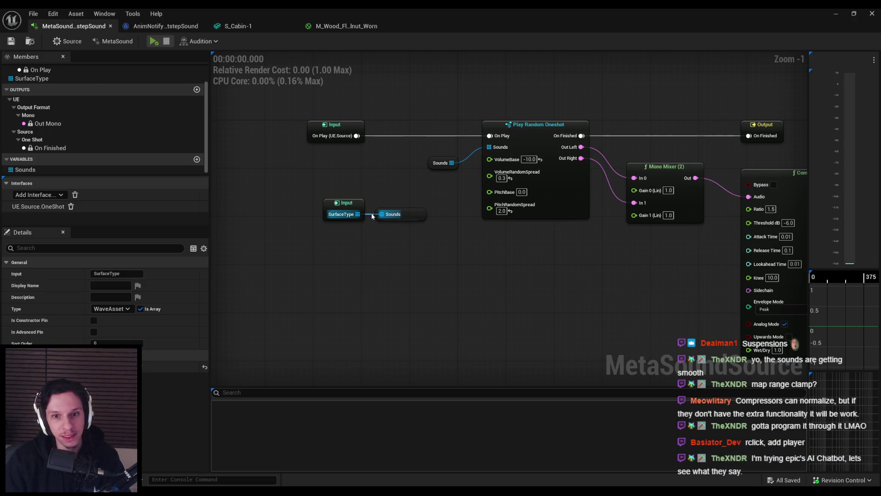
# Step: Disconnect SurfaceType from the Sounds node and search sound assets for 'ood' as its default
pyautogui.moveTo(372, 216); pyautogui.dragTo(374, 231)
pyautogui.press('Escape')
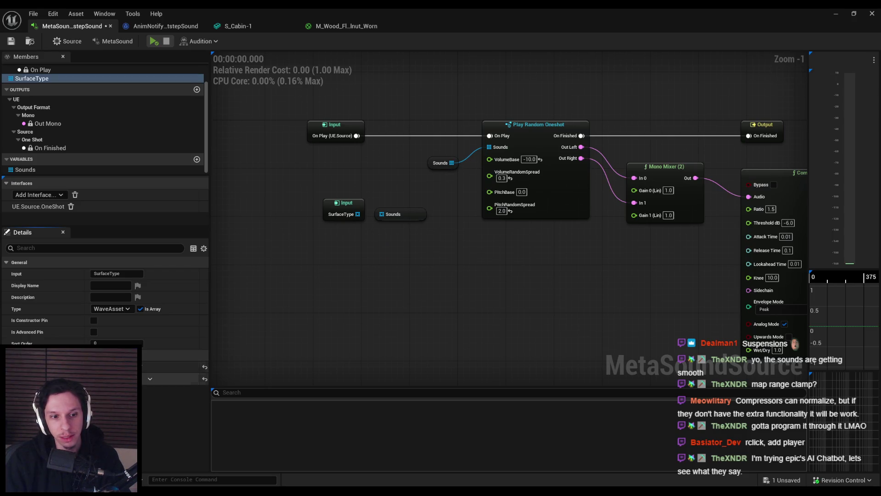
pyautogui.click(32, 79)
pyautogui.click(148, 379)
pyautogui.write('w')
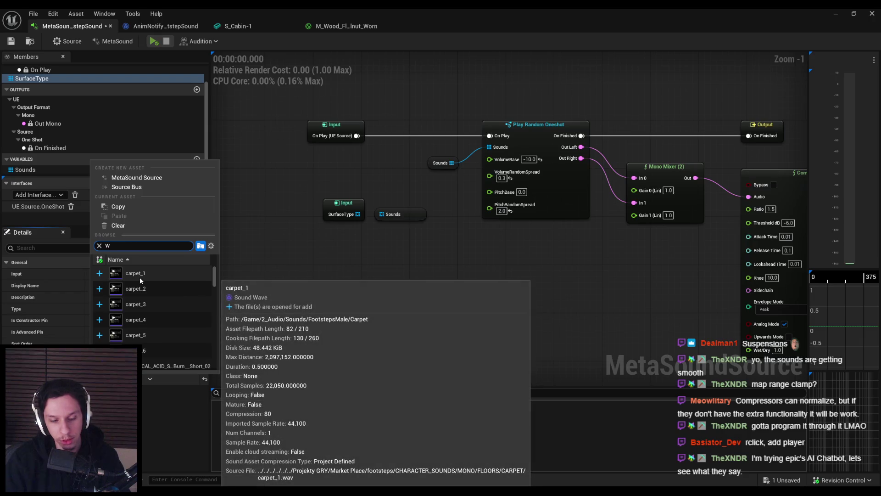
pyautogui.write('ood')
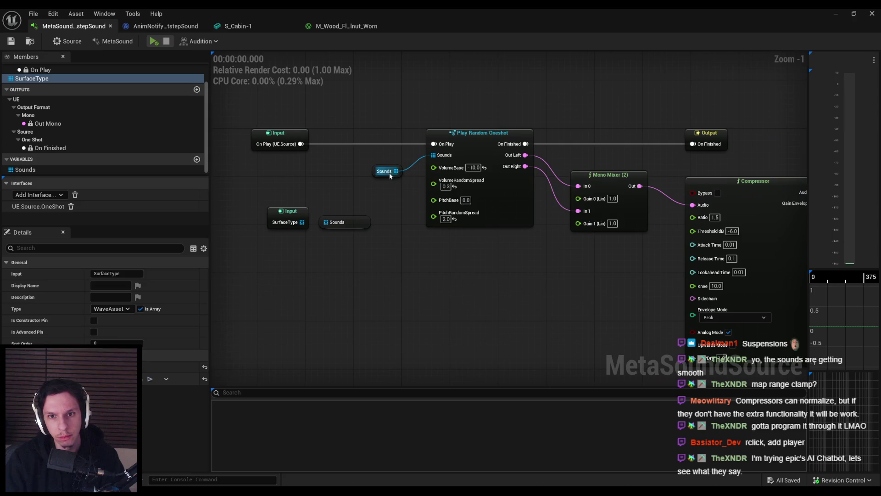
# Step: Wire the Mono Mixer straight to Out Mono and bring the Input and Sounds nodes into view
pyautogui.click(374, 173)
pyautogui.moveTo(614, 266); pyautogui.dragTo(277, 244)
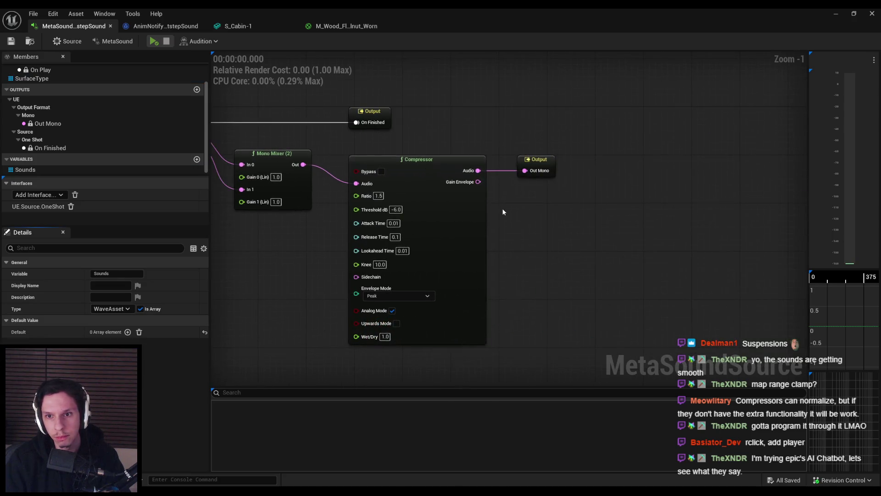
pyautogui.moveTo(304, 165); pyautogui.dragTo(528, 170)
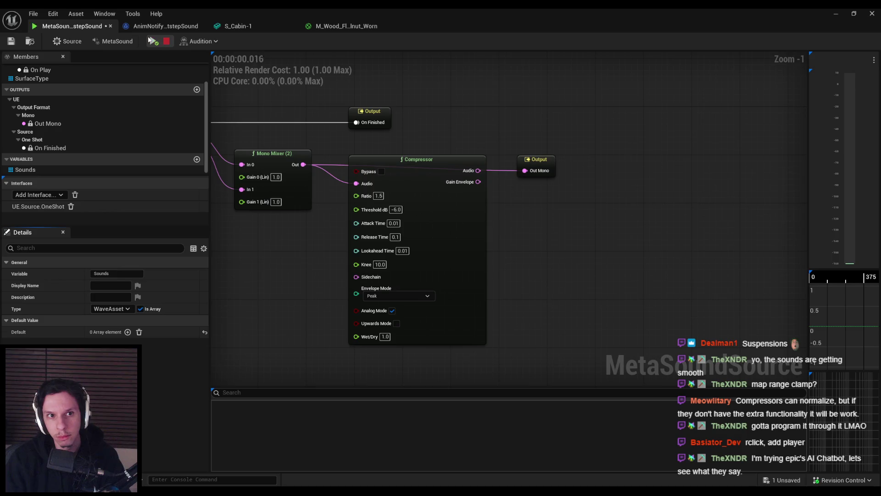
pyautogui.moveTo(304, 132); pyautogui.dragTo(477, 158)
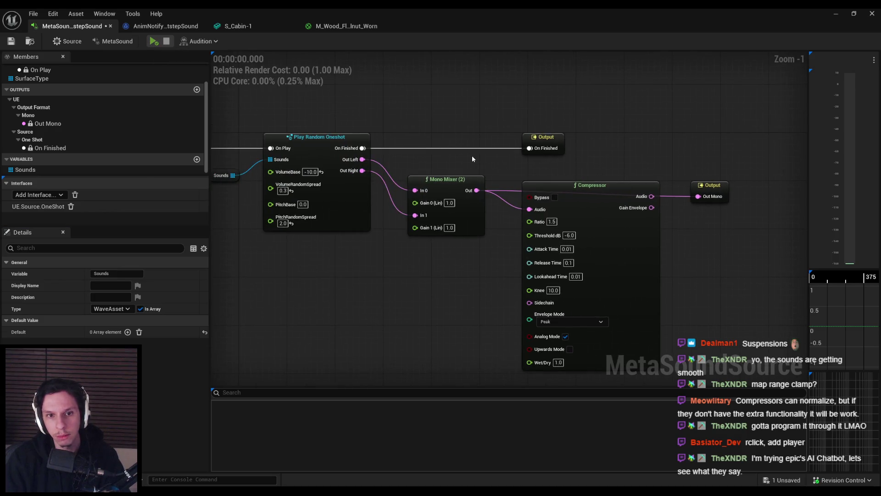
pyautogui.moveTo(223, 178); pyautogui.dragTo(372, 183)
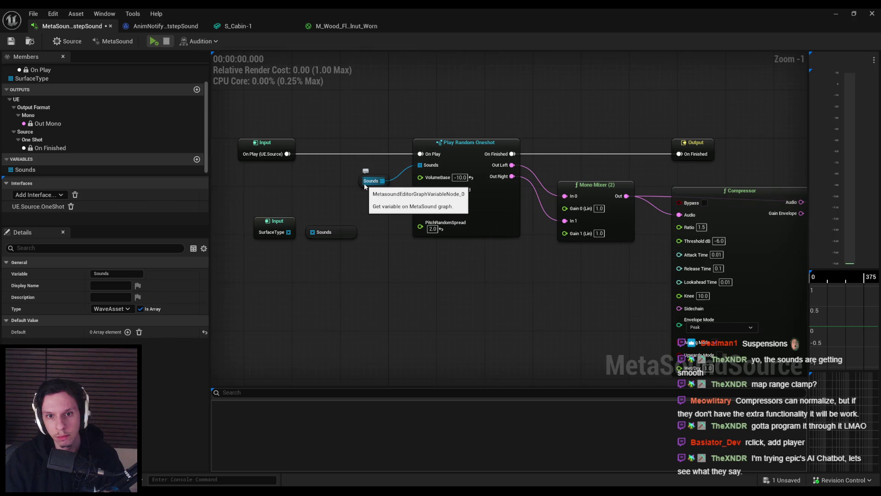
# Step: Audition VolumeBase at 0.0, then undo it back to -10.0
pyautogui.write('0')
pyautogui.press('Return')
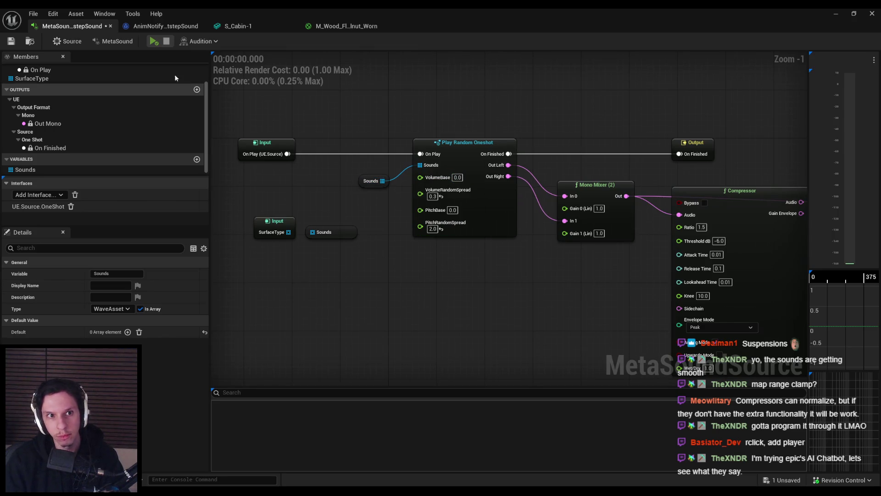
pyautogui.click(154, 41)
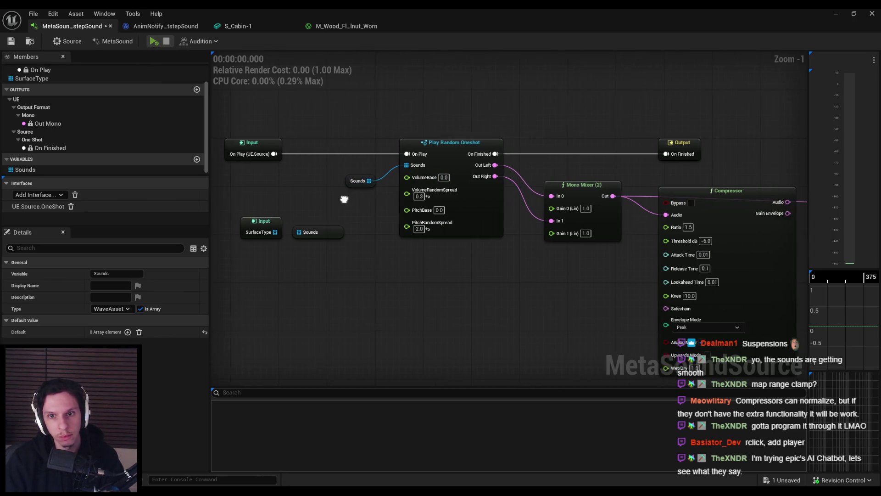
pyautogui.hotkey('ctrl', 'z')
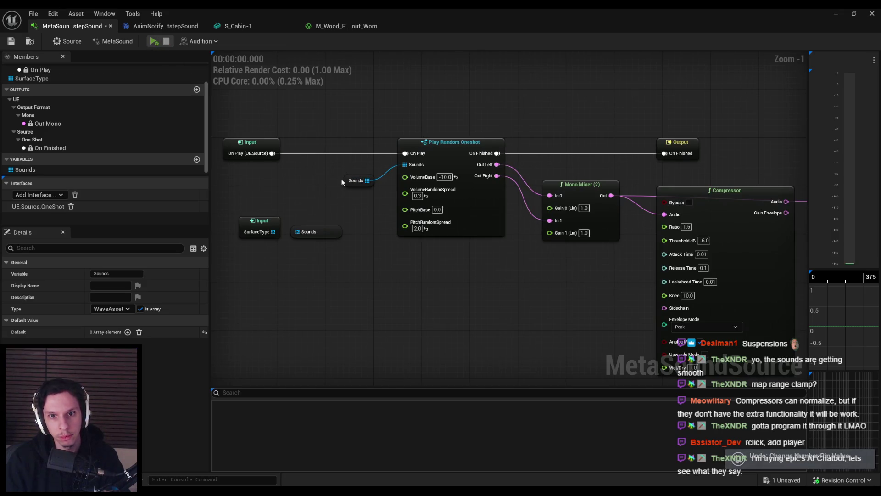
# Step: Add wood_1 as element [0] of the Sounds array default and preview the MetaSound
pyautogui.click(358, 180)
pyautogui.click(128, 331)
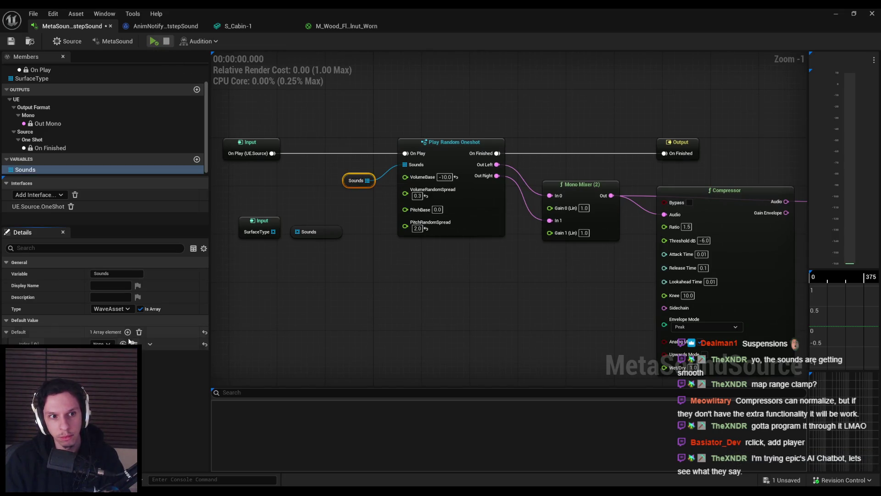
pyautogui.click(102, 343)
pyautogui.write('woo')
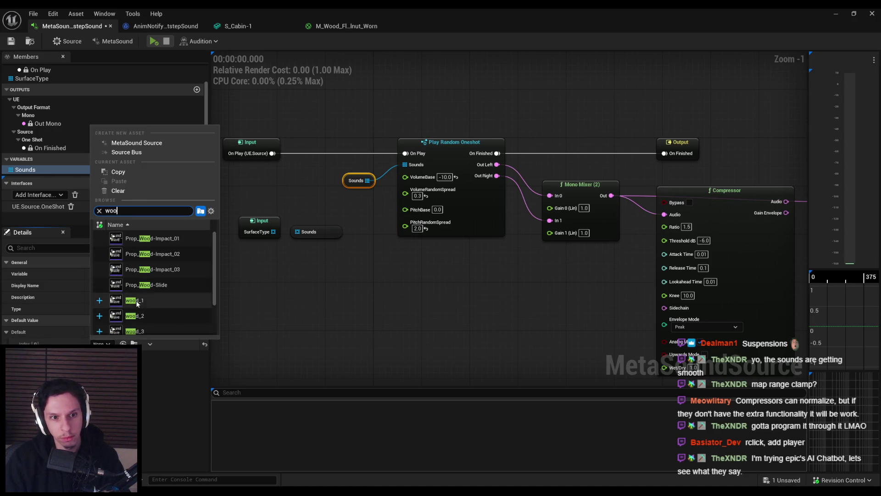
pyautogui.click(133, 300)
pyautogui.click(259, 223)
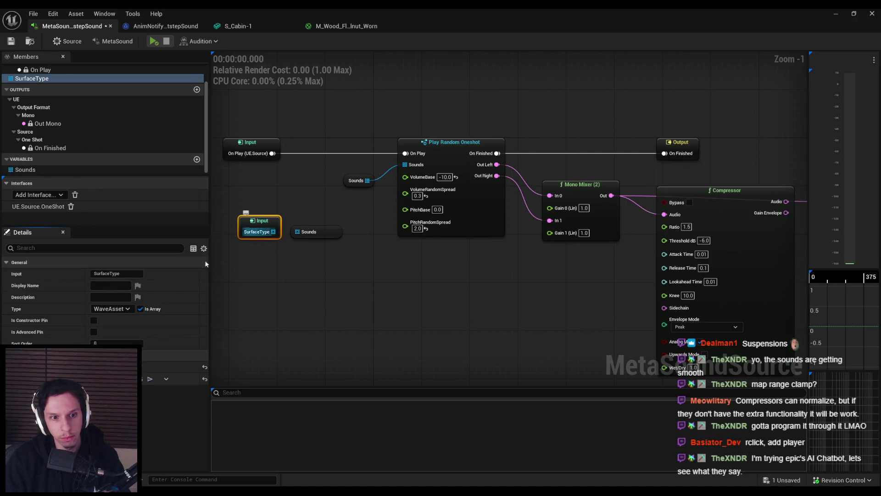
pyautogui.click(300, 301)
pyautogui.click(358, 181)
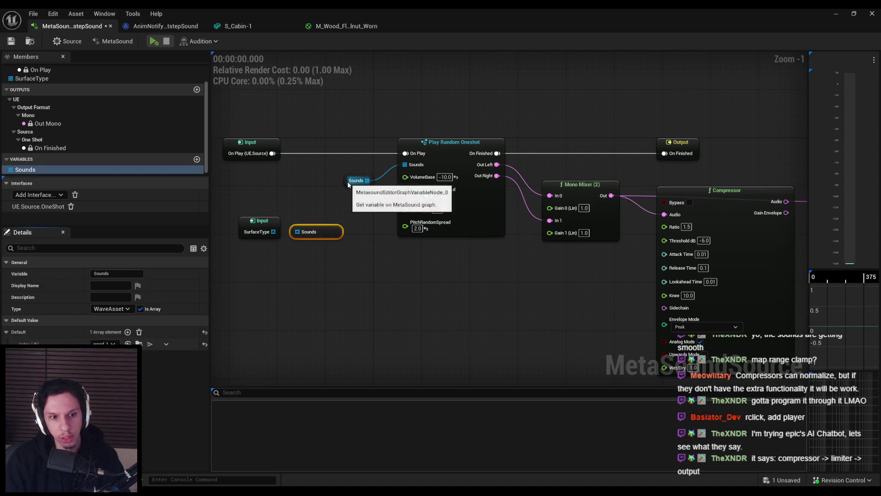
pyautogui.click(379, 279)
pyautogui.click(153, 41)
# Step: Route the Compressor's audio back into Out Mono and audition the compressed footstep
pyautogui.moveTo(523, 298); pyautogui.dragTo(237, 272)
pyautogui.moveTo(500, 176); pyautogui.dragTo(546, 176)
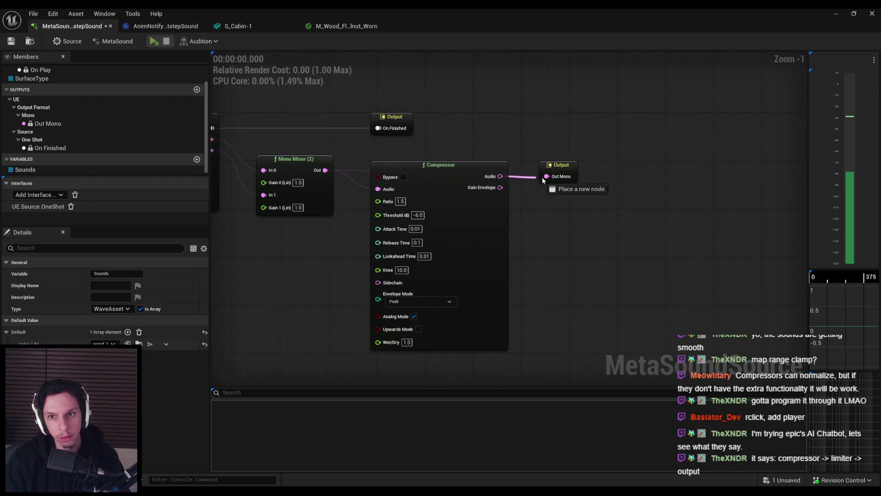
pyautogui.click(154, 42)
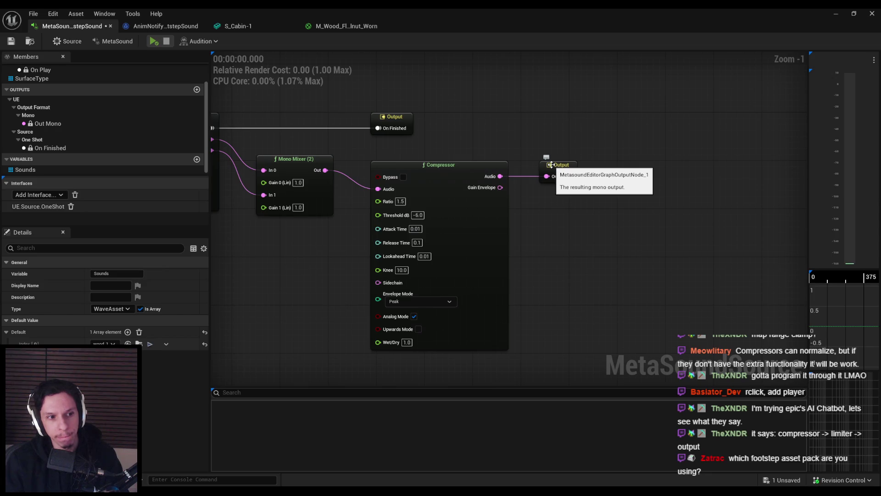
pyautogui.scroll(-1, 459, 262)
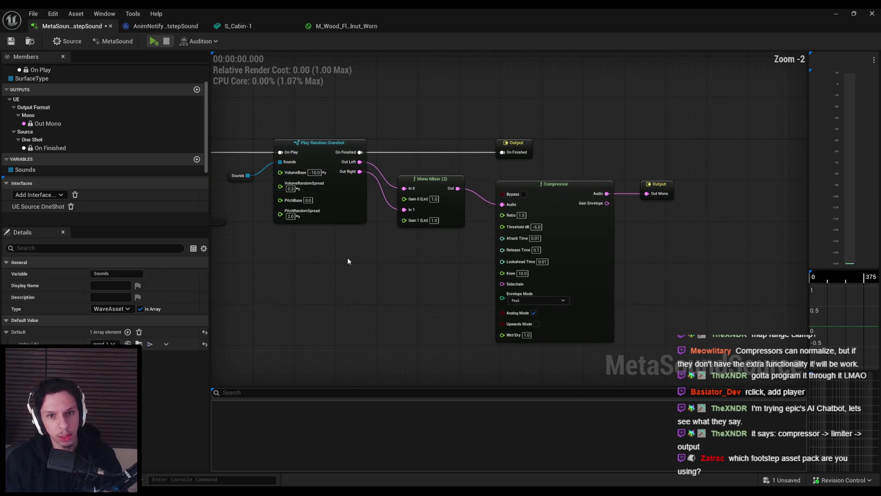
pyautogui.scroll(2, 274, 245)
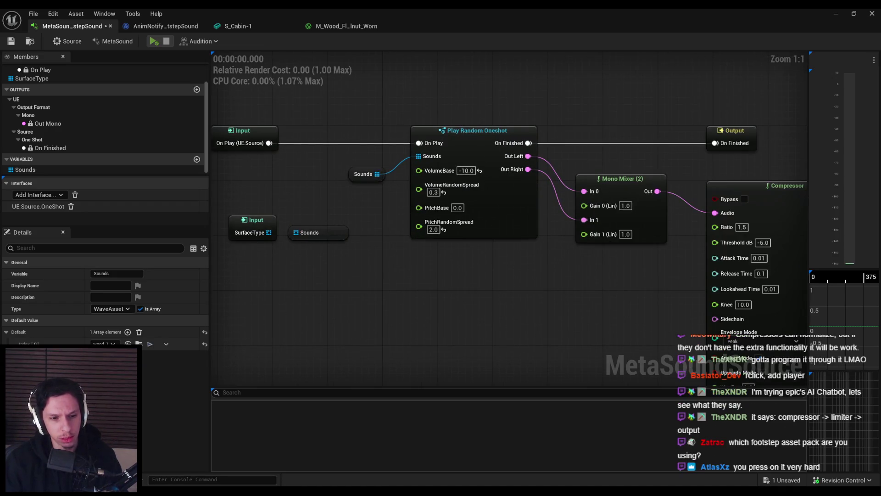
# Step: Hide the Epic Games Launcher, preview again, and show the Compressor's Envelope Mode choices
pyautogui.hotkey('alt', 'Tab')
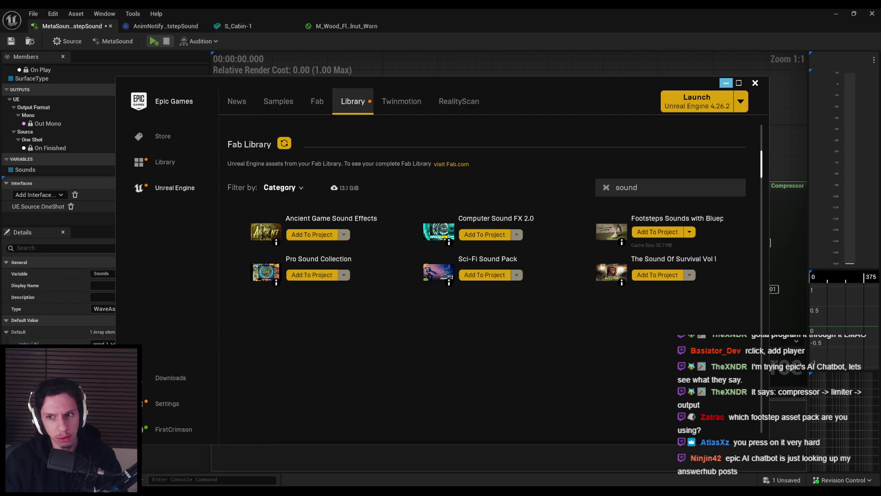
pyautogui.click(726, 82)
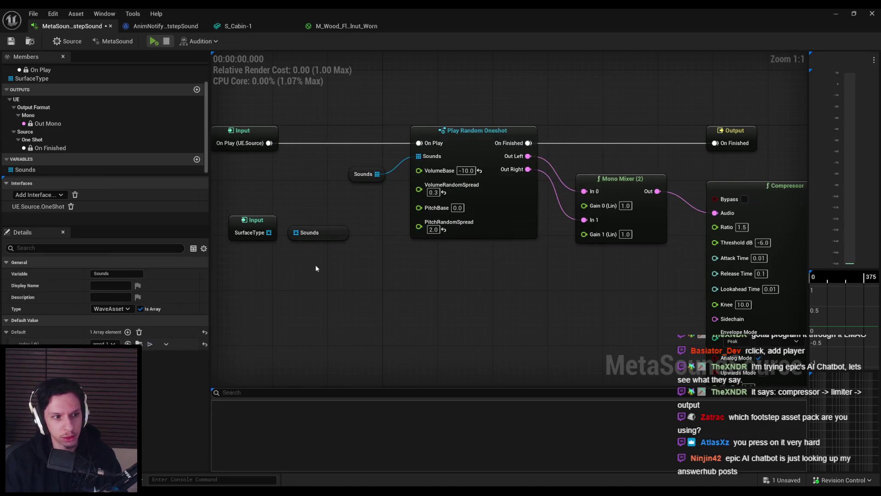
pyautogui.press('space')
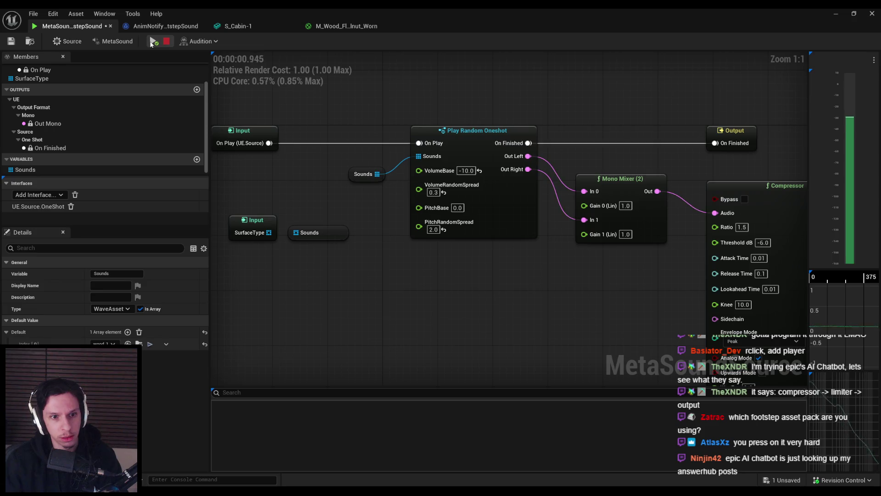
pyautogui.scroll(-1, 522, 296)
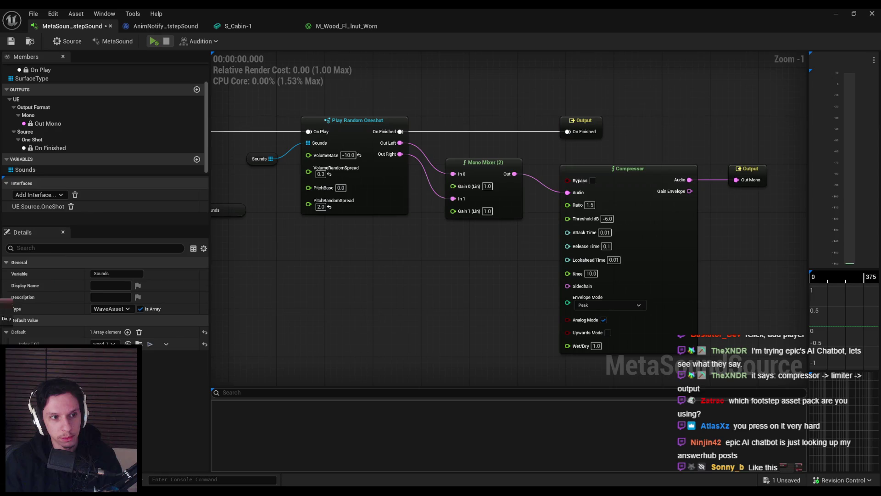
pyautogui.scroll(1, 505, 235)
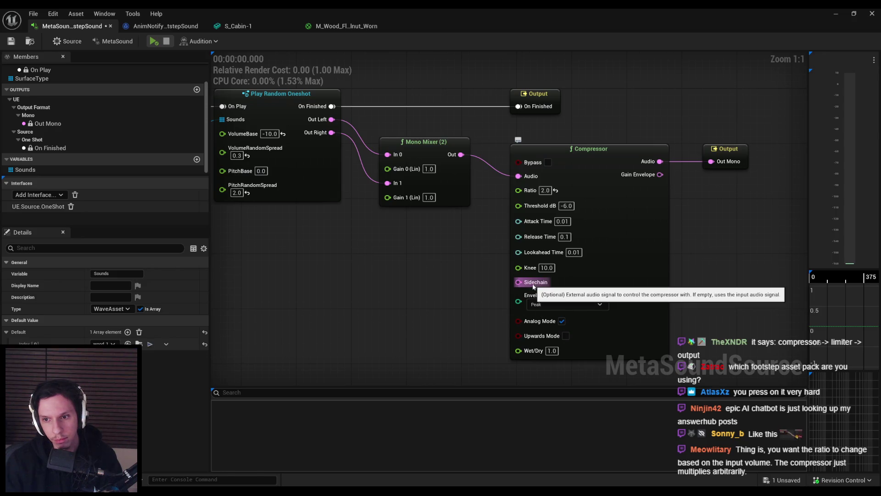
pyautogui.click(551, 304)
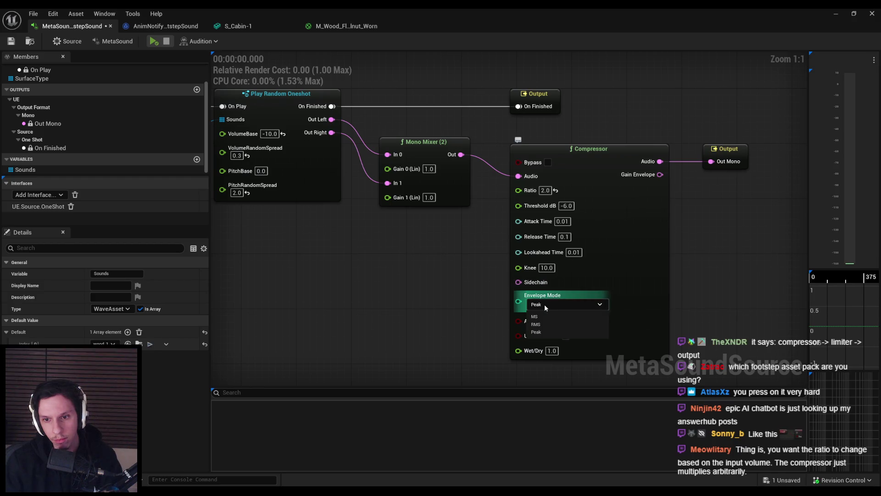
# Step: Keep Peak envelope mode and create a Limiter node fed by the Compressor's audio
pyautogui.click(499, 316)
pyautogui.moveTo(499, 316); pyautogui.dragTo(440, 309)
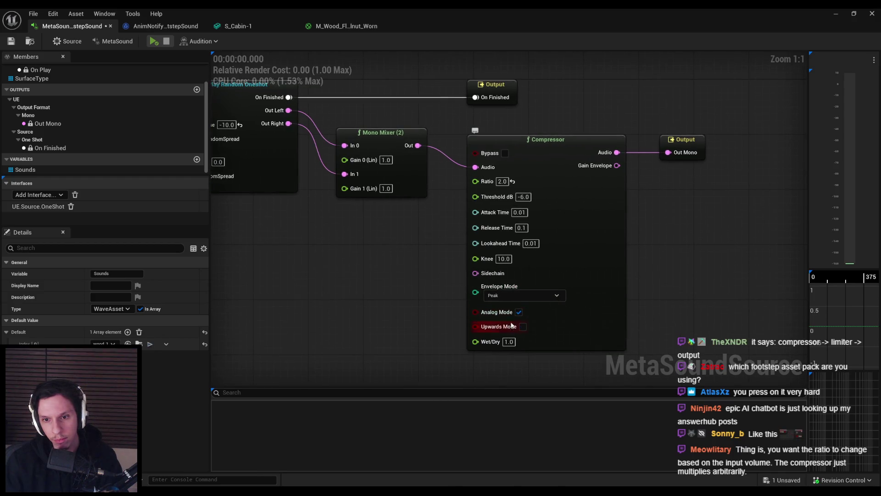
pyautogui.moveTo(585, 149); pyautogui.dragTo(708, 147)
pyautogui.moveTo(515, 158); pyautogui.dragTo(539, 165)
pyautogui.write('limiter')
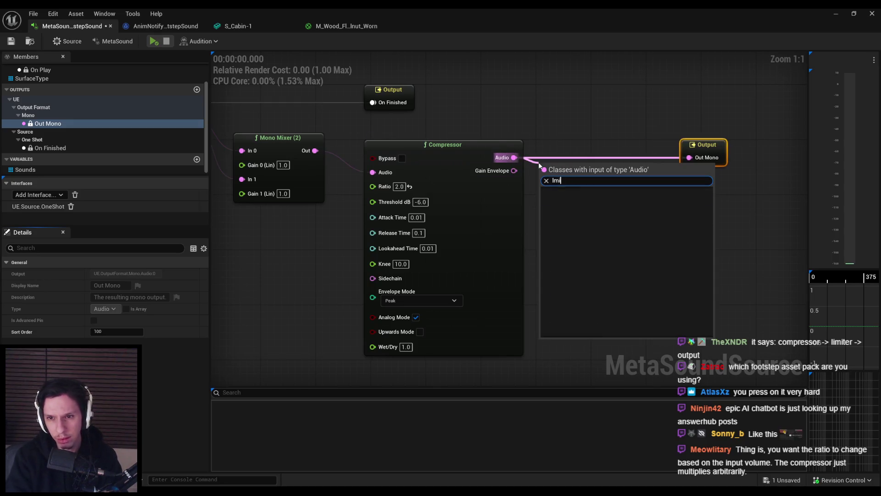
pyautogui.press('Return')
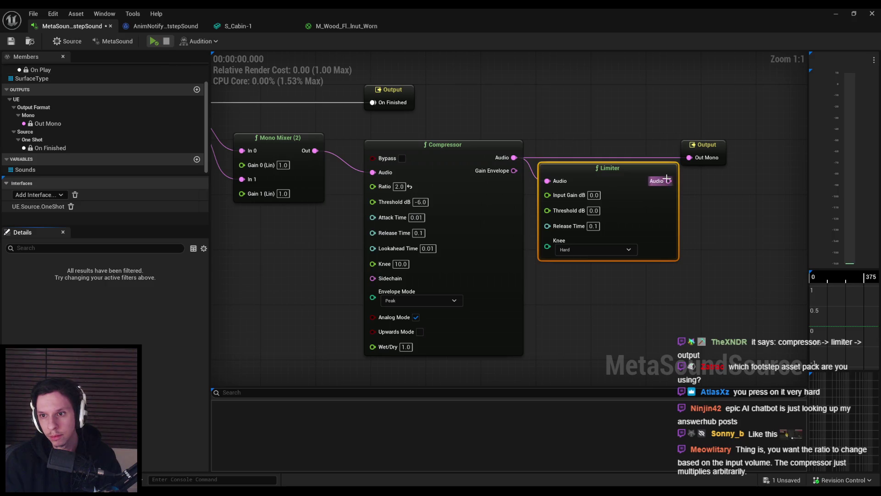
# Step: Wire the Limiter into Out Mono, line up the nodes, and audition the result
pyautogui.moveTo(666, 179); pyautogui.dragTo(693, 158)
pyautogui.moveTo(663, 209); pyautogui.dragTo(660, 186)
pyautogui.moveTo(717, 154); pyautogui.dragTo(723, 154)
pyautogui.moveTo(658, 191); pyautogui.dragTo(666, 191)
pyautogui.click(449, 117)
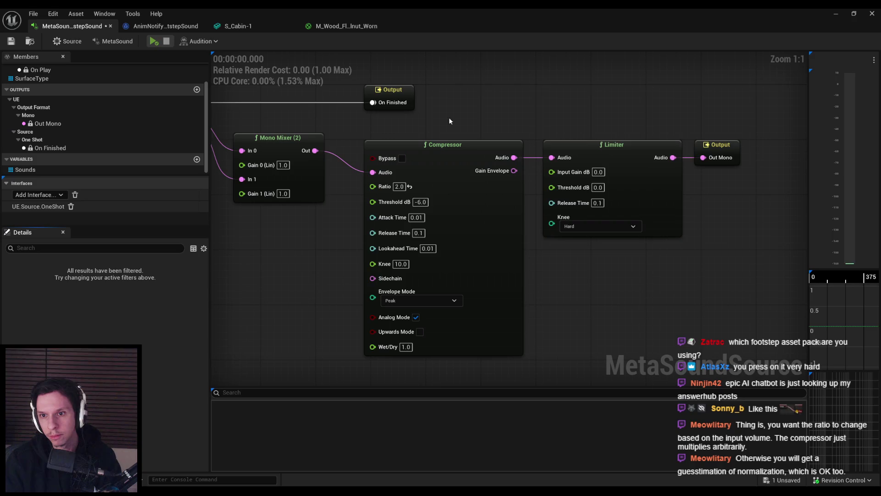
pyautogui.click(157, 44)
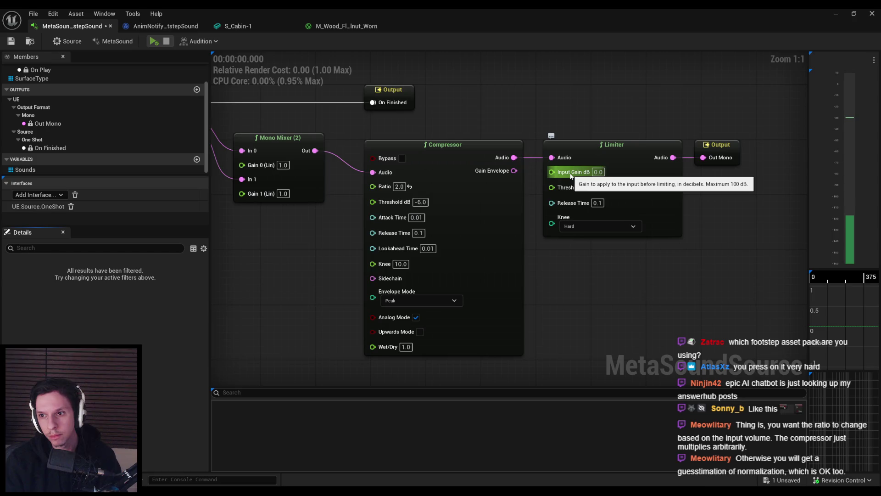
# Step: Try Limiter Input Gain values 1 and 2, then return it to 0.0
pyautogui.click(597, 171)
pyautogui.write('1')
pyautogui.press('Return')
pyautogui.click(154, 41)
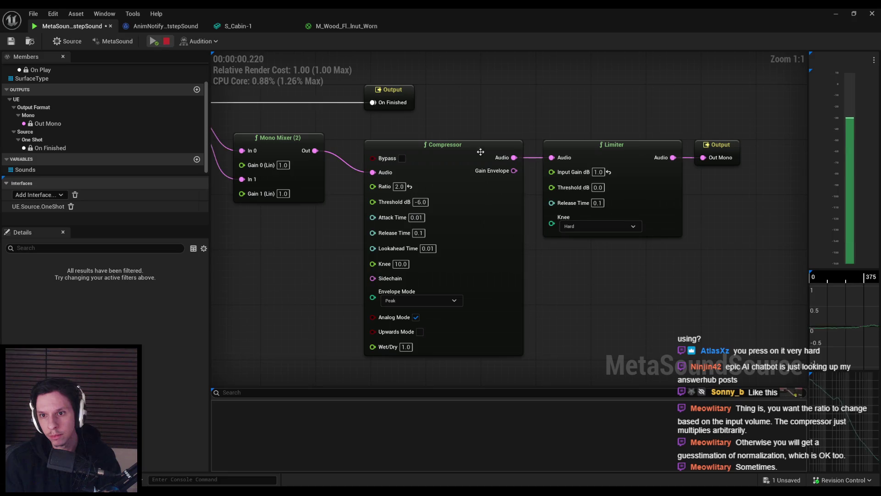
pyautogui.click(599, 172)
pyautogui.write('2')
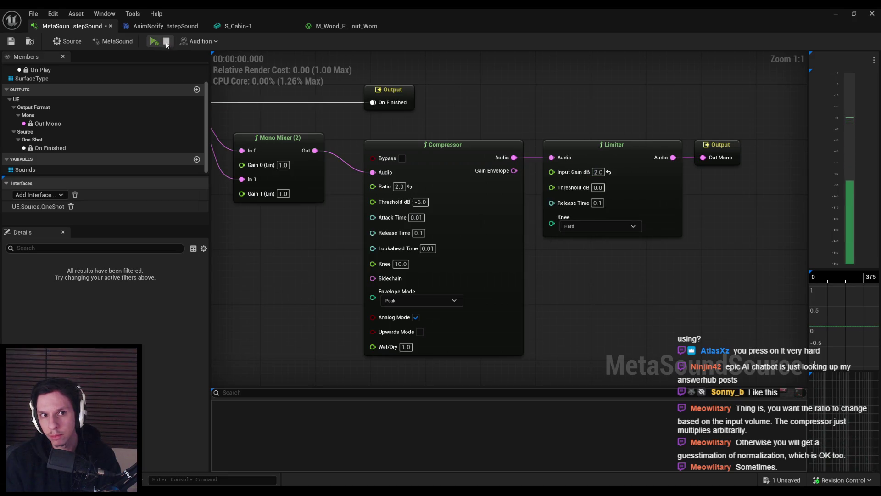
pyautogui.click(597, 172)
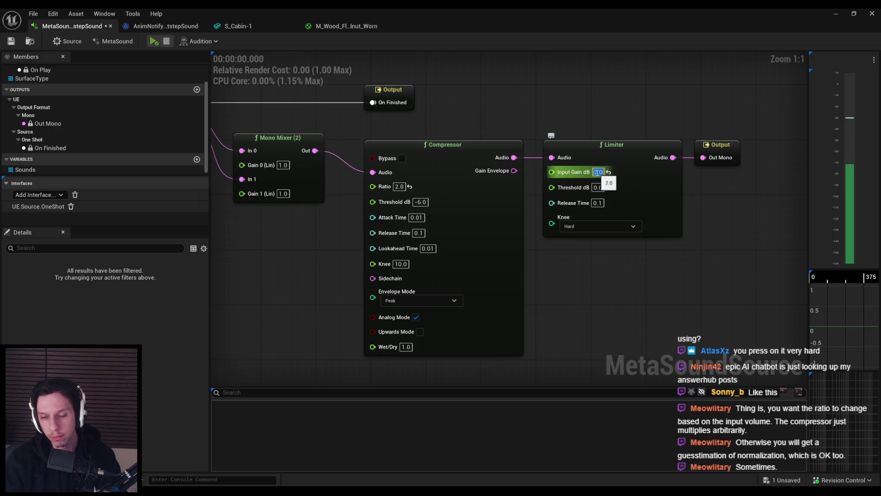
pyautogui.write('0')
pyautogui.press('Return')
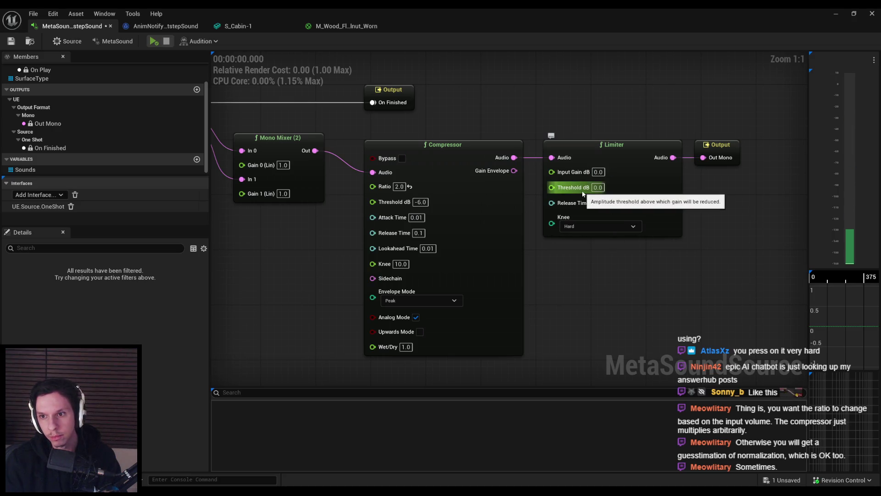
pyautogui.click(597, 187)
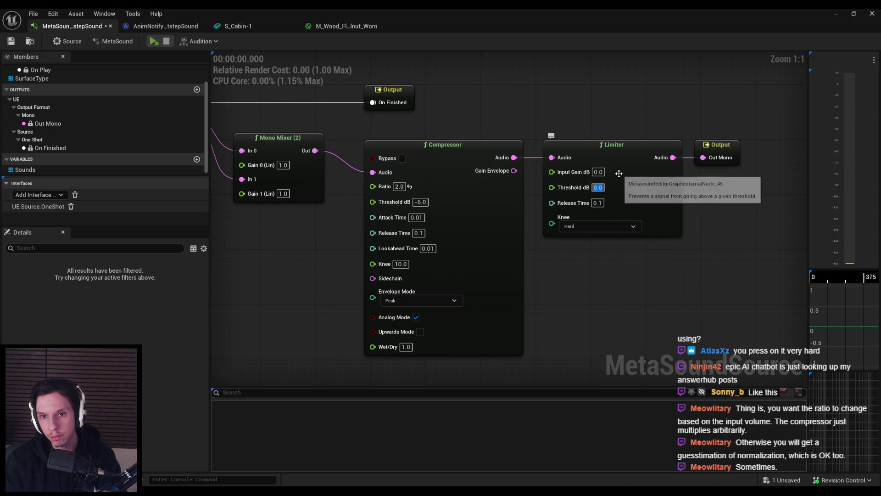
# Step: Set the Compressor's Threshold to -20 dB and audition it
pyautogui.click(419, 202)
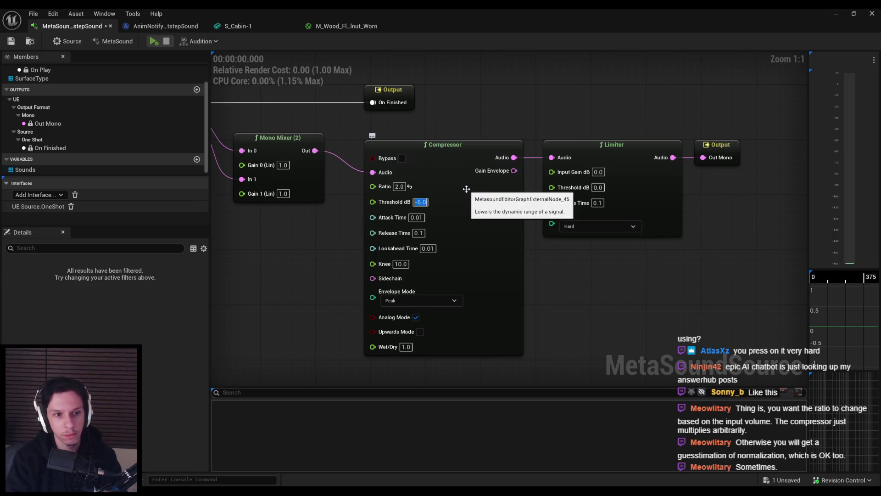
pyautogui.write('-20')
pyautogui.click(154, 42)
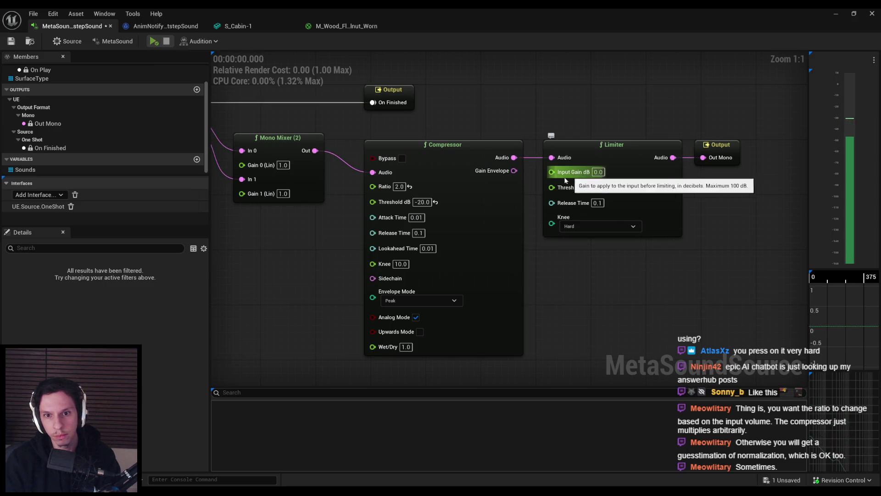
pyautogui.click(461, 159)
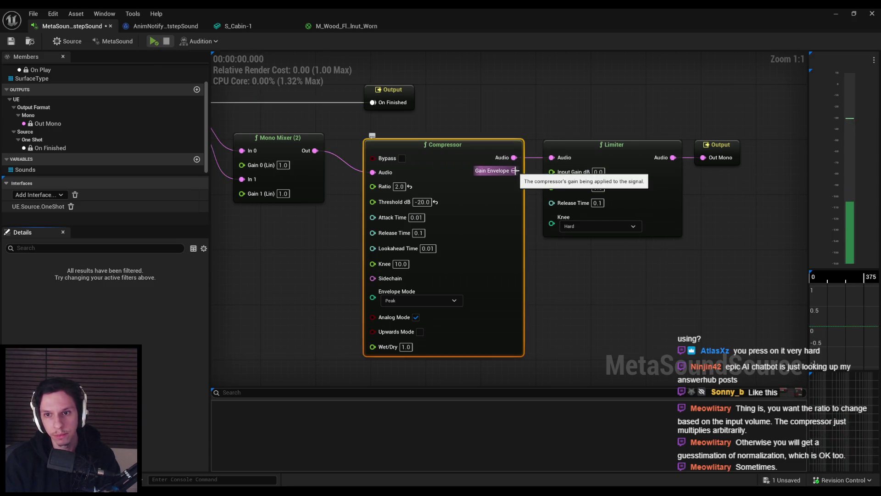
pyautogui.click(154, 42)
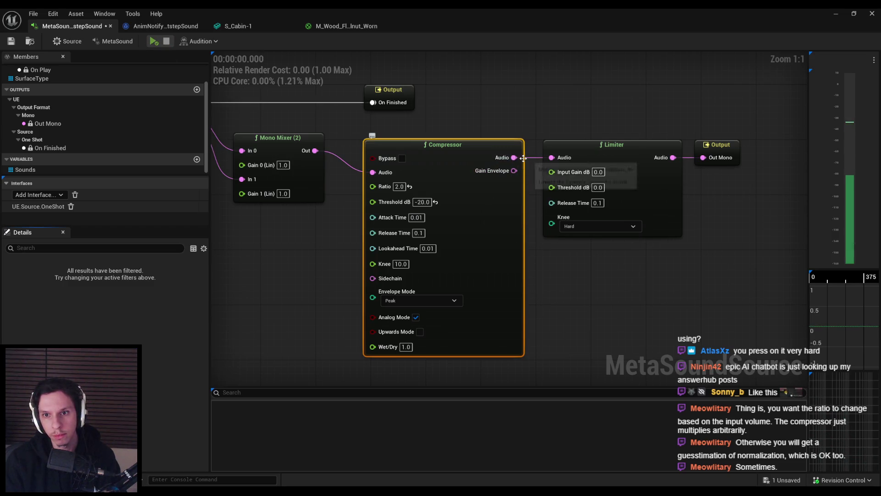
# Step: Inspect the Compressor's connection options, audition again, and set the Limiter knee to Soft
pyautogui.rightClick(514, 170)
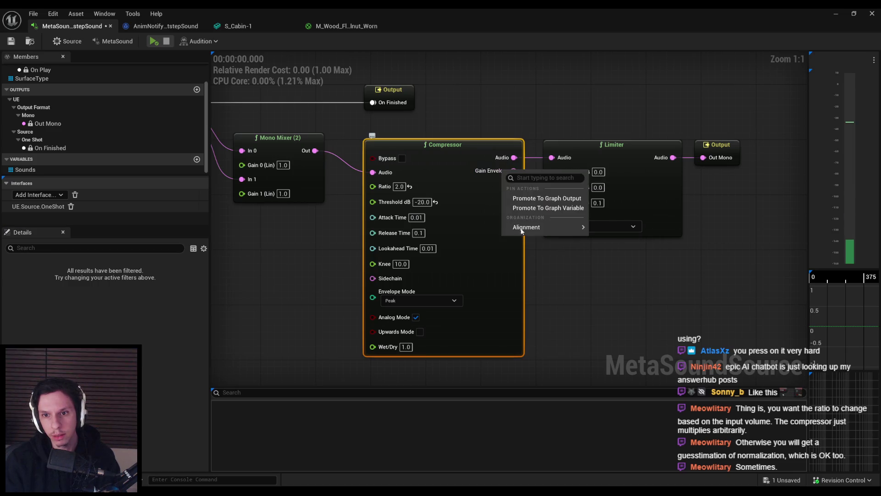
pyautogui.rightClick(484, 185)
pyautogui.rightClick(510, 160)
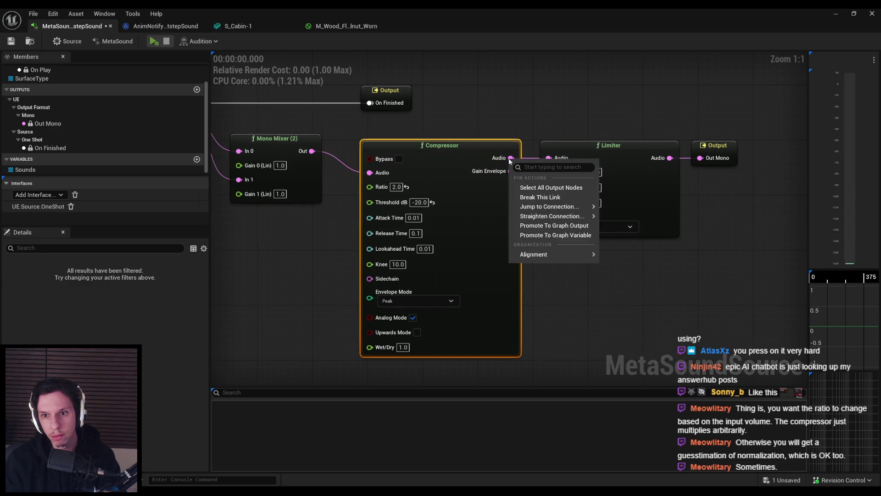
pyautogui.rightClick(495, 179)
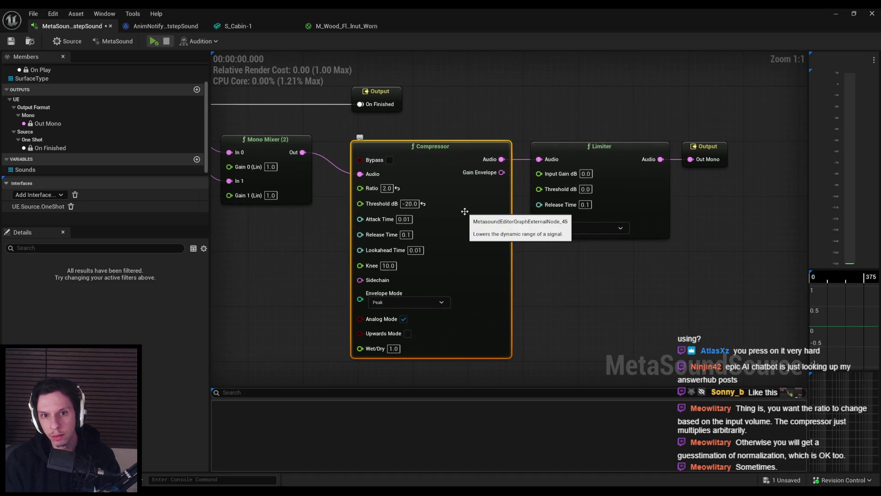
pyautogui.click(154, 41)
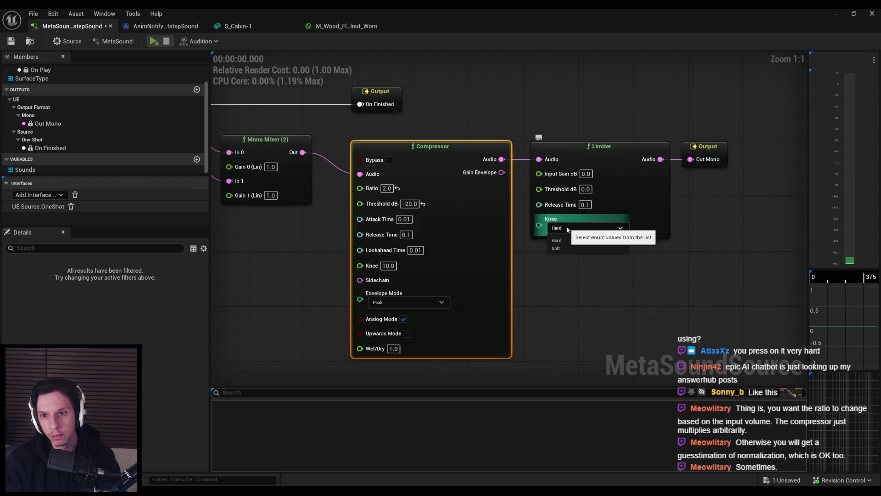
pyautogui.click(566, 227)
pyautogui.click(562, 249)
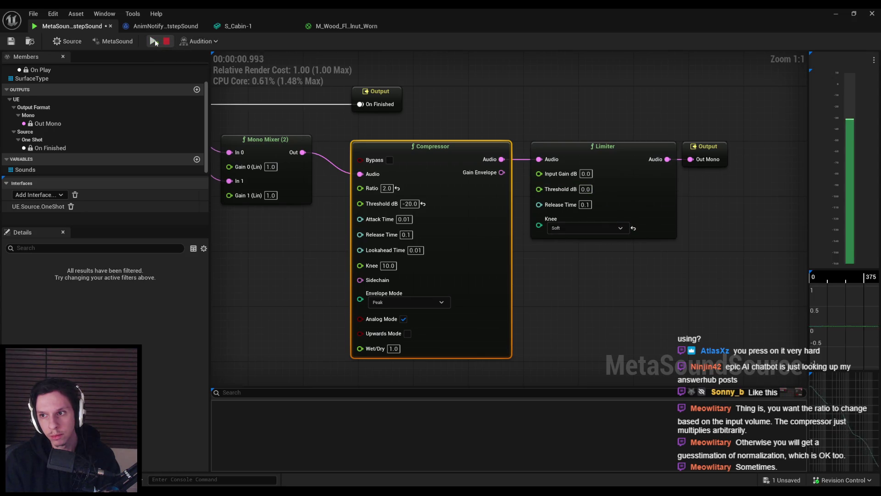
# Step: Try Compressor thresholds of -40 and -30 dB, settle on -26 dB, auditioning each
pyautogui.click(714, 148)
pyautogui.moveTo(715, 149); pyautogui.dragTo(721, 148)
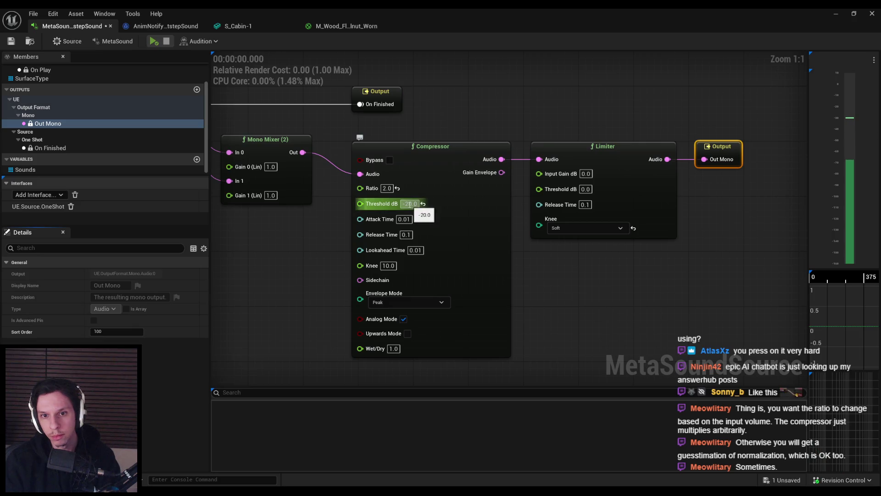
pyautogui.write('-40')
pyautogui.click(238, 71)
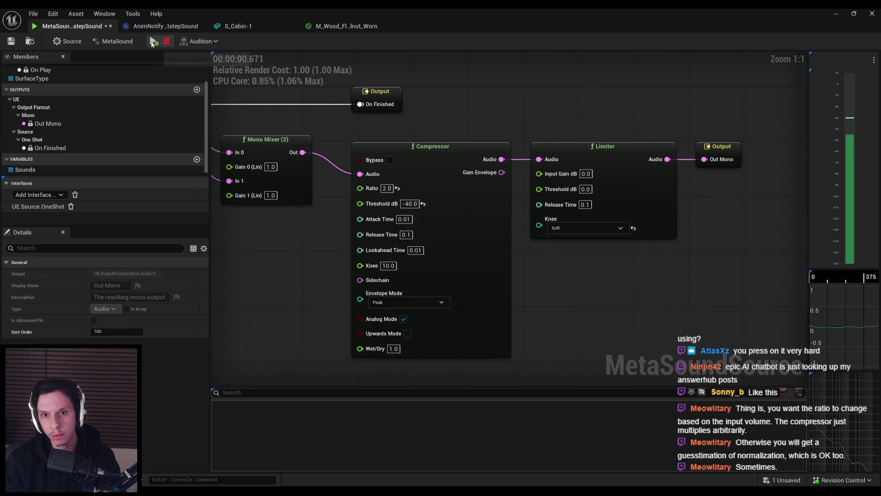
pyautogui.click(406, 203)
pyautogui.write('-30')
pyautogui.click(307, 238)
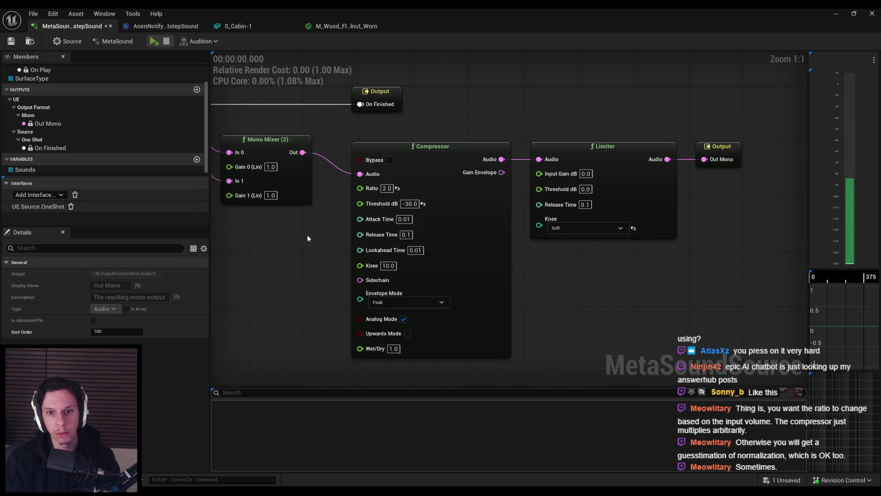
pyautogui.click(151, 43)
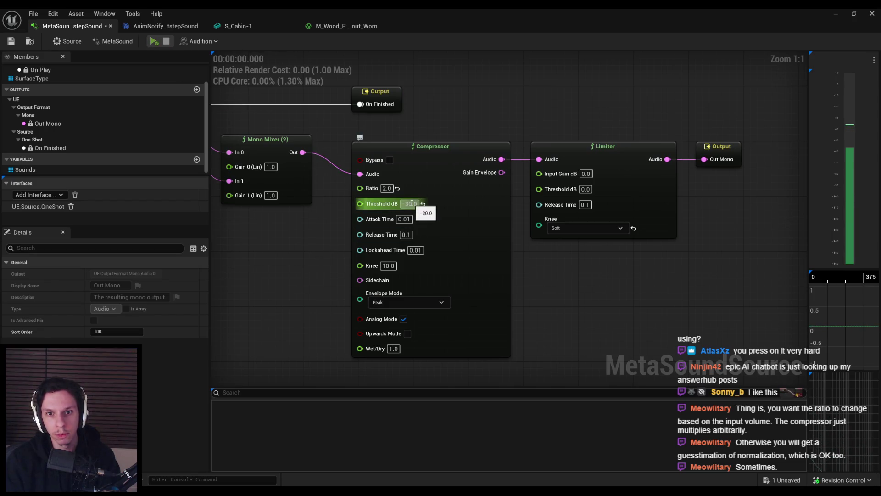
pyautogui.write('-26')
pyautogui.click(322, 253)
pyautogui.click(154, 41)
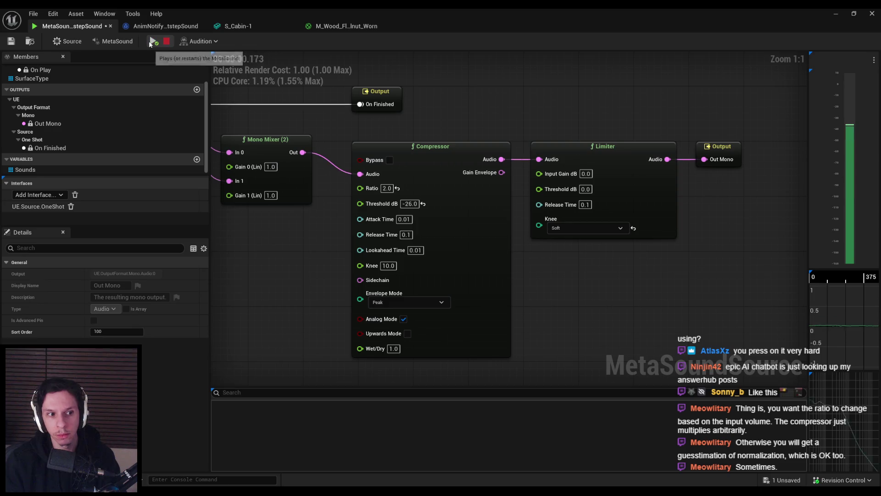
pyautogui.scroll(-2, 315, 270)
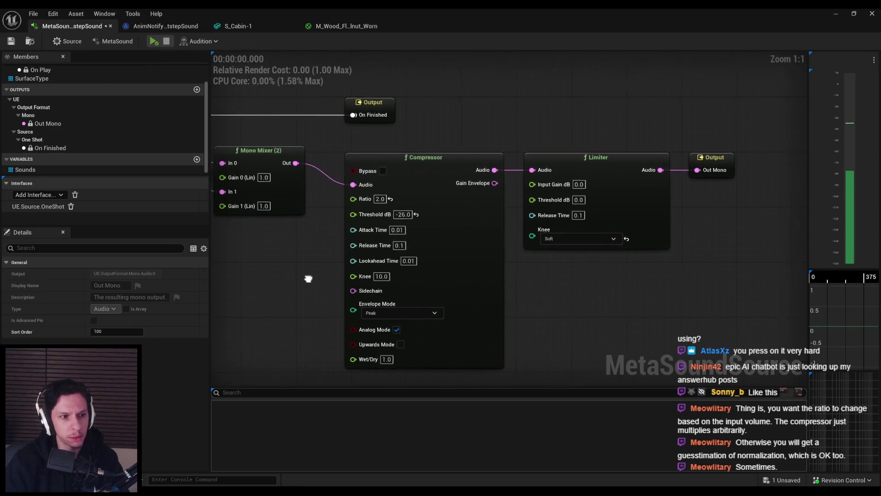
pyautogui.click(154, 42)
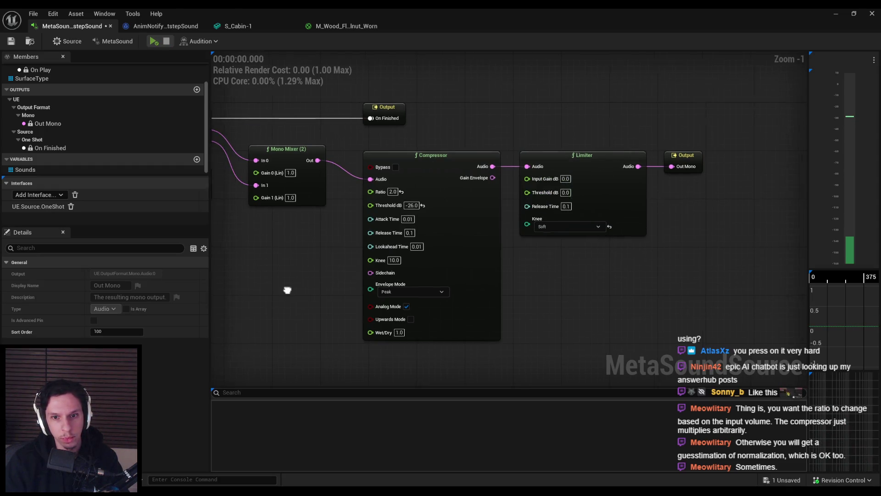
pyautogui.moveTo(287, 291); pyautogui.dragTo(320, 290)
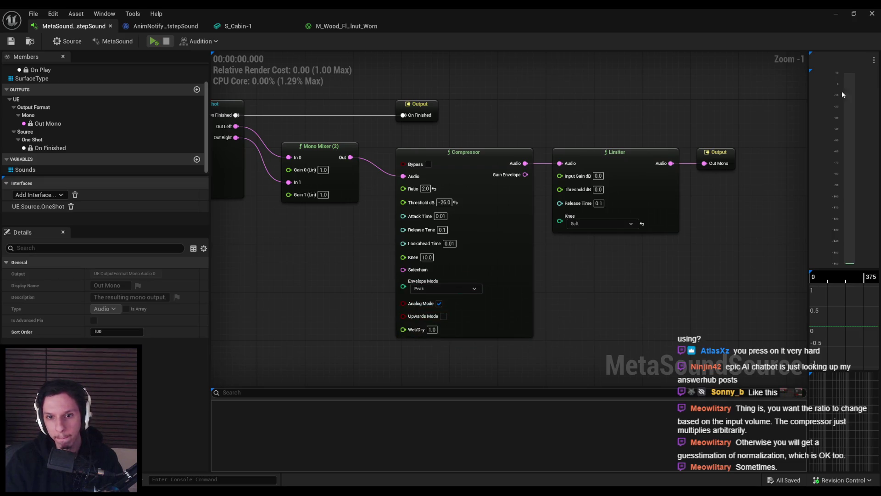
# Step: Start a play session, return to the MetaSound editor, and save the footstep MetaSound
pyautogui.click(836, 17)
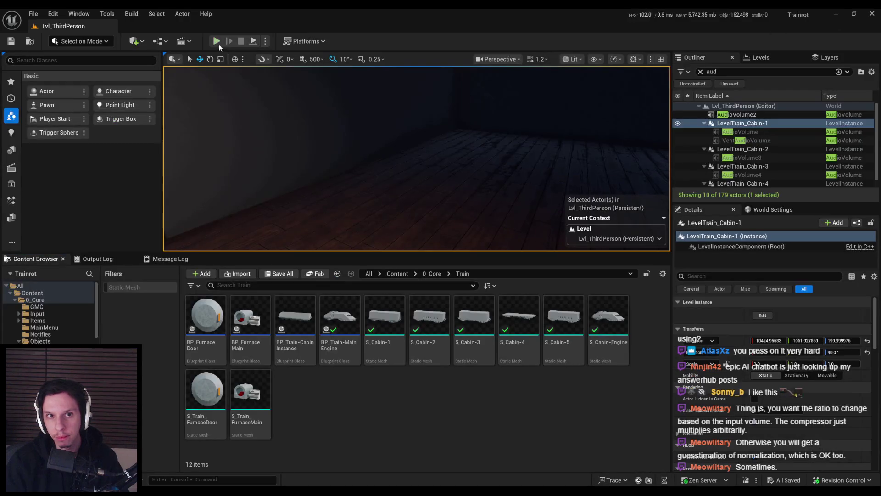
pyautogui.click(217, 42)
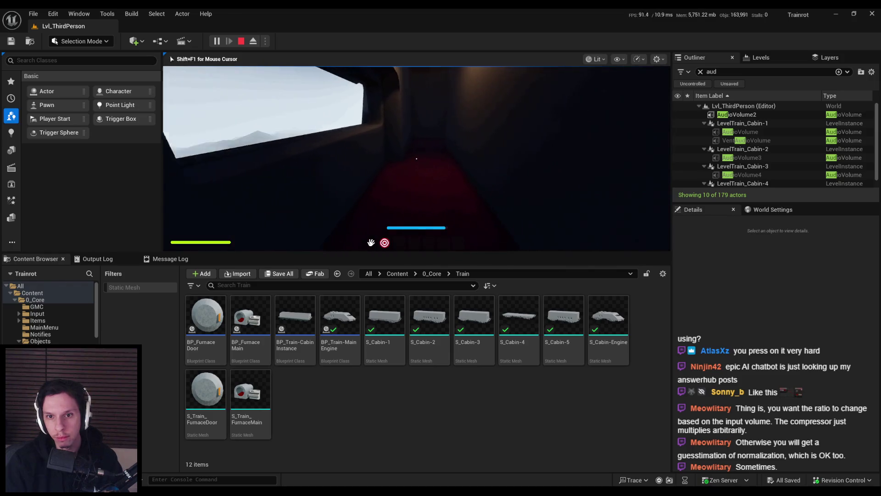
pyautogui.hotkey('shift', 'F1')
pyautogui.click(305, 466)
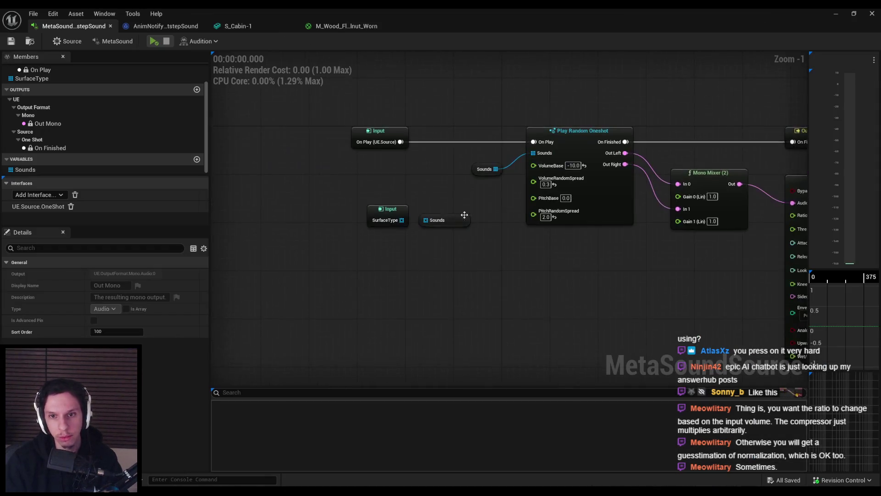
pyautogui.scroll(1, 464, 215)
pyautogui.scroll(-2, 464, 215)
pyautogui.click(71, 41)
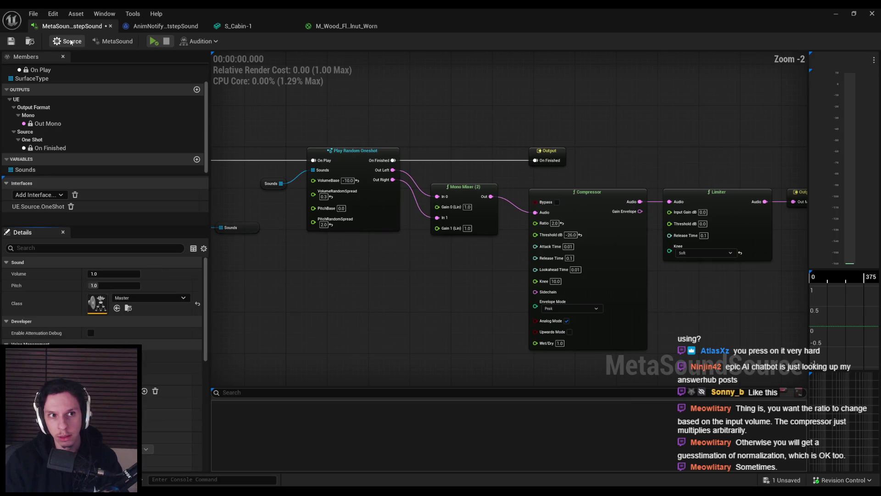
pyautogui.click(10, 41)
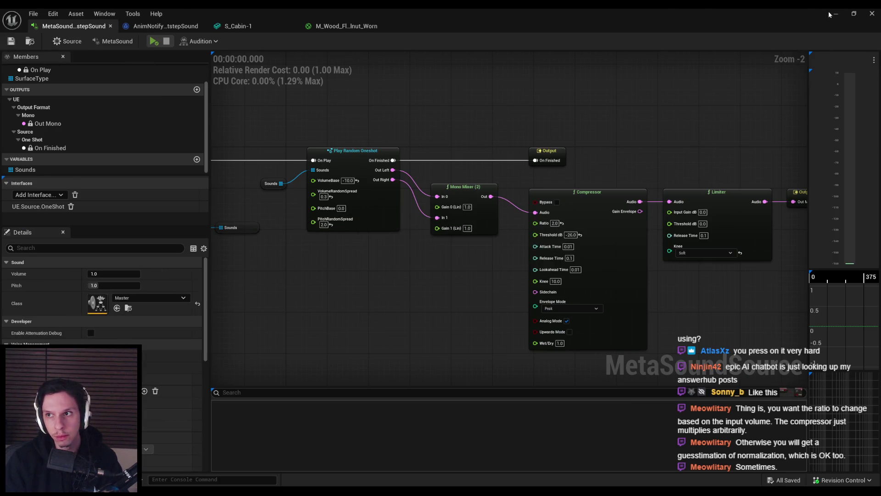
# Step: Play the train level full-screen, walk the red corridors and wooden rooms, then eject with F8
pyautogui.click(833, 14)
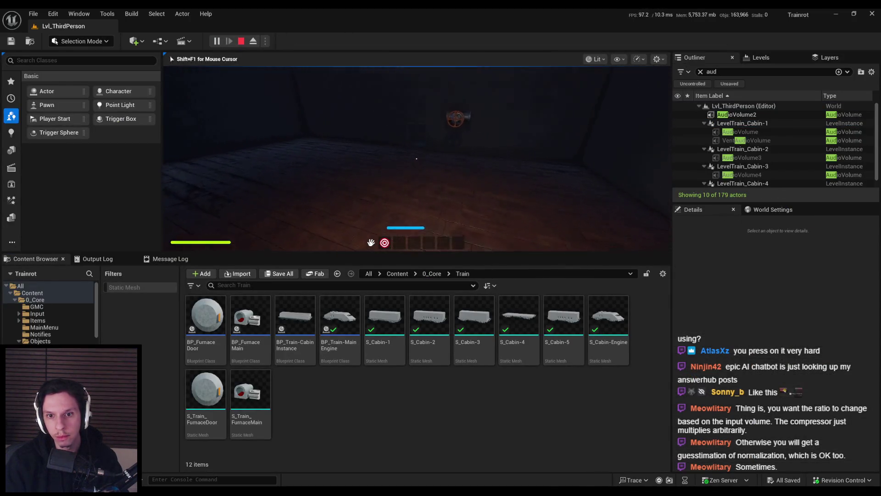
pyautogui.press('F11')
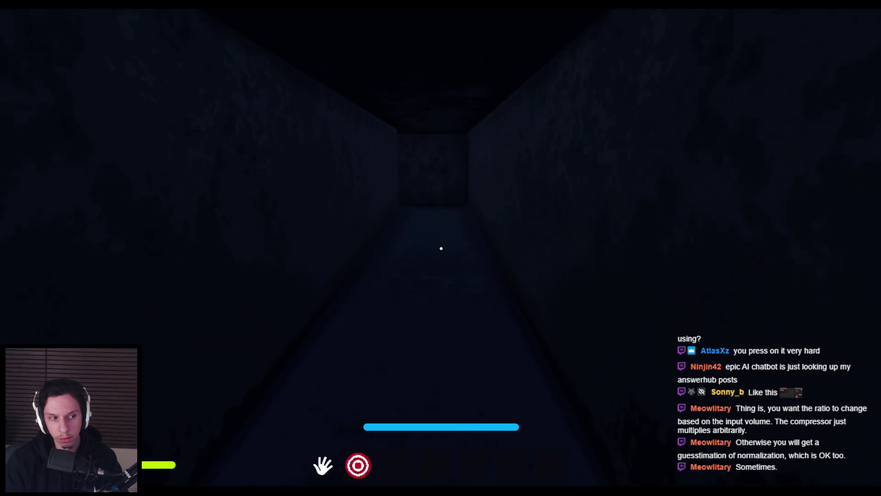
pyautogui.press('w')
pyautogui.press('w')
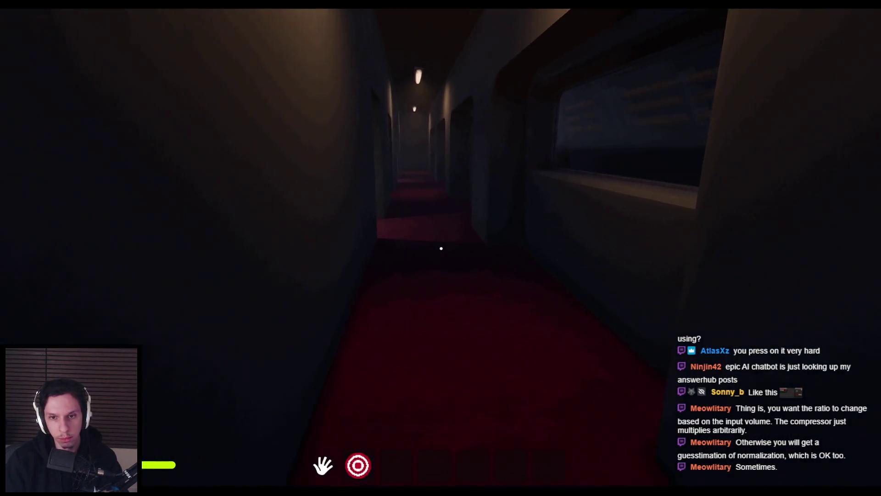
pyautogui.hotkey('shift', 'w')
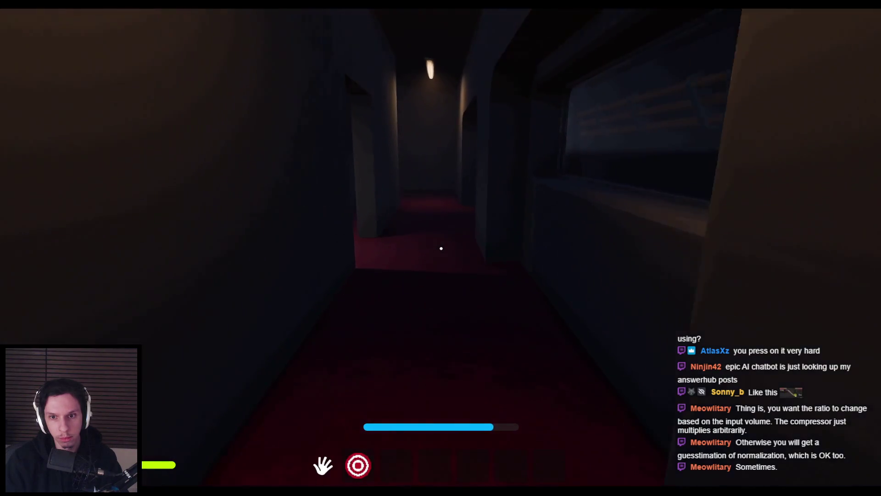
pyautogui.hotkey('shift', 'w')
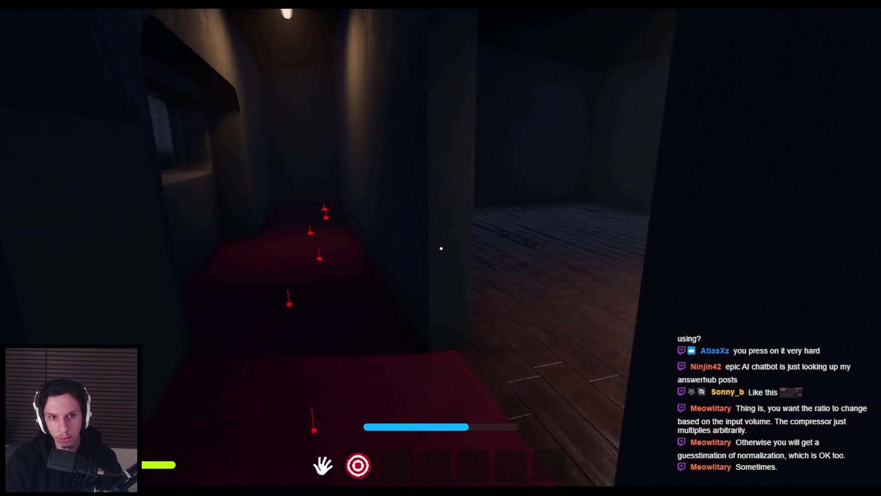
pyautogui.hotkey('shift', 'w')
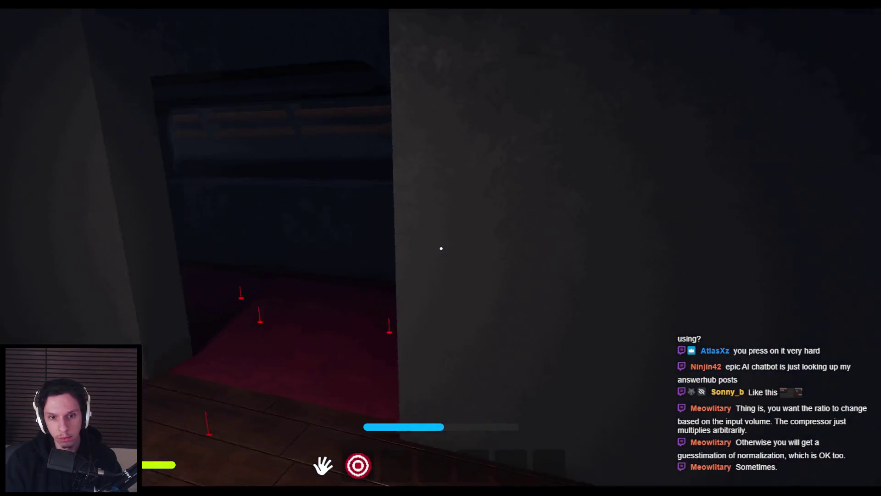
pyautogui.hotkey('shift', 'w')
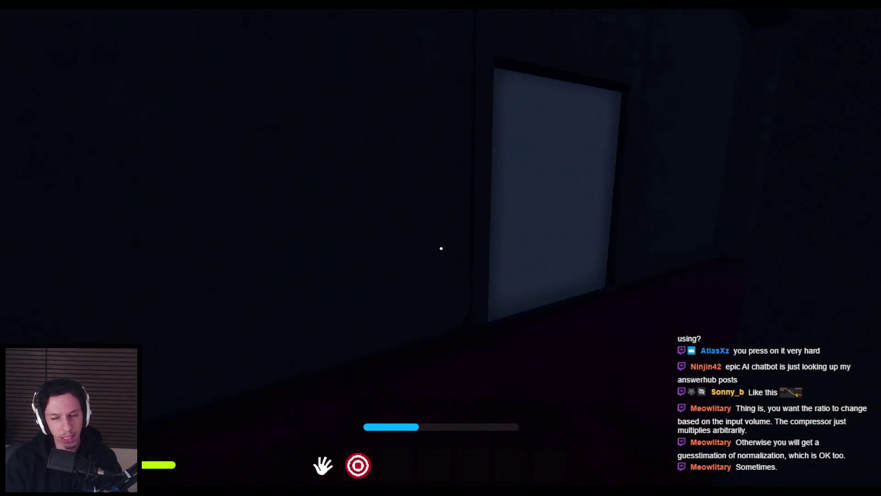
pyautogui.press('w')
pyautogui.press('w')
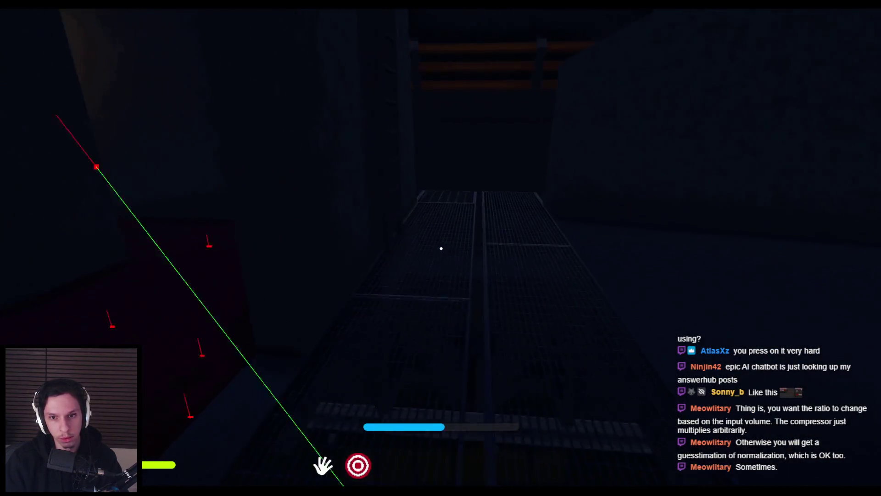
pyautogui.hotkey('shift', 'w')
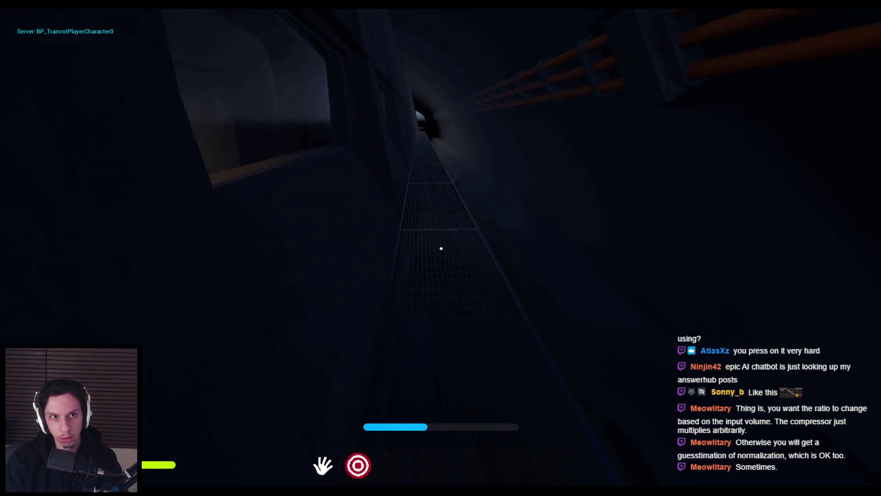
pyautogui.hotkey('shift', 'w')
pyautogui.hotkey('shift', 'w')
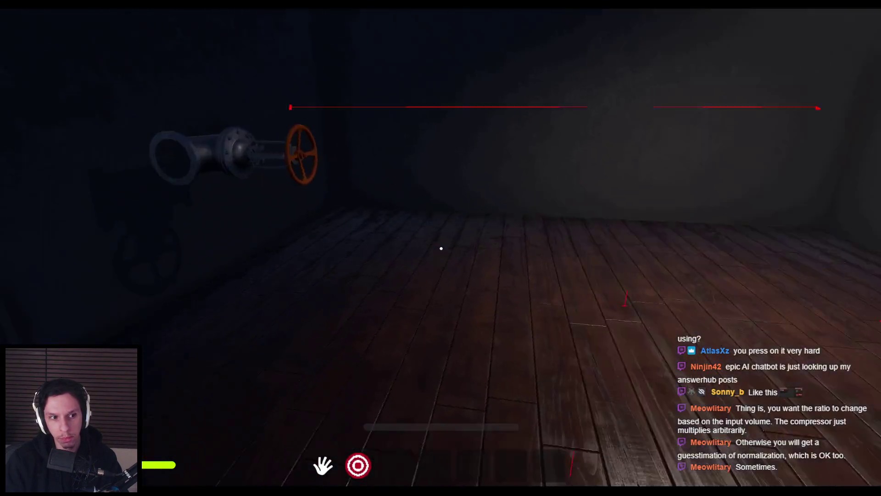
pyautogui.press('w')
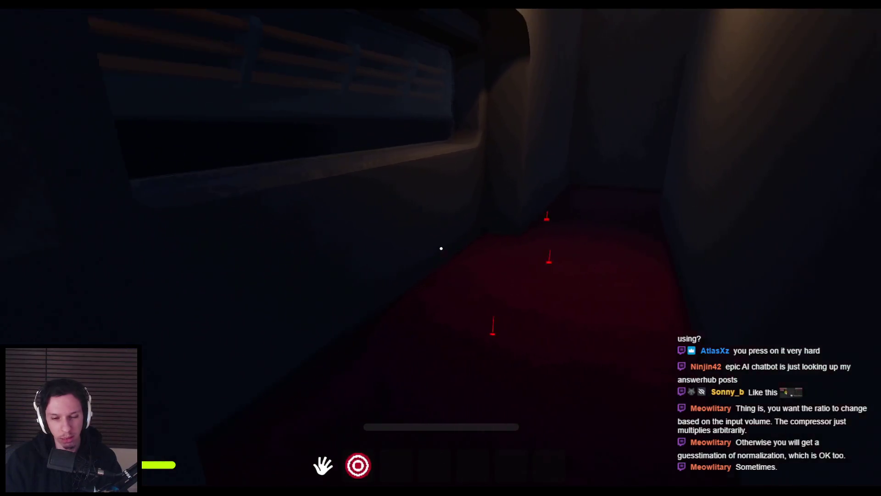
pyautogui.press('w')
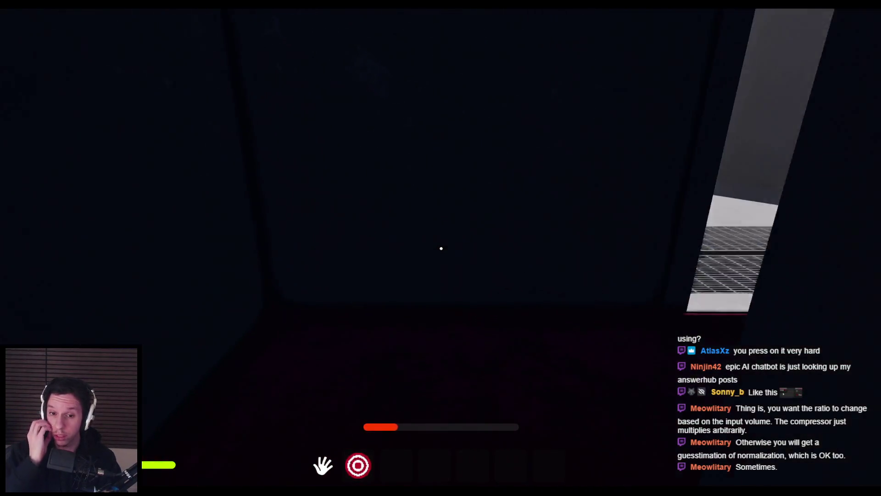
pyautogui.press('w')
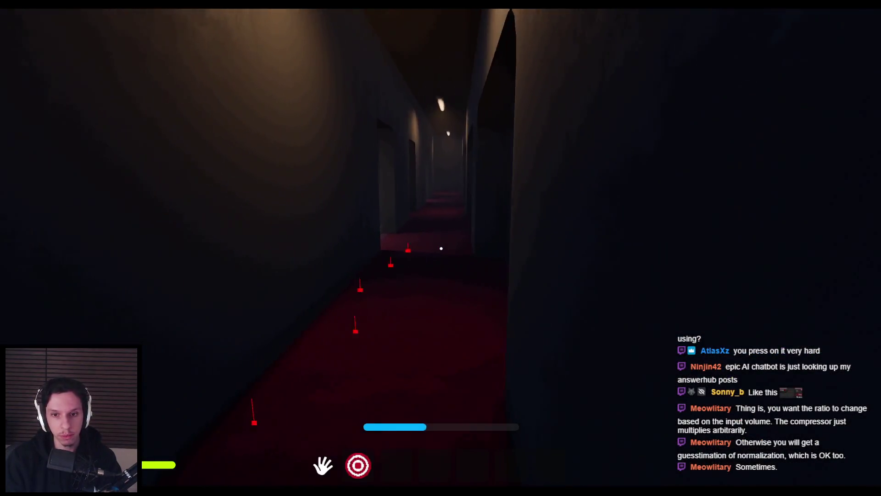
pyautogui.press('w')
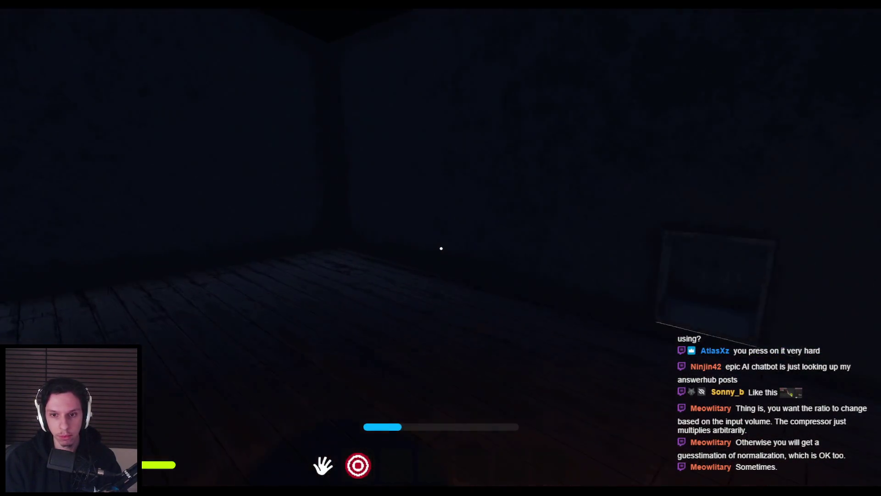
pyautogui.press('w')
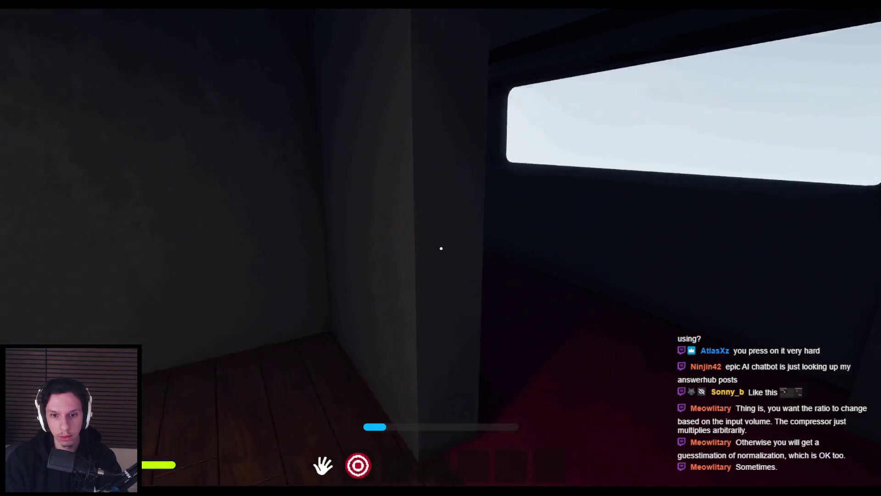
pyautogui.press('F8')
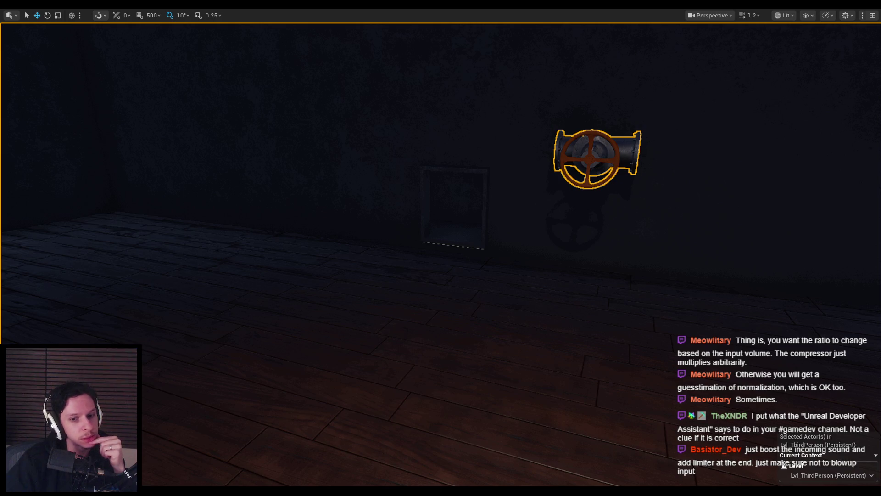
pyautogui.moveTo(267, 491)
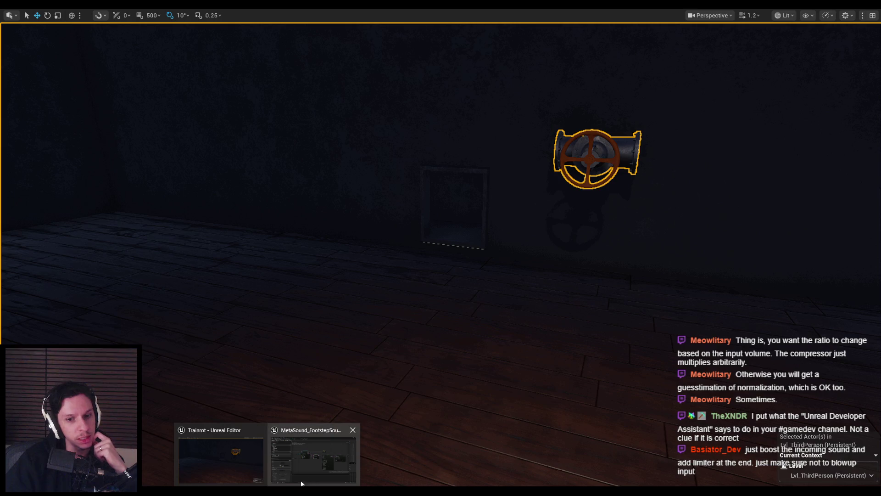
# Step: Add a Multiply node on the Mono Mixer output with a value of 1.2
pyautogui.click(316, 456)
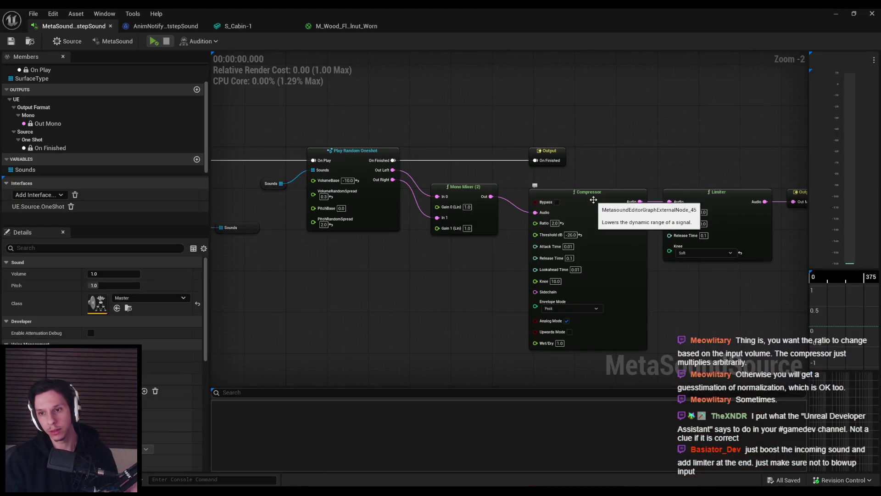
pyautogui.moveTo(490, 197); pyautogui.dragTo(492, 267)
pyautogui.write('boost')
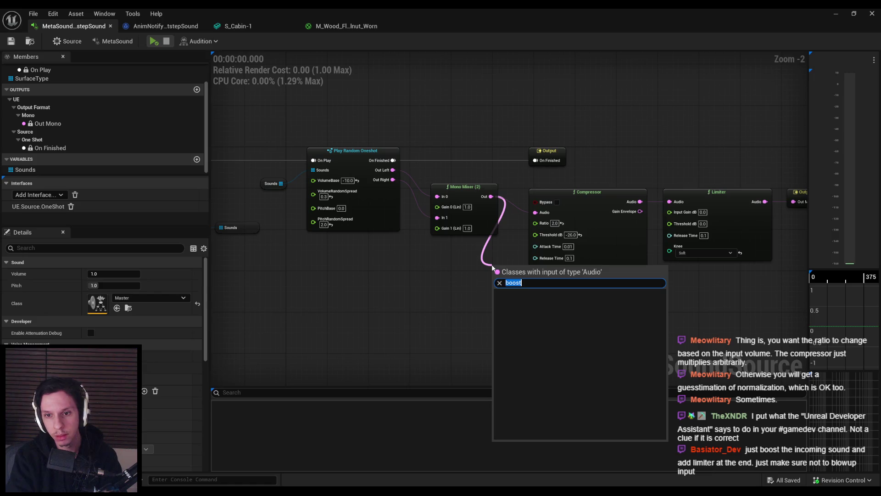
pyautogui.write('multiply')
pyautogui.press('Return')
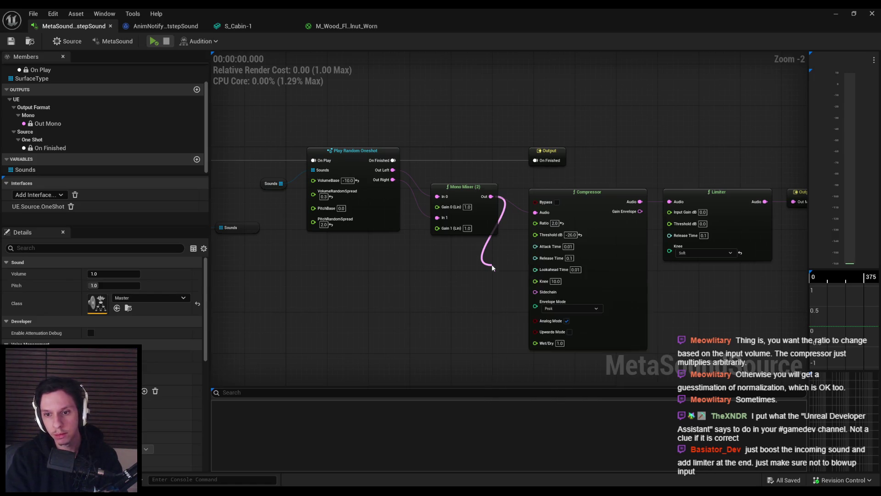
pyautogui.scroll(2, 494, 267)
pyautogui.click(476, 287)
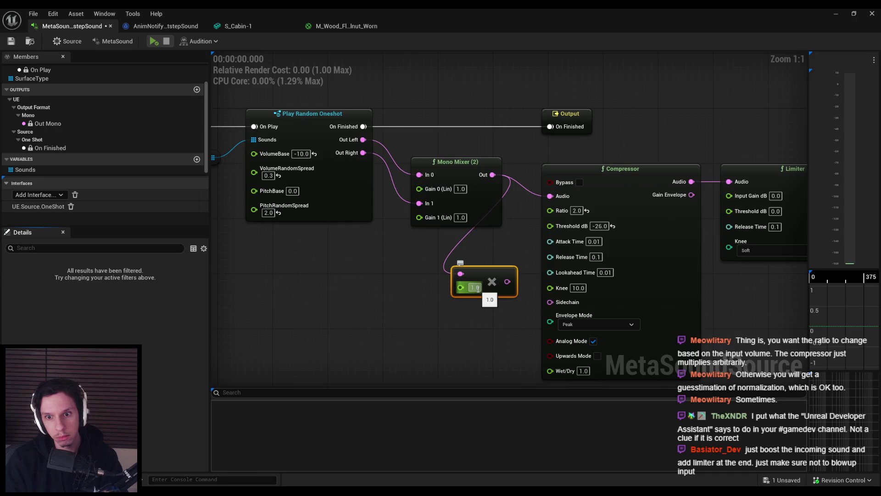
pyautogui.write('1.2')
pyautogui.press('Return')
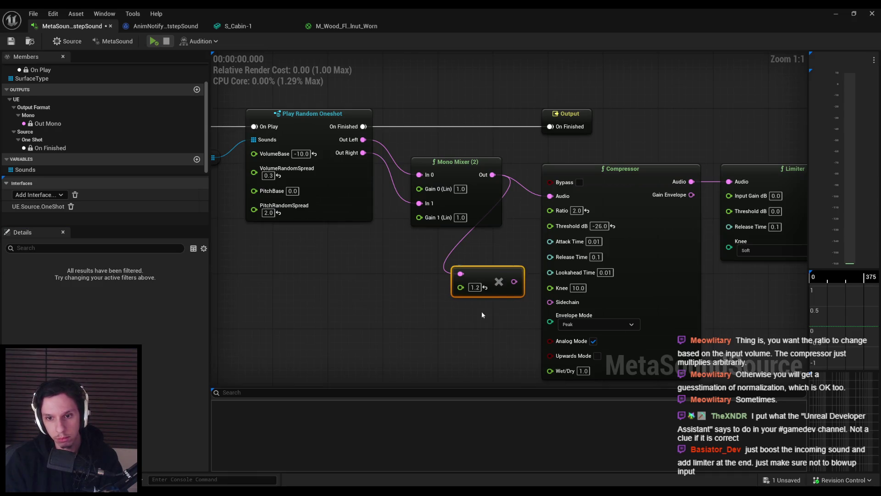
# Step: Wire the Multiply output into the Compressor's Audio input and shift the downstream nodes right
pyautogui.scroll(-2, 478, 288)
pyautogui.moveTo(404, 275)
pyautogui.mouseDown()
pyautogui.moveTo(441, 257)
pyautogui.moveTo(444, 206)
pyautogui.mouseUp()
pyautogui.scroll(-1, 367, 266)
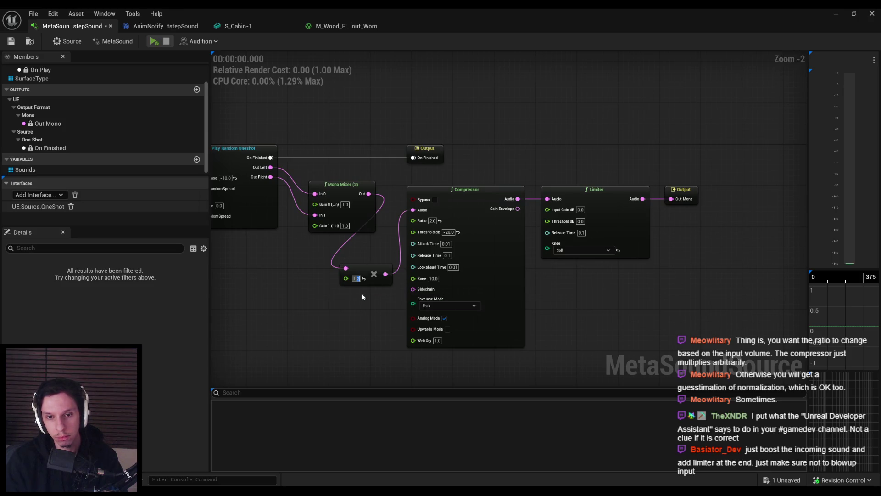
pyautogui.moveTo(376, 263); pyautogui.dragTo(645, 314)
pyautogui.moveTo(732, 300); pyautogui.dragTo(613, 172)
pyautogui.moveTo(458, 221); pyautogui.dragTo(531, 220)
pyautogui.moveTo(445, 271); pyautogui.dragTo(441, 208)
pyautogui.click(29, 43)
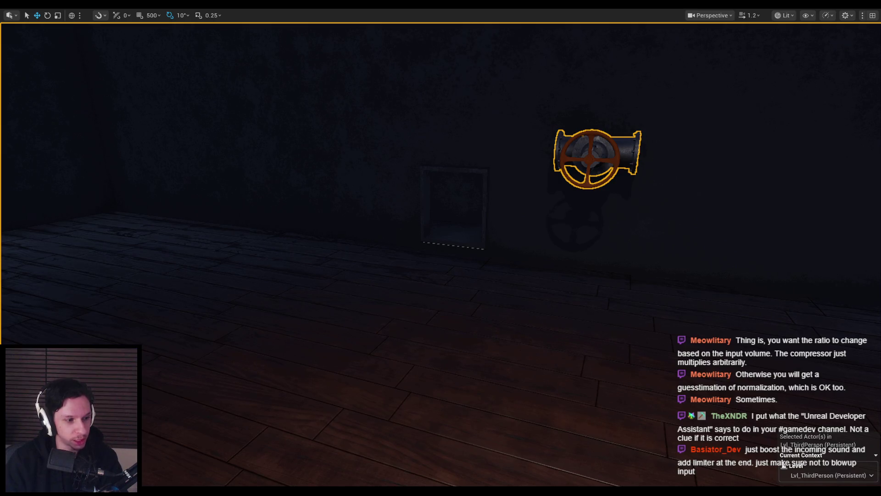
# Step: Play from the current viewport spot, walk the red corridor and wooden valve room, then stop with Esc
pyautogui.rightClick(254, 288)
pyautogui.click(277, 477)
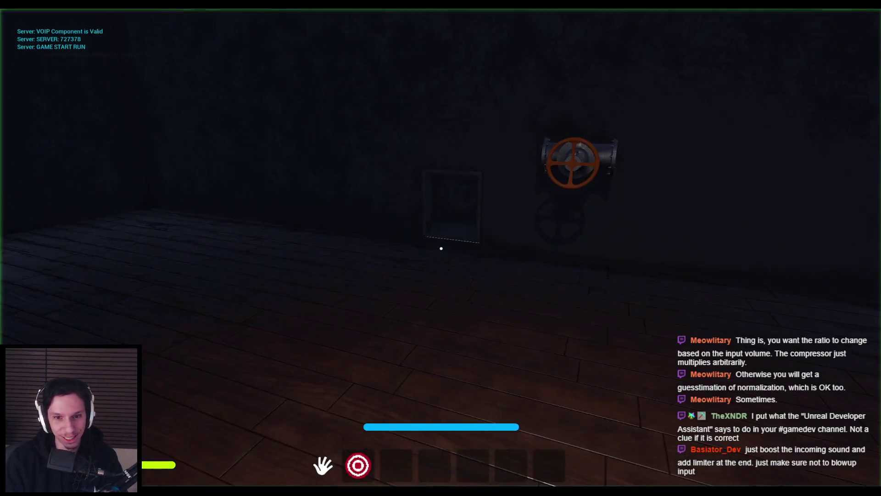
pyautogui.press('w')
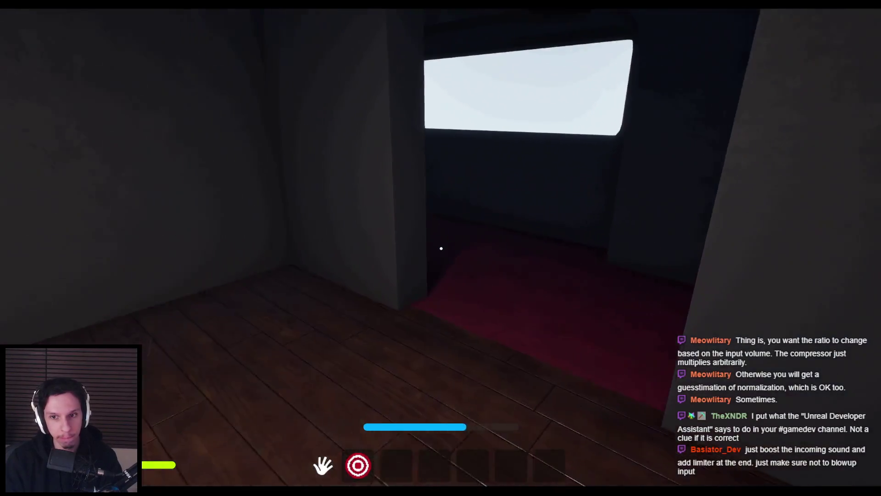
pyautogui.press('w')
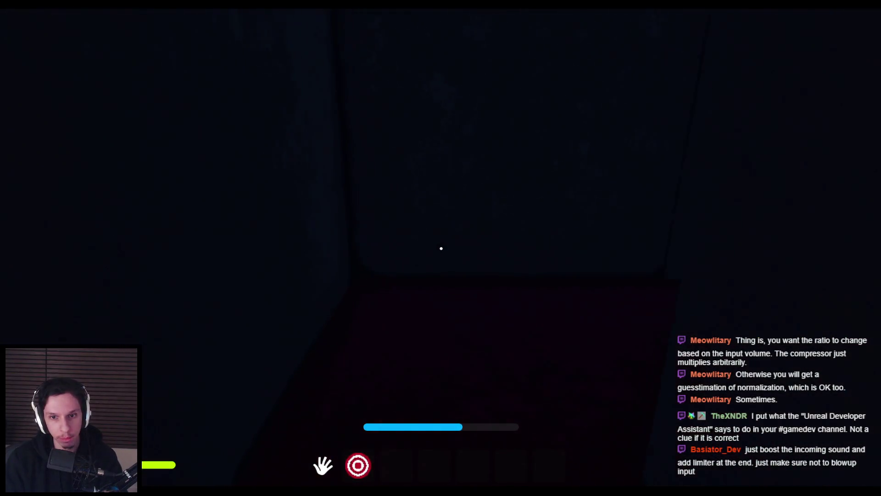
pyautogui.press('w')
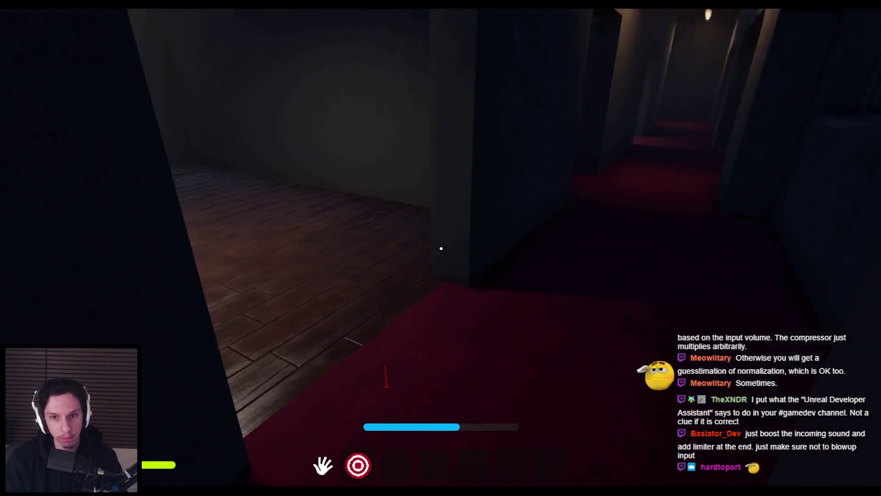
pyautogui.press('w')
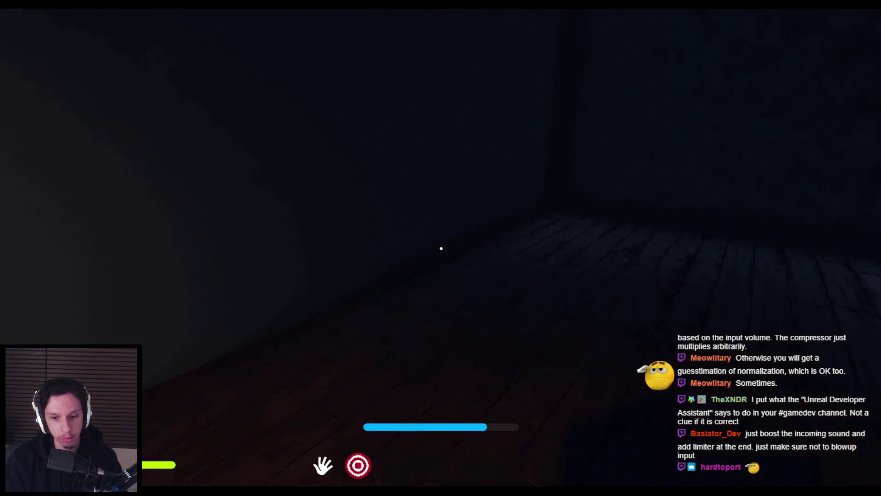
pyautogui.press('w')
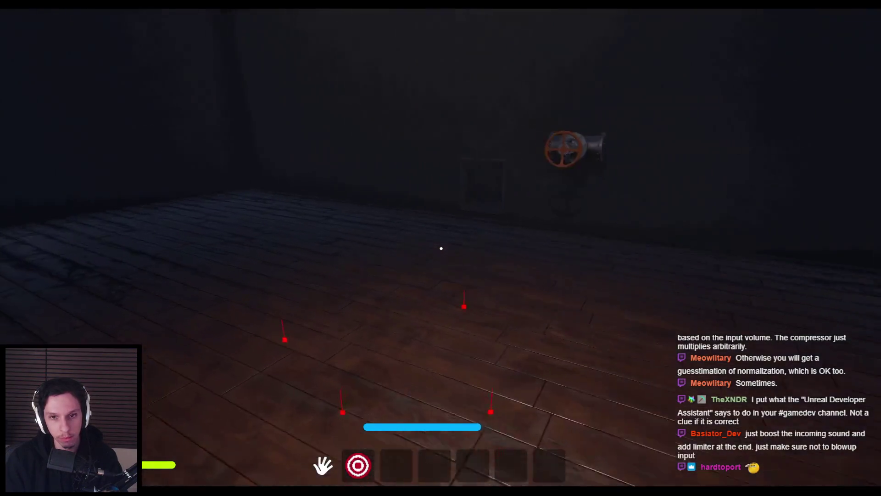
pyautogui.press('w')
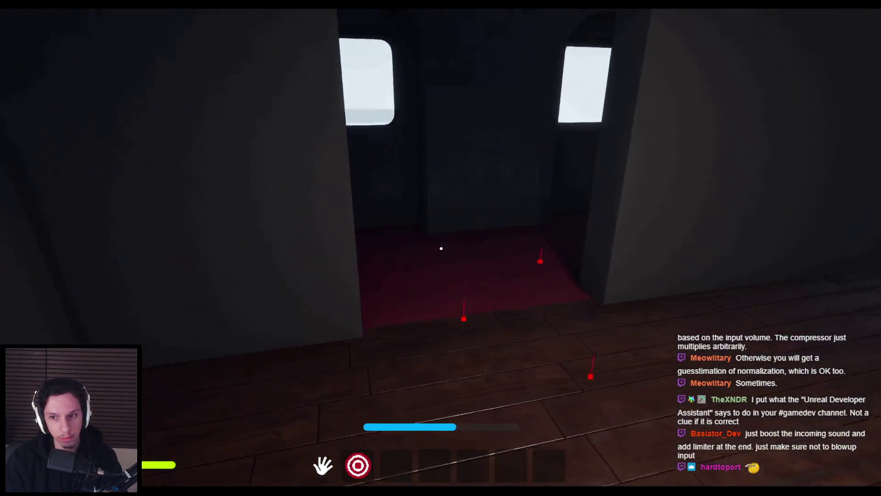
pyautogui.press('w')
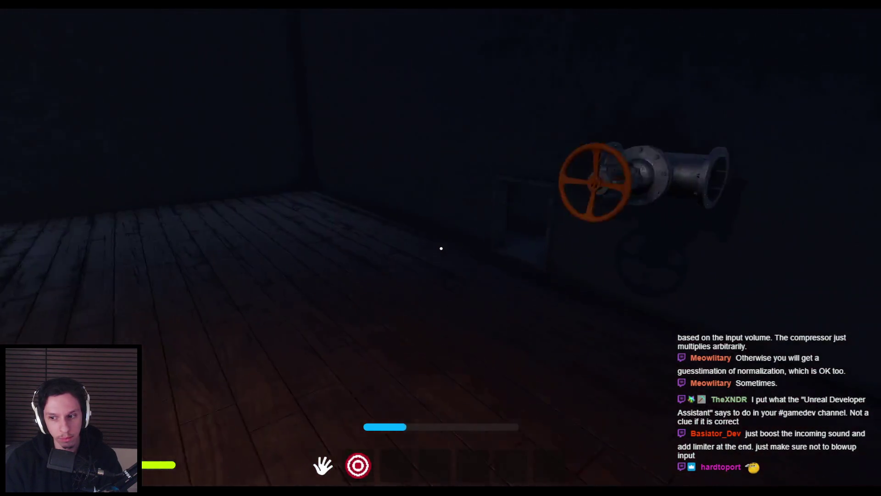
pyautogui.press('Escape')
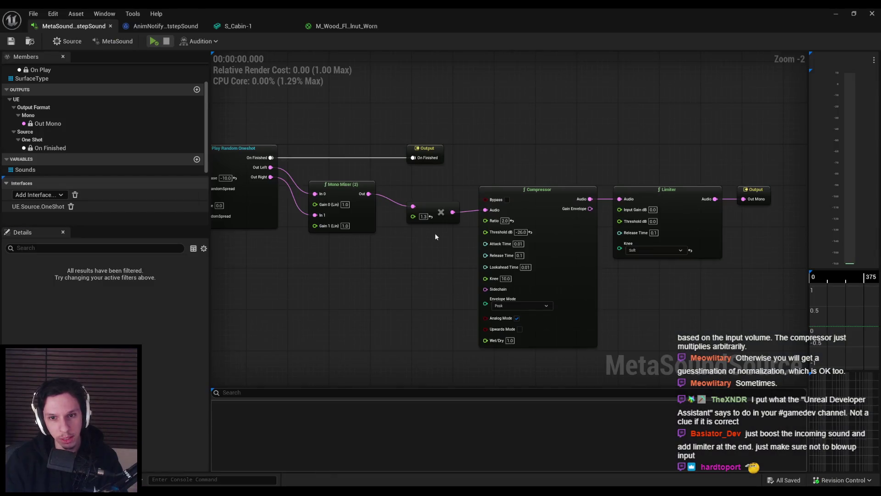
# Step: Zoom in on the Limiter's -10 dB threshold, zoom back out, and return to the level
pyautogui.scroll(2, 496, 234)
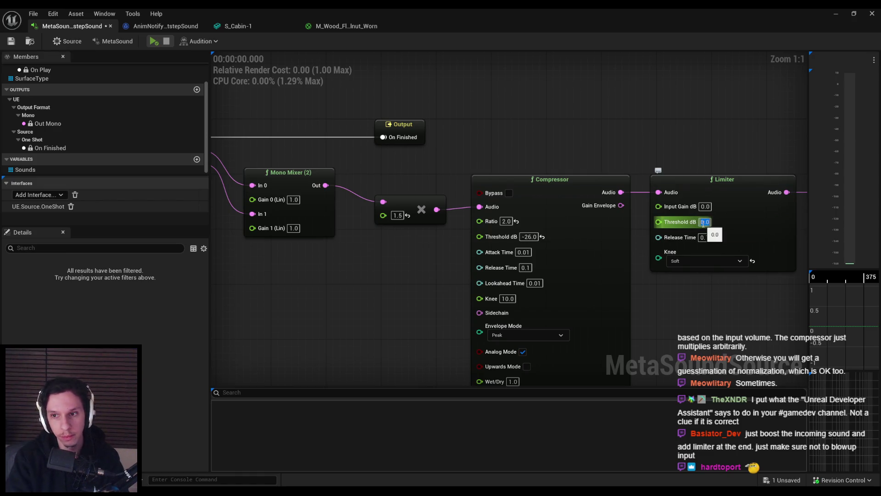
pyautogui.scroll(-2, 420, 244)
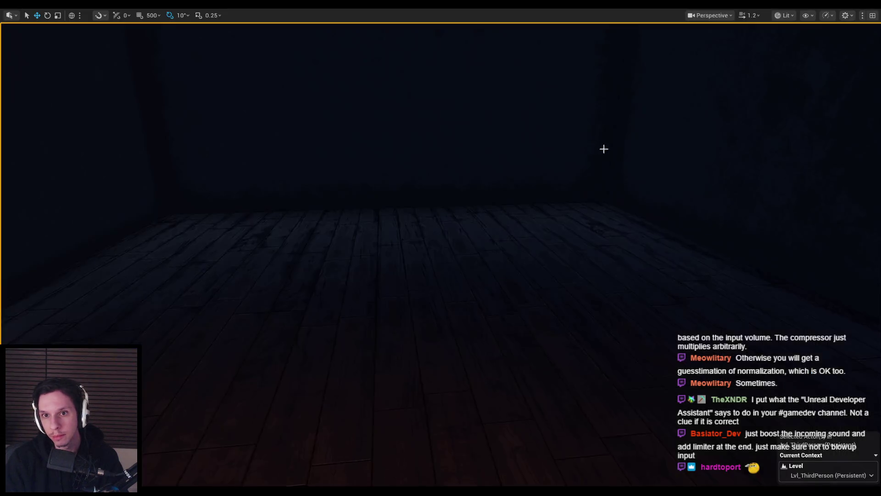
pyautogui.click(835, 13)
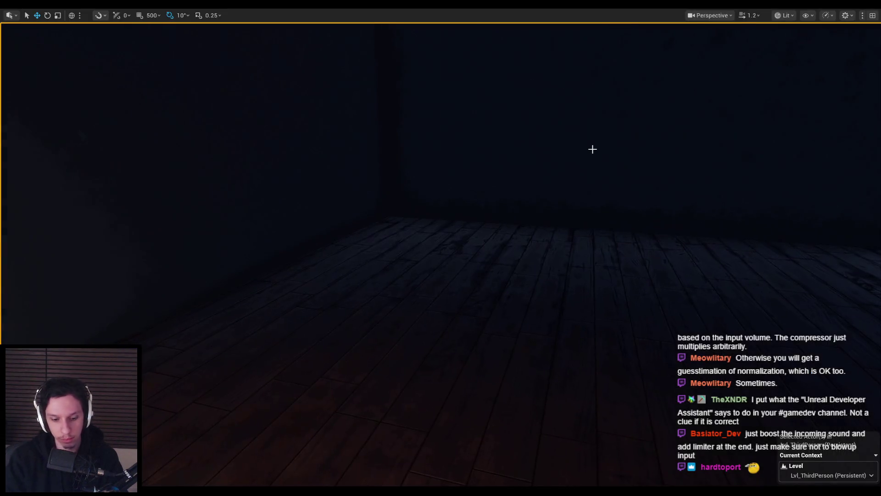
# Step: Walk through the train's red corridor, valve room and seating cabin, listening to the limited footsteps
pyautogui.press('w')
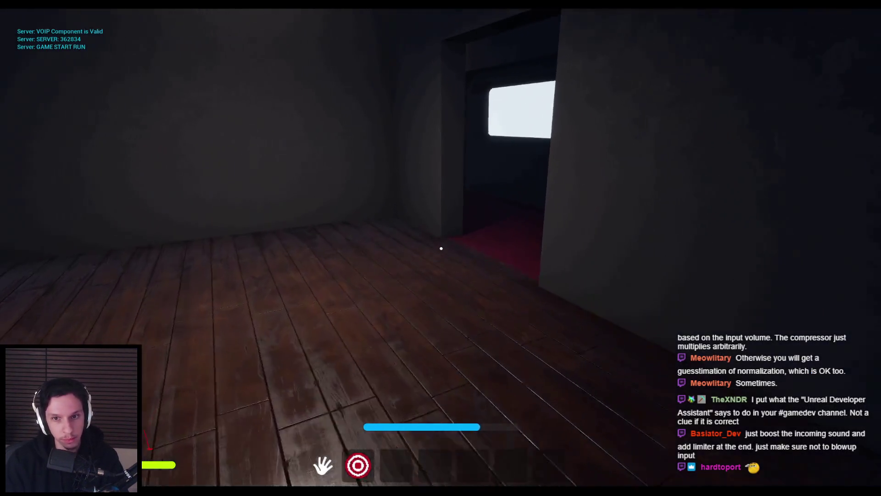
pyautogui.press('w')
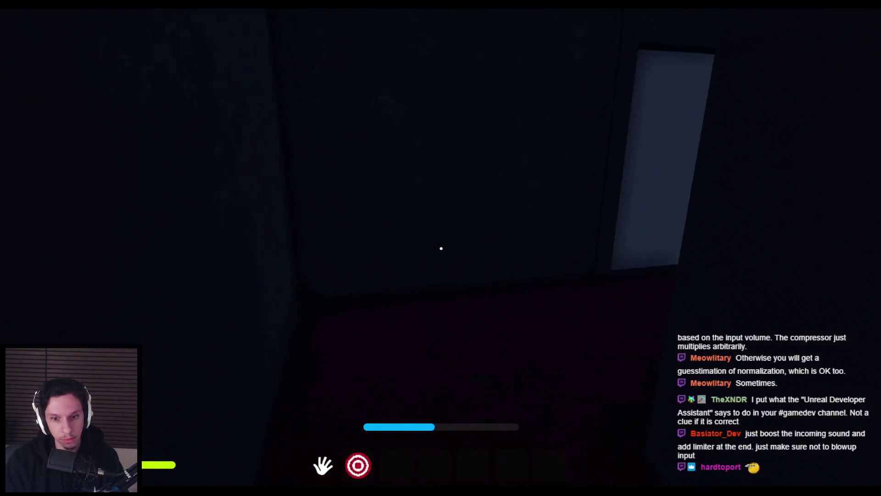
pyautogui.press('w')
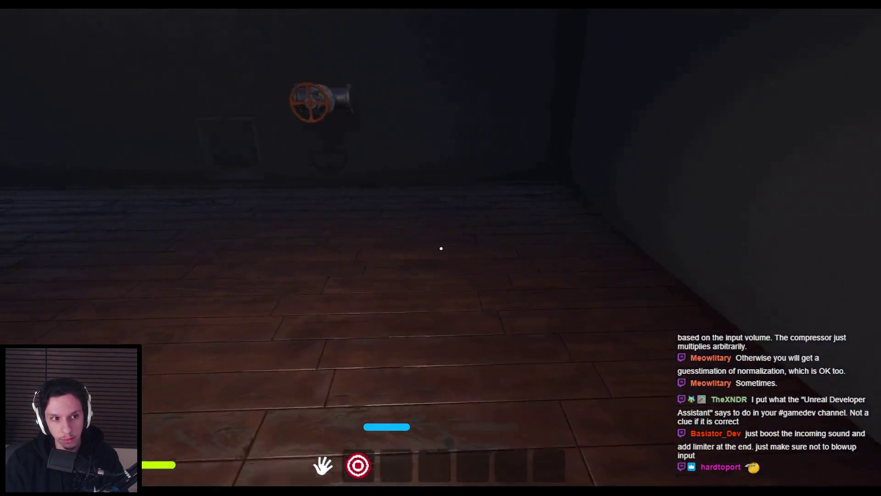
pyautogui.press('w')
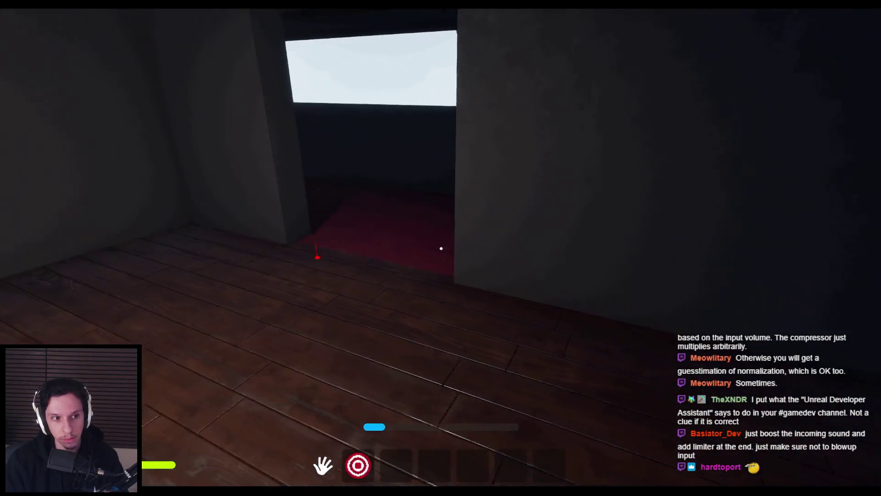
pyautogui.press('w')
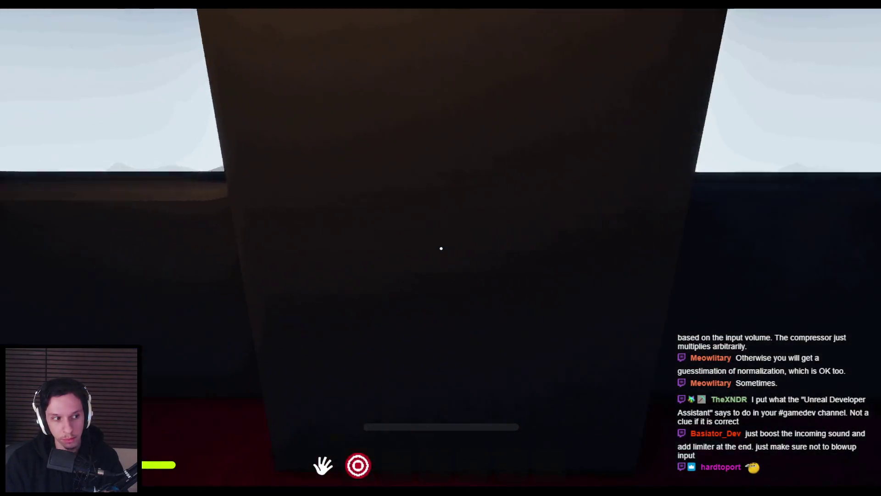
pyautogui.press('w')
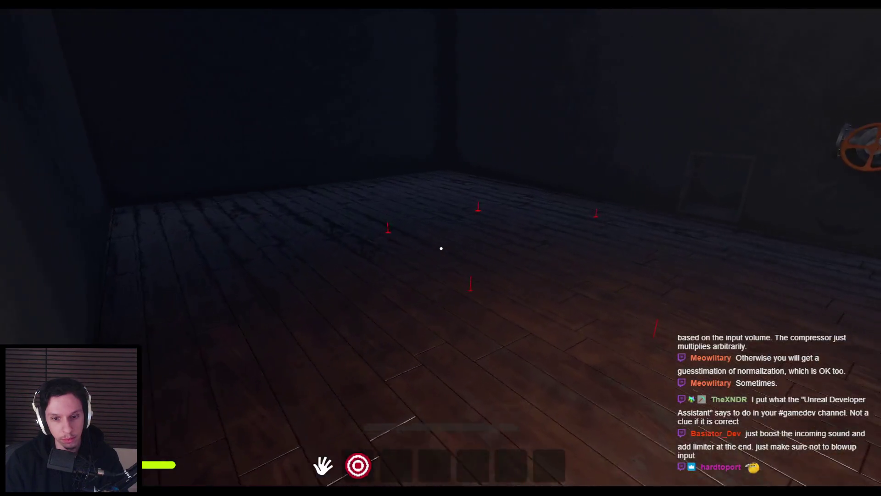
pyautogui.press('w')
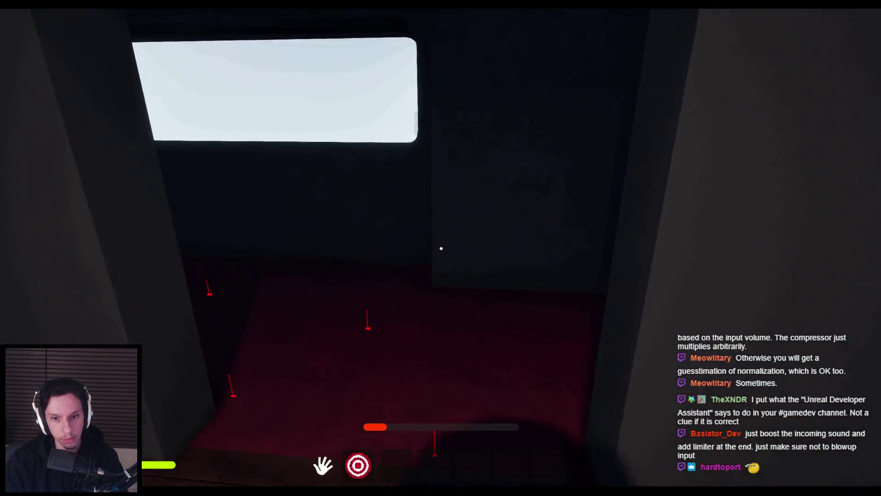
pyautogui.press('w')
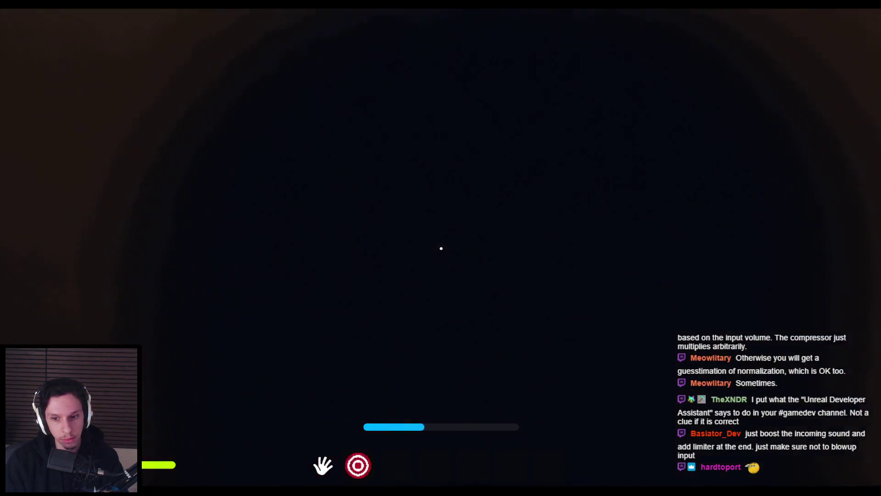
pyautogui.press('w')
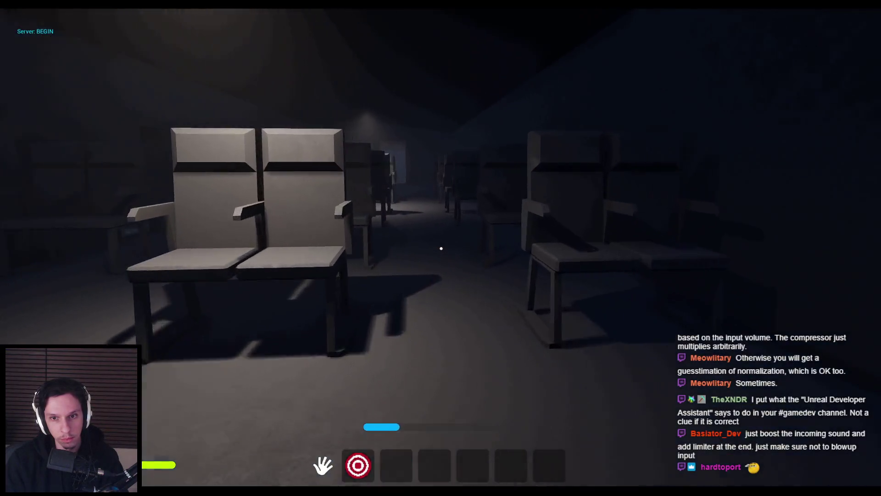
pyautogui.press('w')
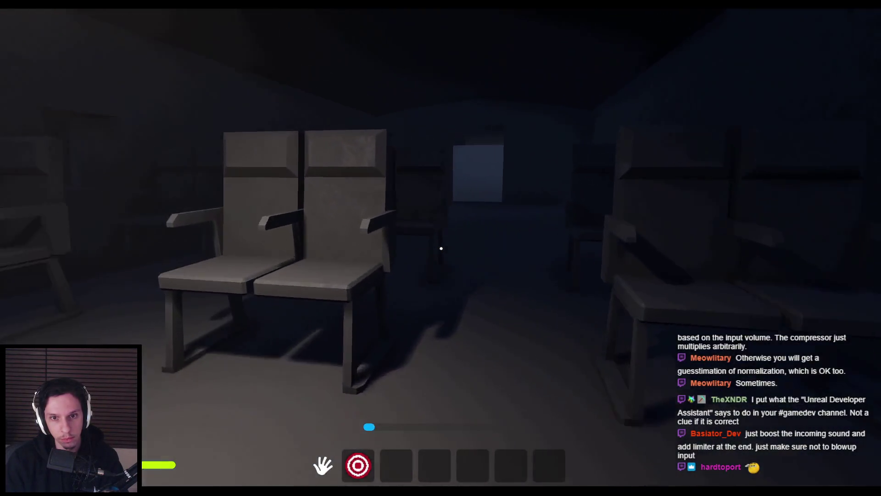
# Step: Stop the play session and bring the MetaSound editor back up from the taskbar
pyautogui.press('Escape')
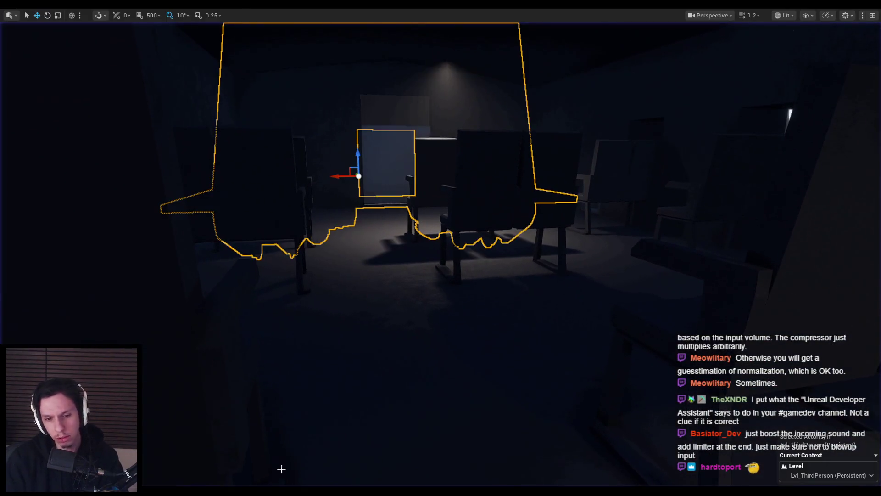
pyautogui.moveTo(290, 490)
pyautogui.click(337, 454)
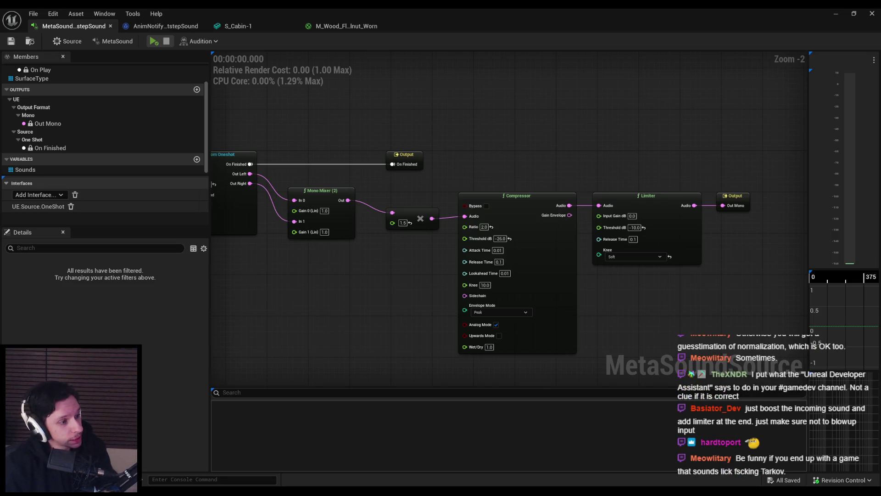
# Step: Pan and zoom out to see the whole footstep graph, then minimize the MetaSound editor
pyautogui.moveTo(338, 273)
pyautogui.mouseDown()
pyautogui.moveTo(338, 262)
pyautogui.moveTo(325, 283)
pyautogui.mouseUp()
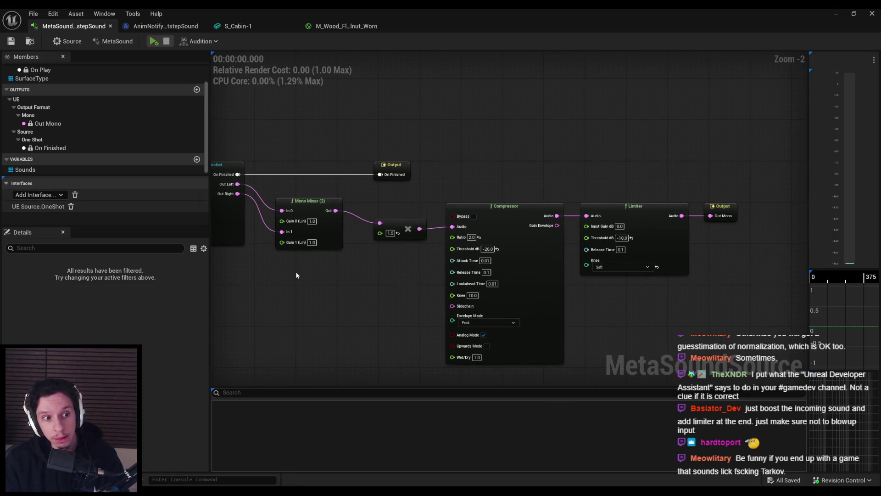
pyautogui.scroll(-1, 296, 273)
pyautogui.moveTo(297, 274); pyautogui.dragTo(455, 298)
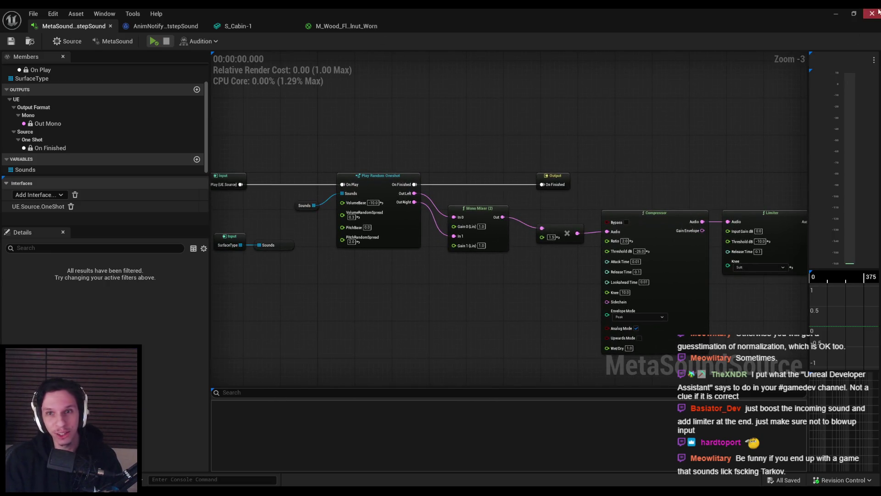
pyautogui.click(842, 15)
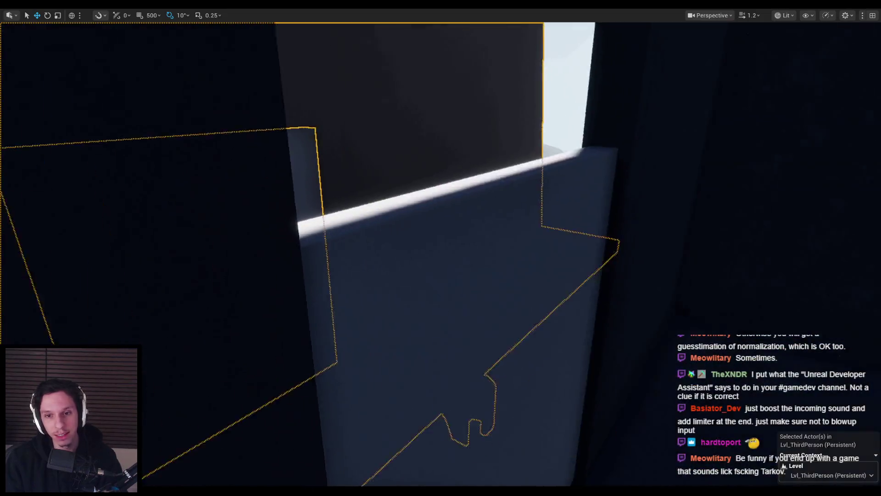
# Step: Start a play session with Alt+P and run along the metal walkway up to the wall
pyautogui.hotkey('alt', 'p')
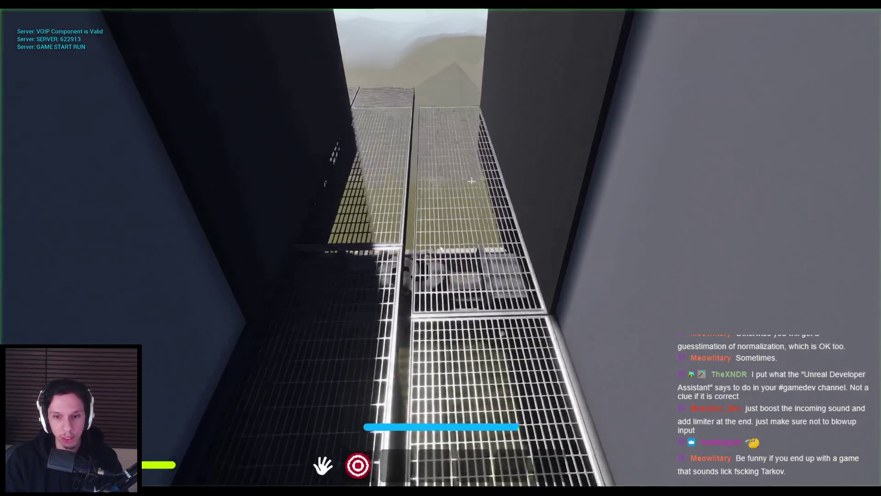
pyautogui.hotkey('shift', 'w')
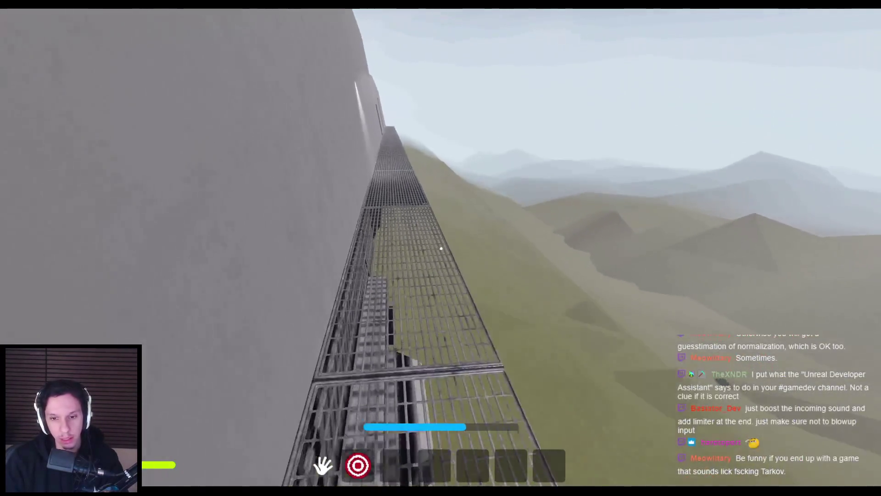
pyautogui.hotkey('shift', 'w')
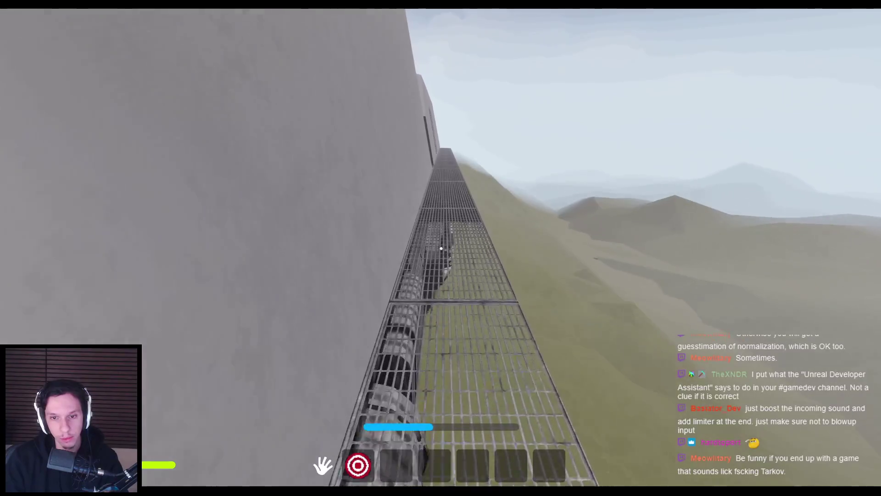
pyautogui.hotkey('shift', 'w')
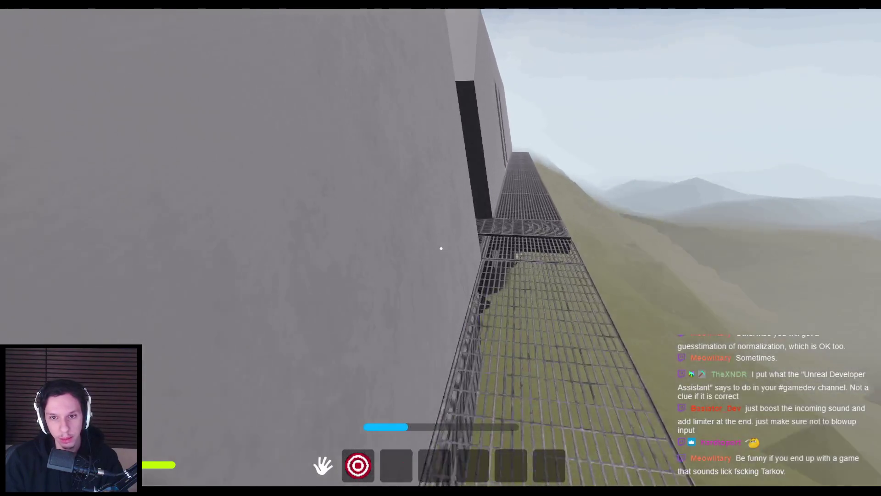
pyautogui.press('w')
pyautogui.click(442, 248)
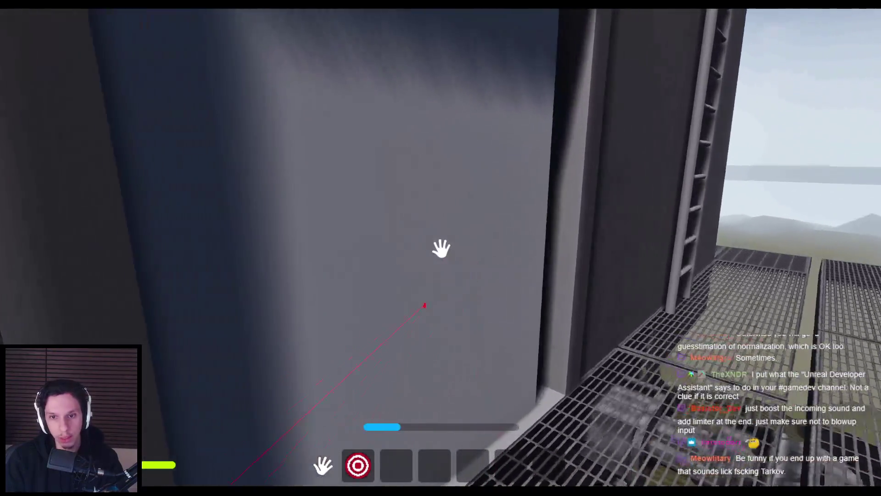
# Step: Walk through the side room, the red-carpeted corridor and the dark room, listening to footsteps
pyautogui.press('w')
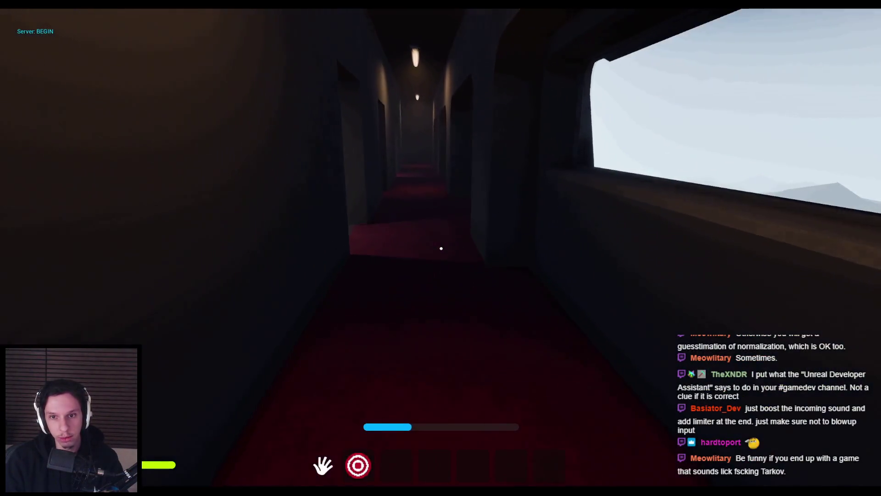
pyautogui.press('w')
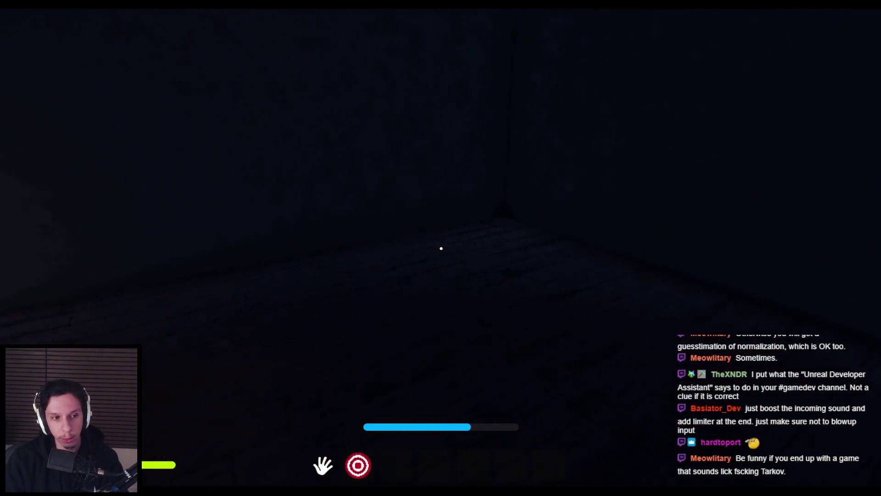
pyautogui.press('w')
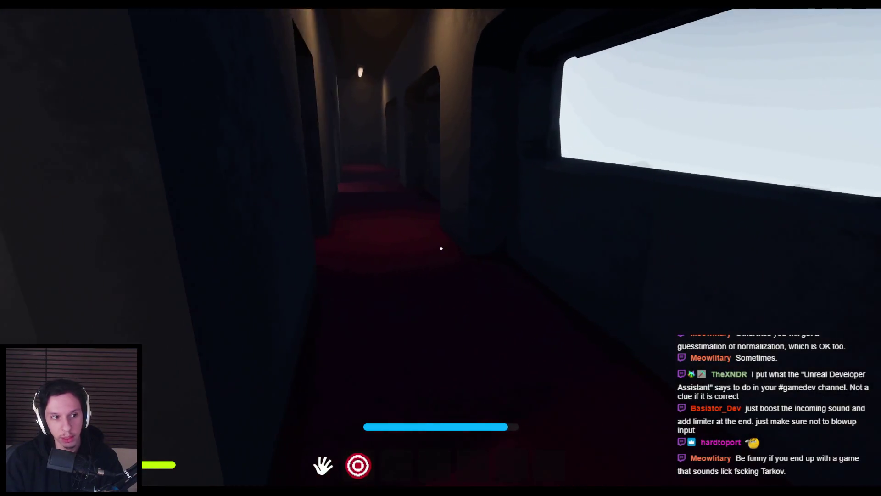
pyautogui.press('w')
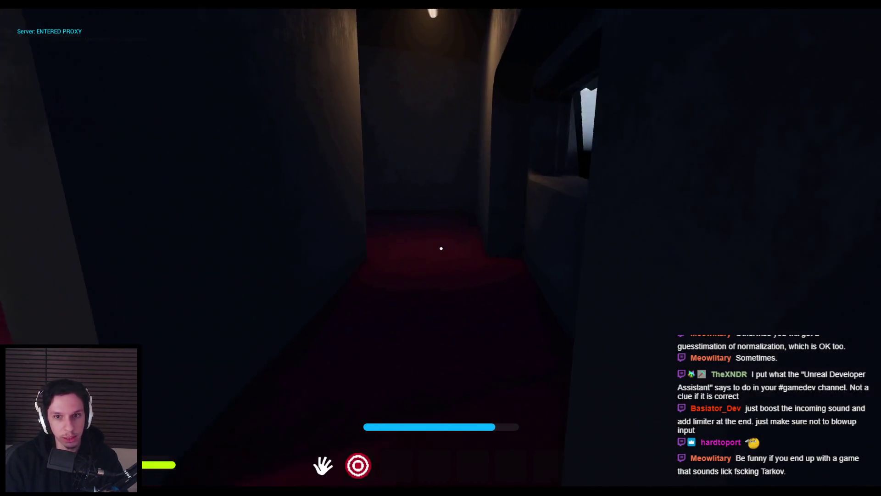
pyautogui.press('w')
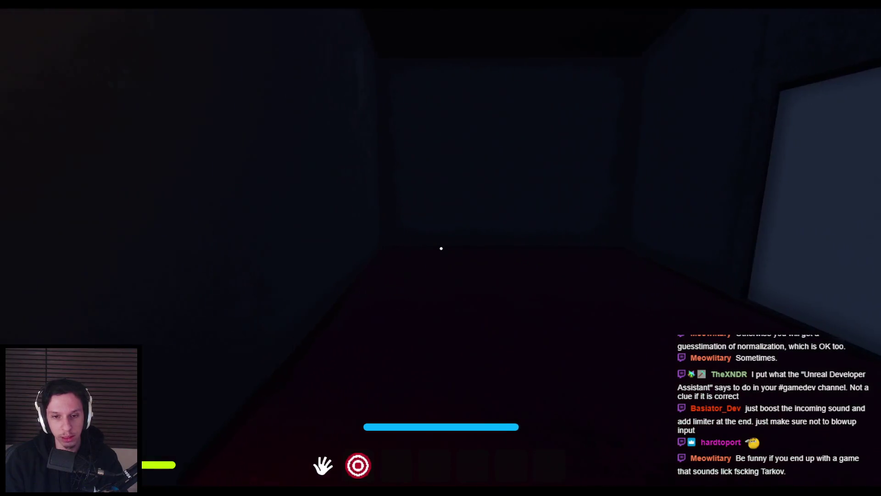
pyautogui.press('w')
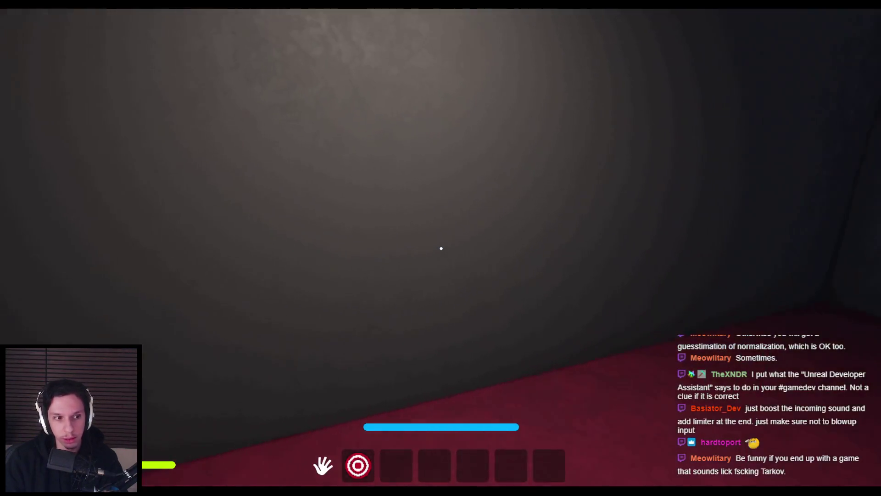
pyautogui.press('w')
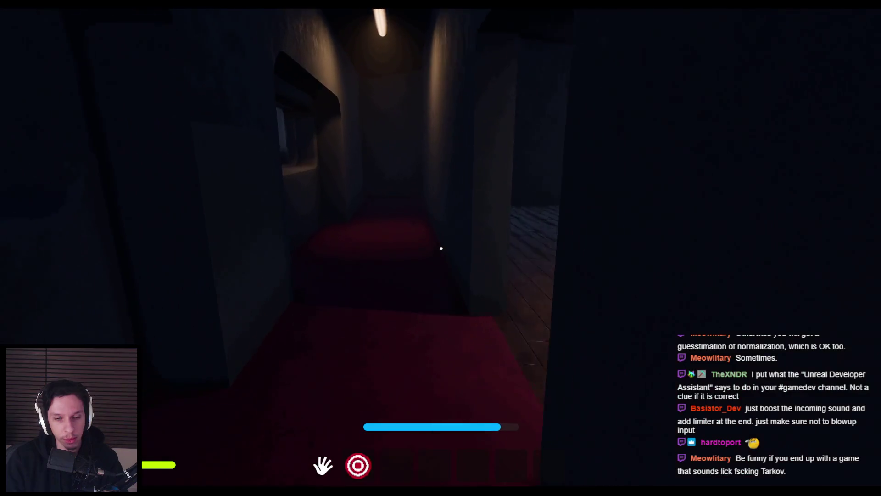
# Step: Walk into the lit room, past the extinguisher and control panel, to the ladder and tunnel
pyautogui.press('w')
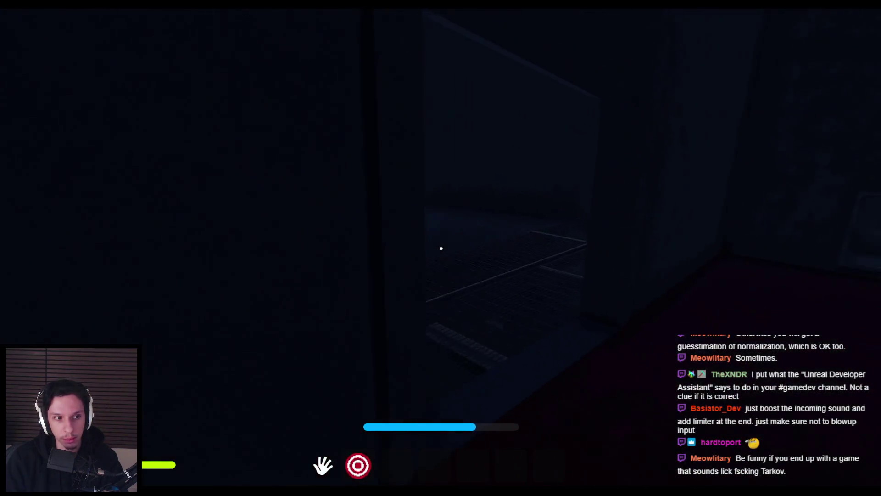
pyautogui.press('w')
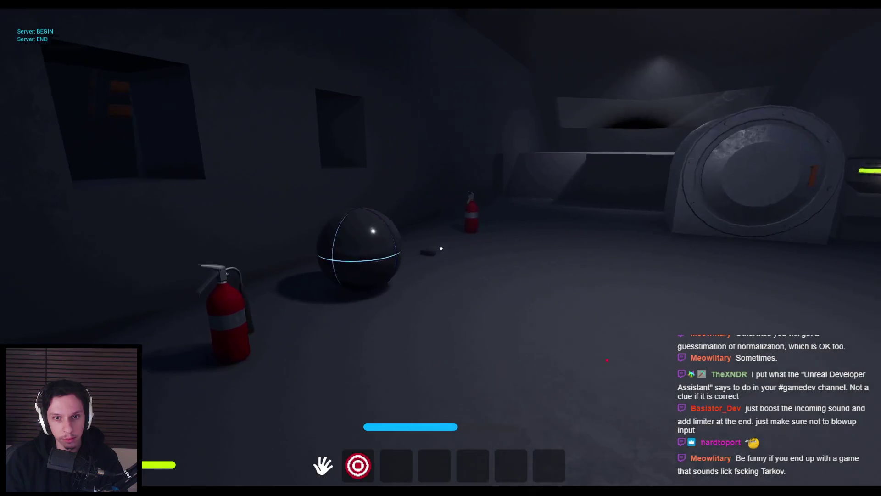
pyautogui.press('w')
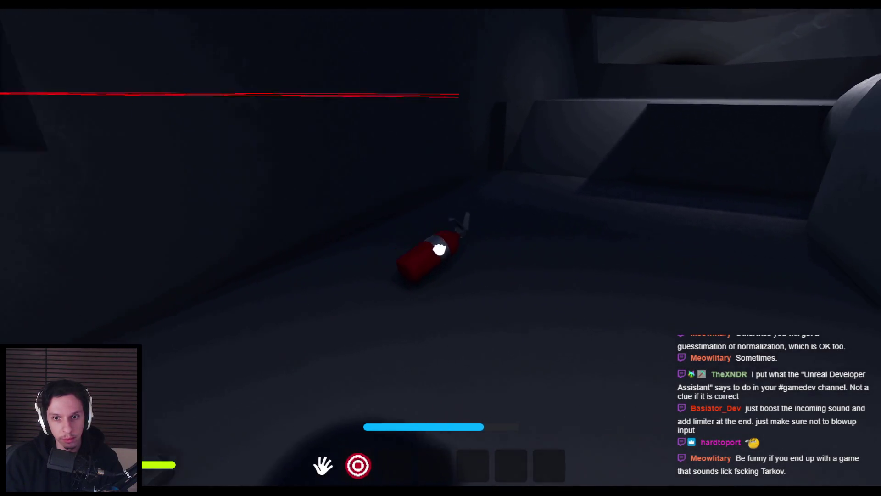
pyautogui.press('w')
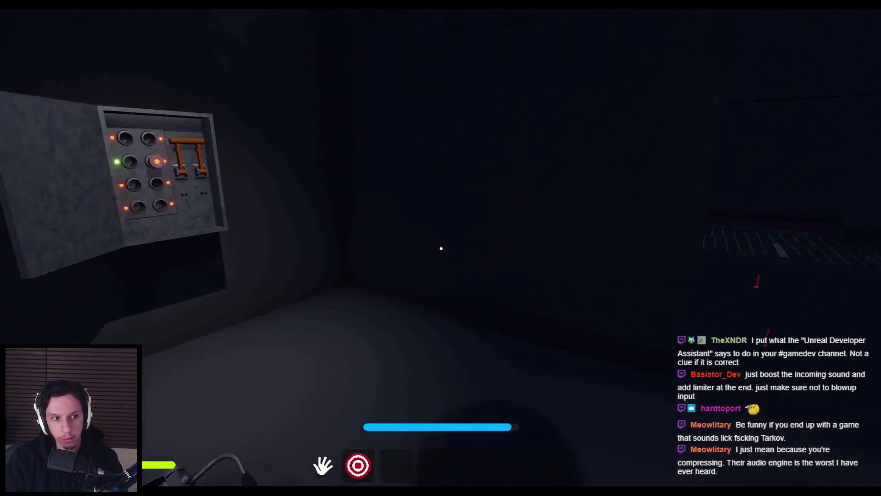
pyautogui.press('w')
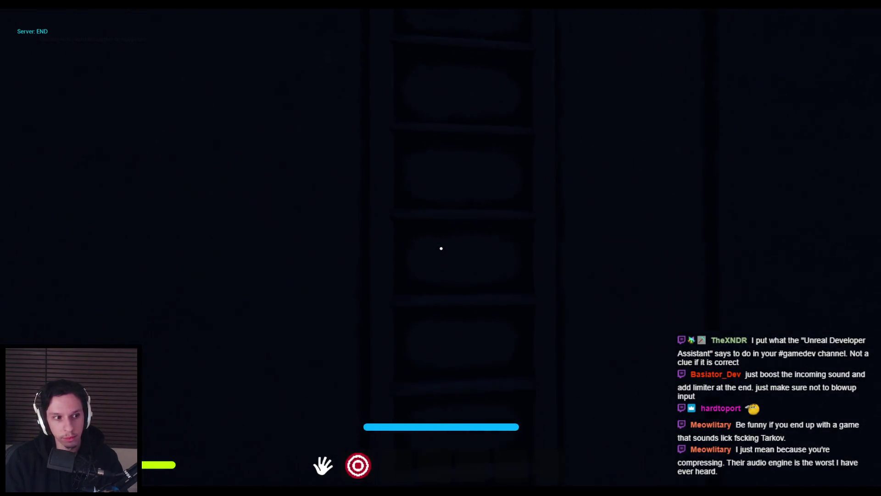
pyautogui.press('w')
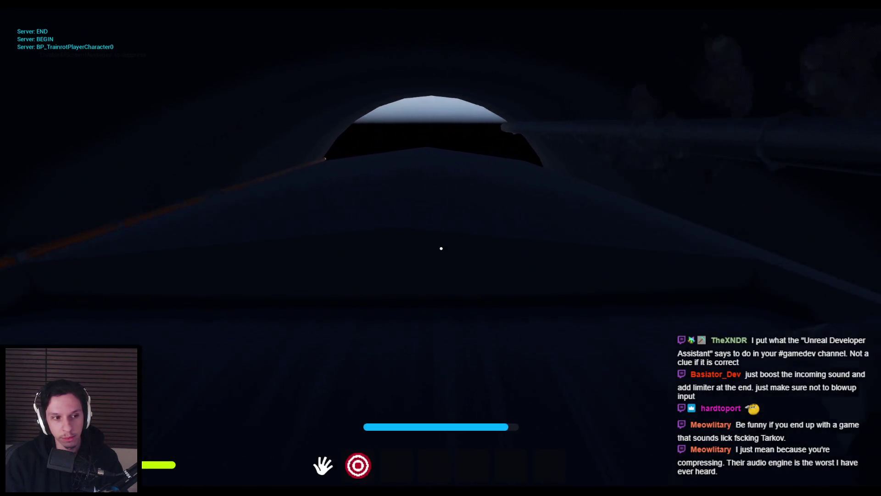
# Step: Climb the ladder to the rooftop and back, then walk via the outdoor walkway into the side room
pyautogui.press('w')
pyautogui.press('w')
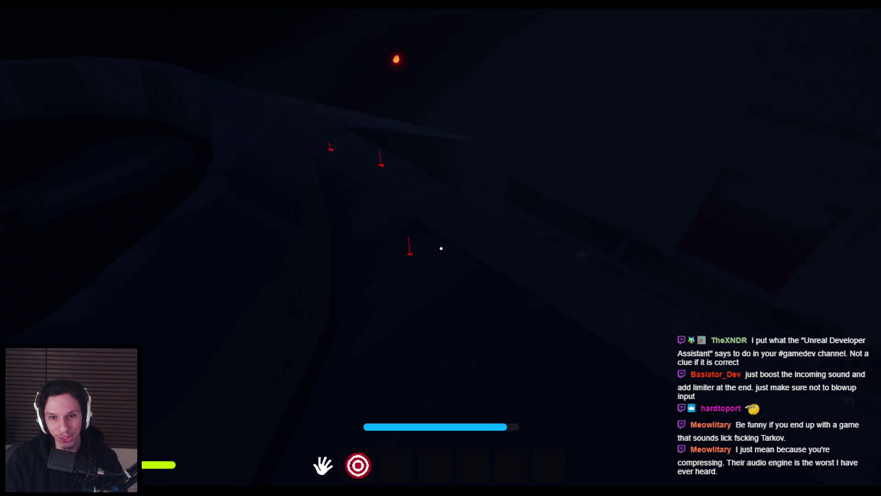
pyautogui.press('w')
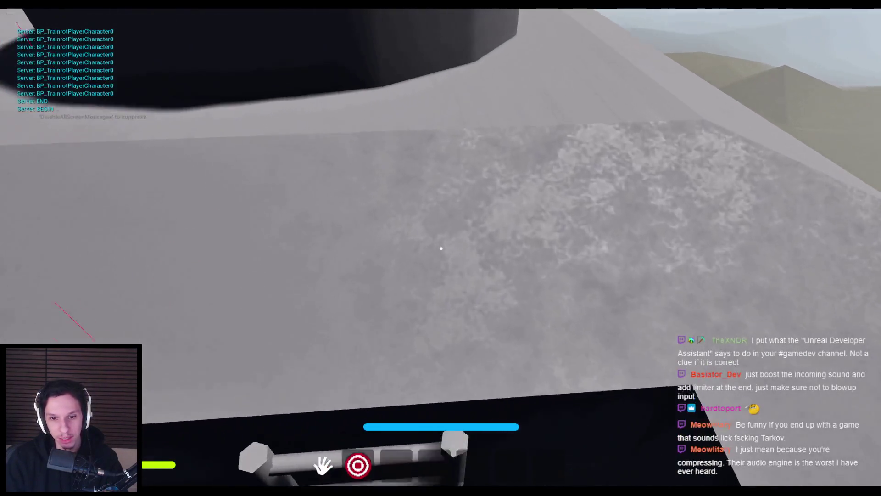
pyautogui.press('w')
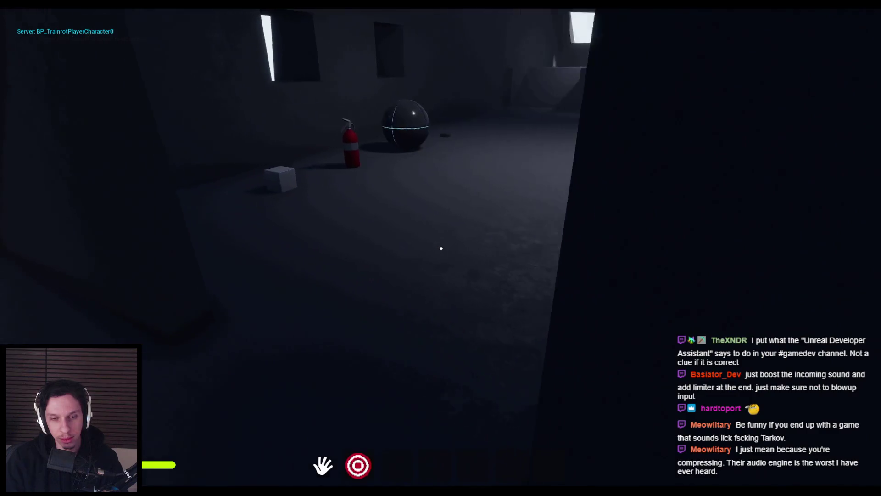
pyautogui.press('w')
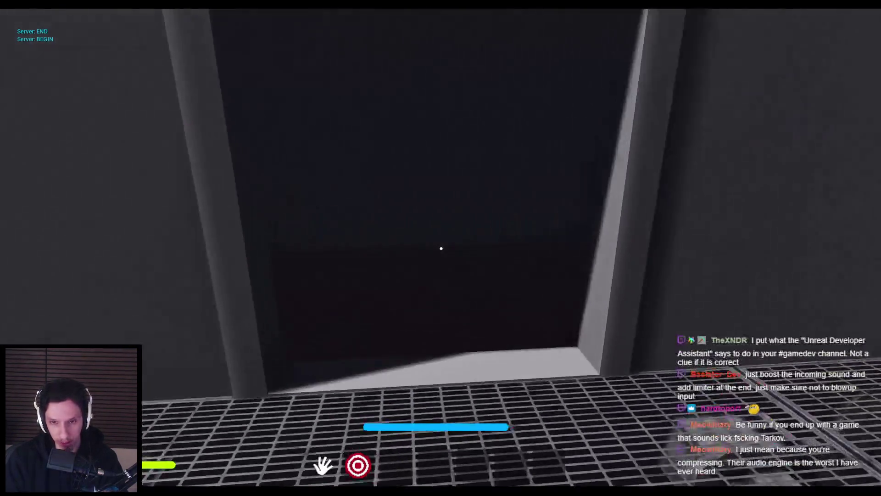
pyautogui.press('w')
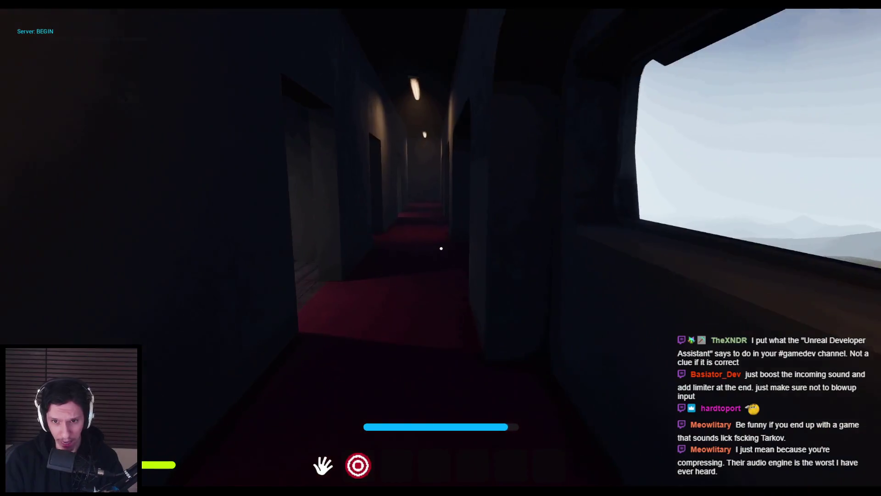
# Step: Walk the red-carpeted corridor and the wooden-floored room, testing the footstep sounds
pyautogui.press('w')
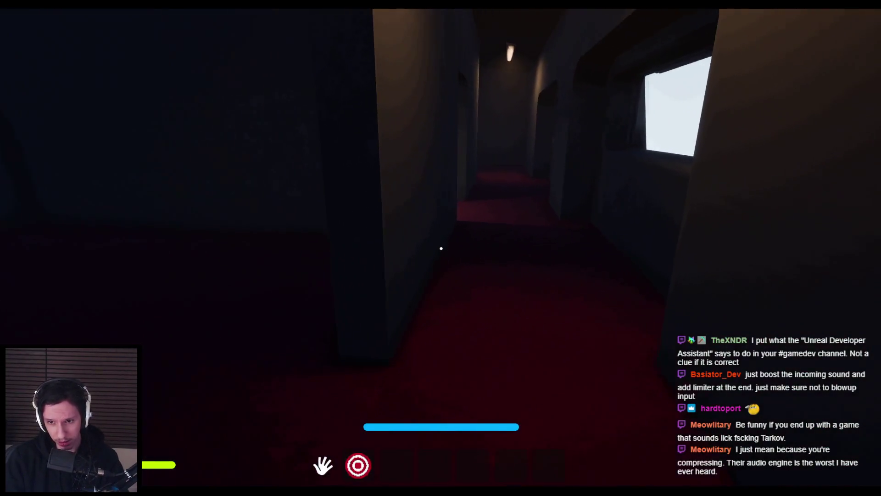
pyautogui.press('w')
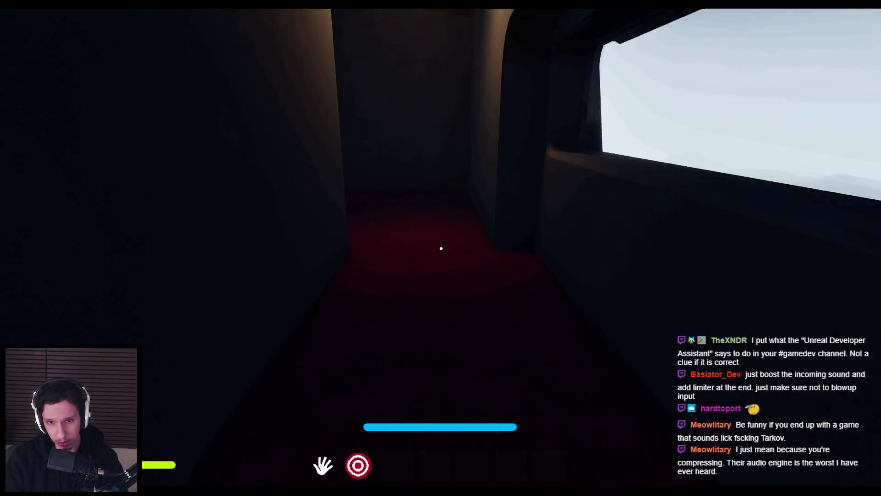
pyautogui.press('w')
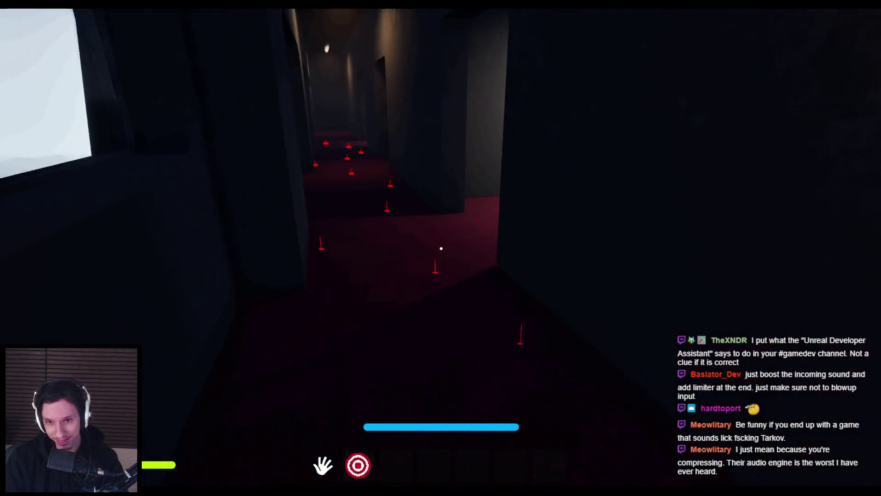
pyautogui.press('w')
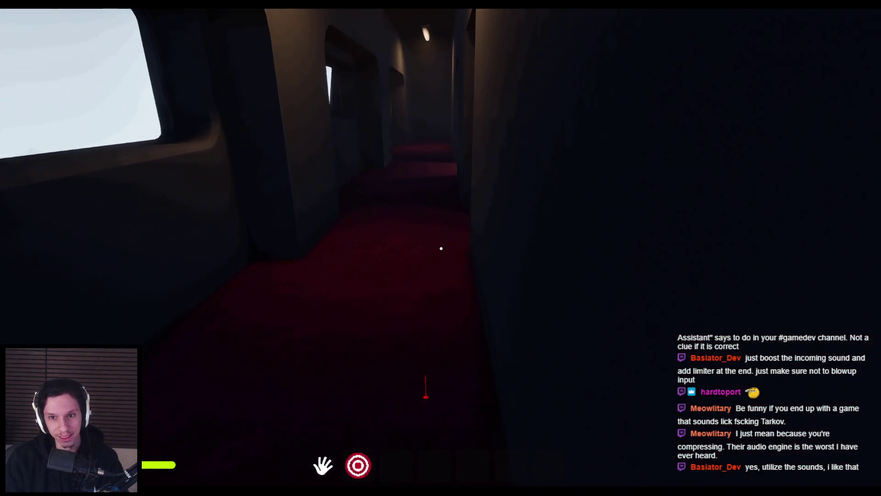
pyautogui.press('w')
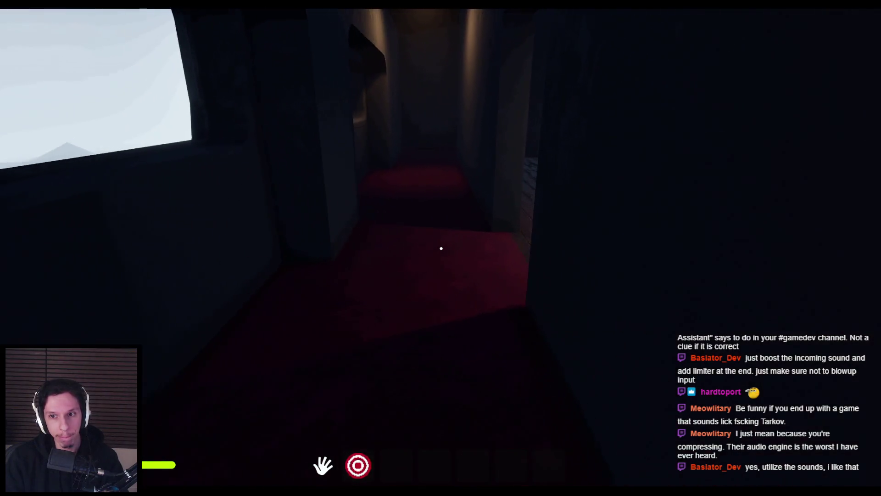
pyautogui.press('w')
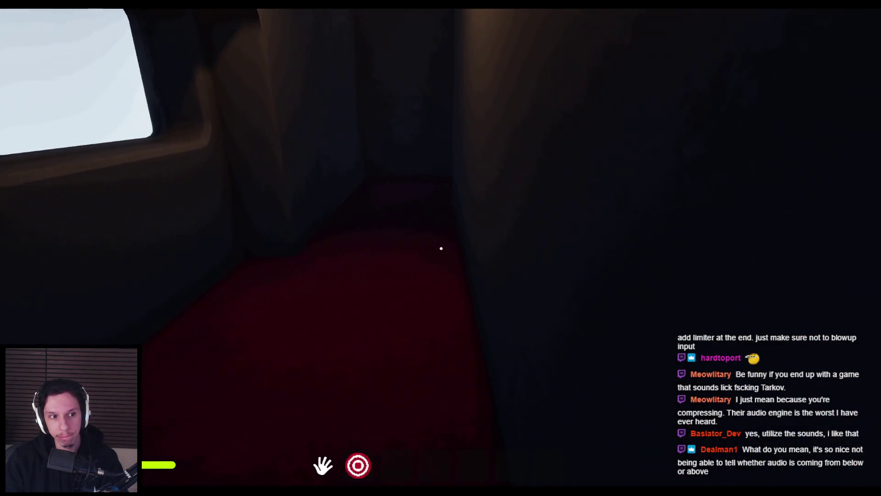
pyautogui.press('w')
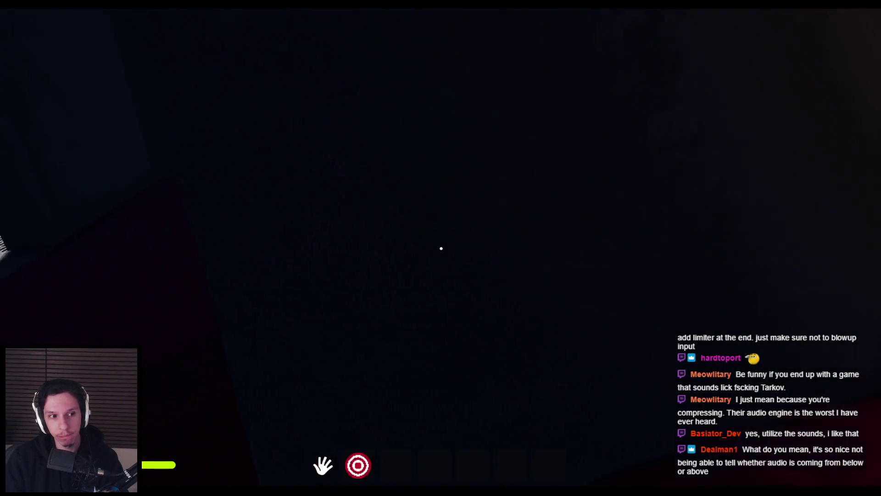
pyautogui.press('w')
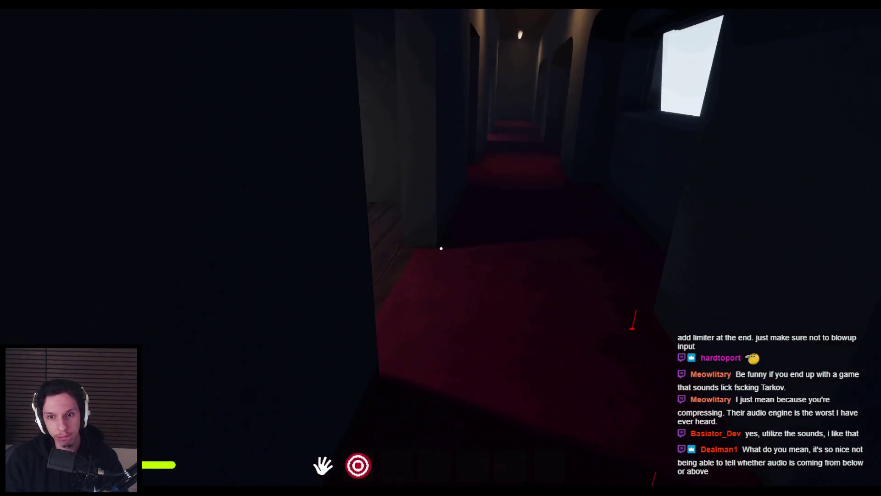
pyautogui.press('w')
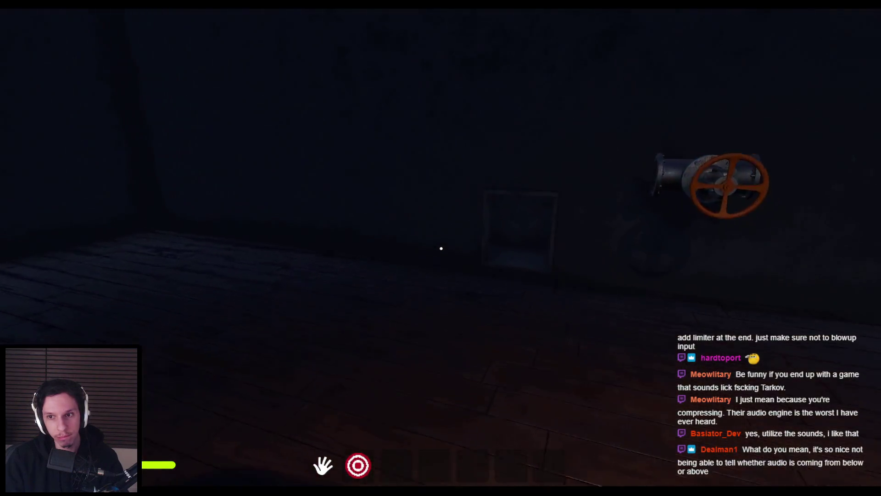
pyautogui.press('w')
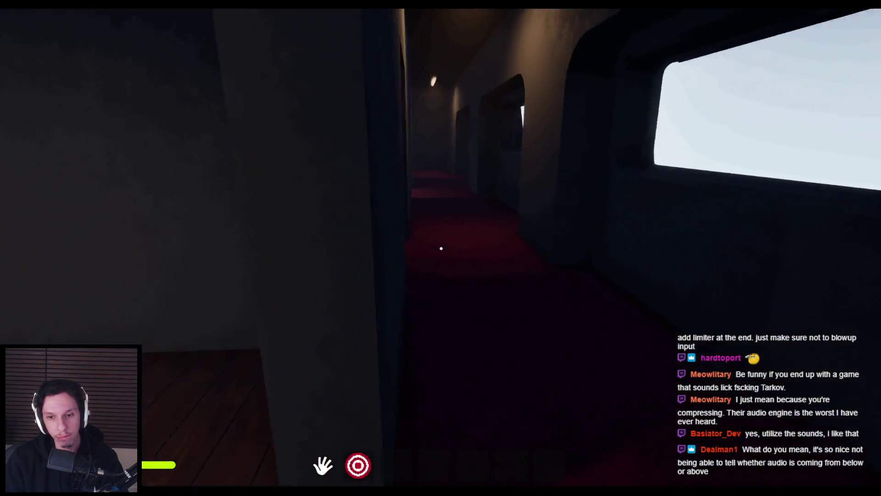
# Step: Stop the solo test and launch a New Editor Window (PIE) preview with a server and two clients
pyautogui.press('Escape')
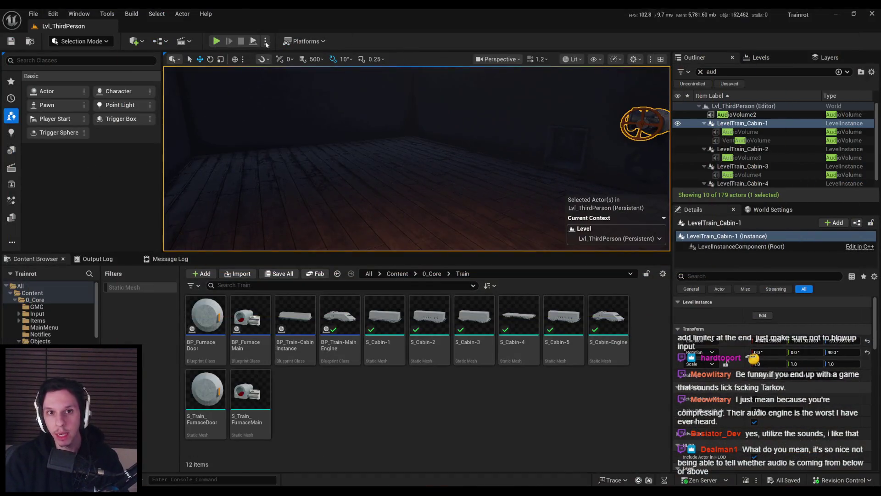
pyautogui.click(266, 42)
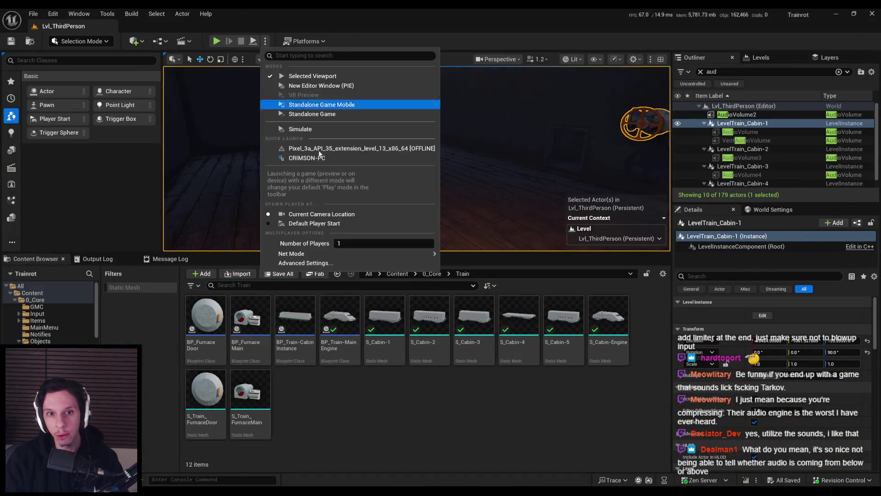
pyautogui.click(316, 85)
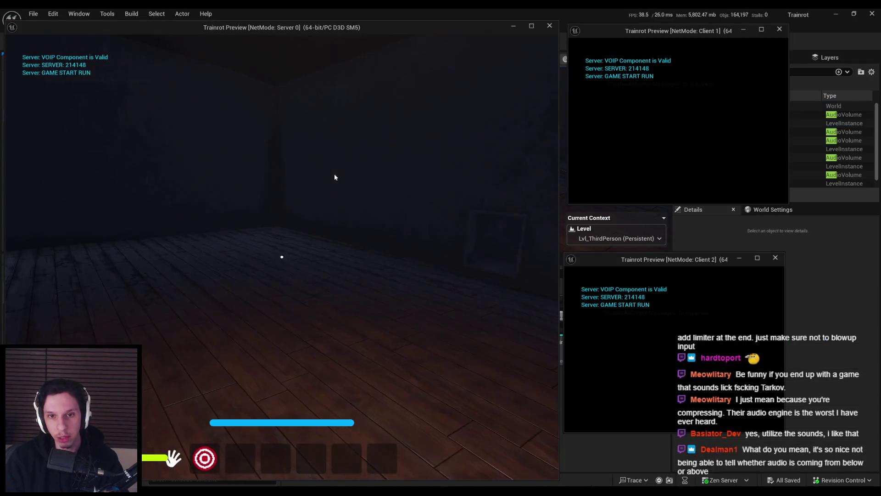
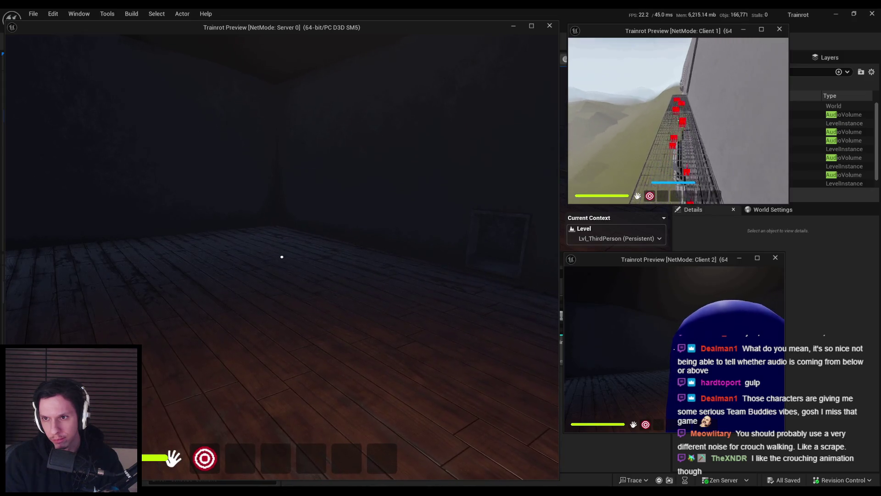
# Step: Stop the multiplayer session and open MetaSound_FootstepSound from the Content > 2_Audio folder
pyautogui.press('Escape')
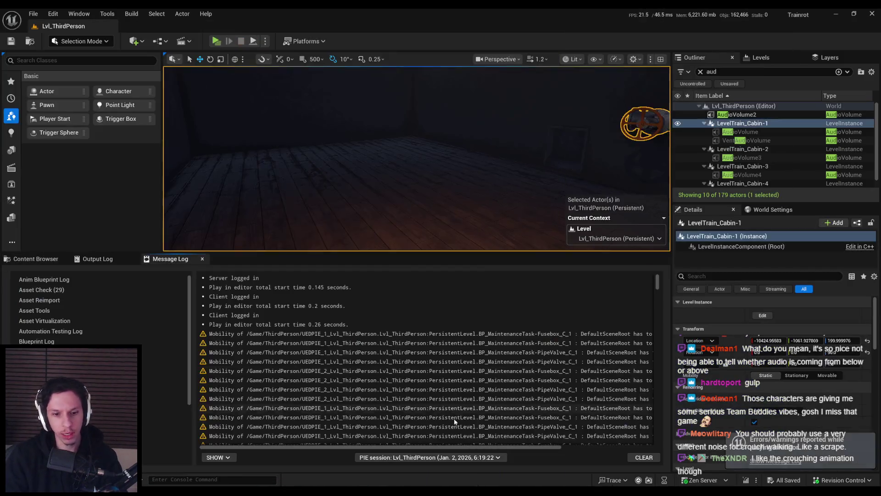
pyautogui.click(57, 260)
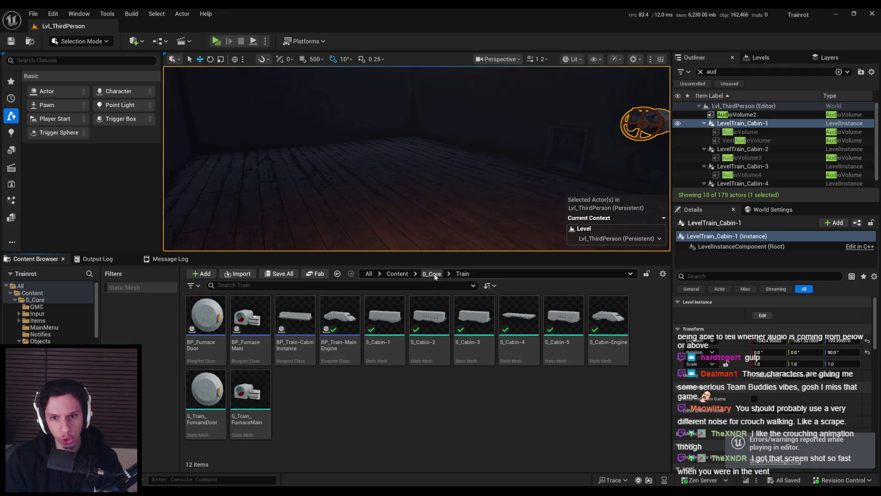
pyautogui.click(431, 274)
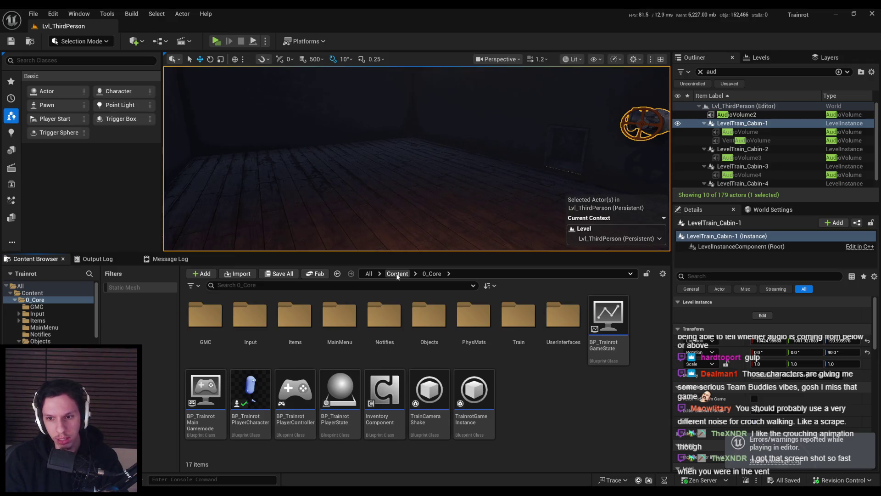
pyautogui.click(397, 274)
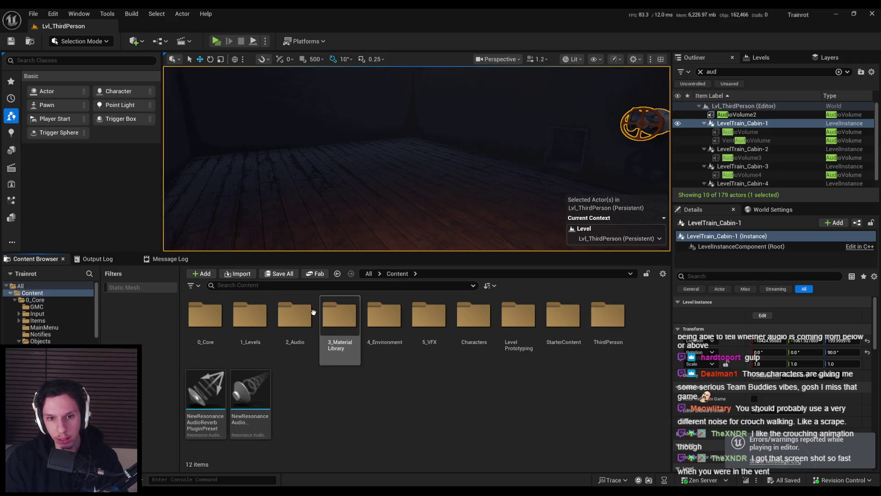
pyautogui.hotkey('alt', 'Left')
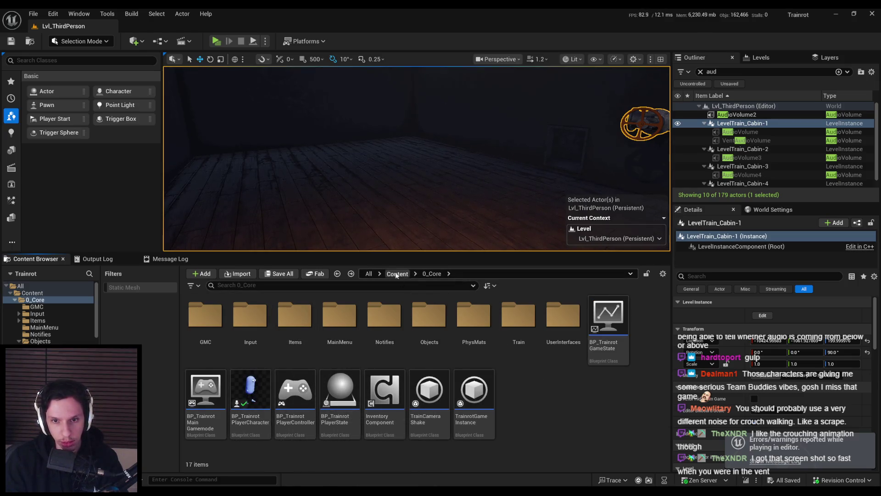
pyautogui.click(396, 274)
pyautogui.doubleClick(294, 319)
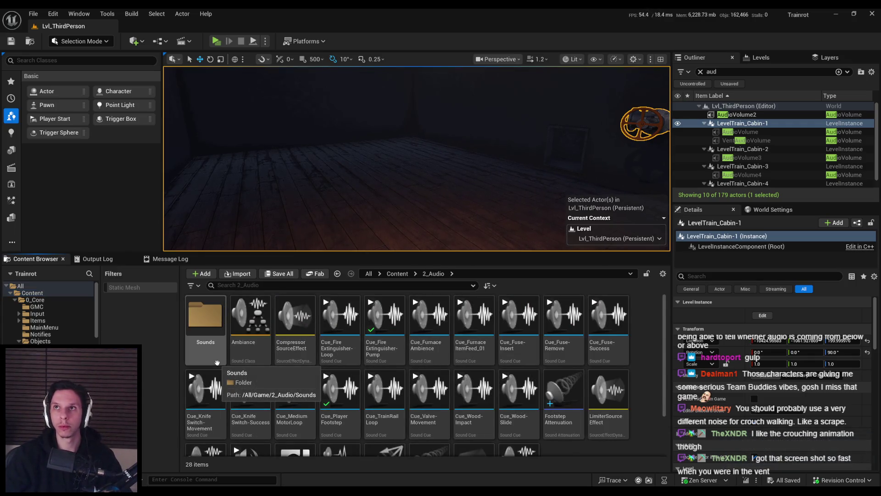
pyautogui.scroll(-1, 242, 397)
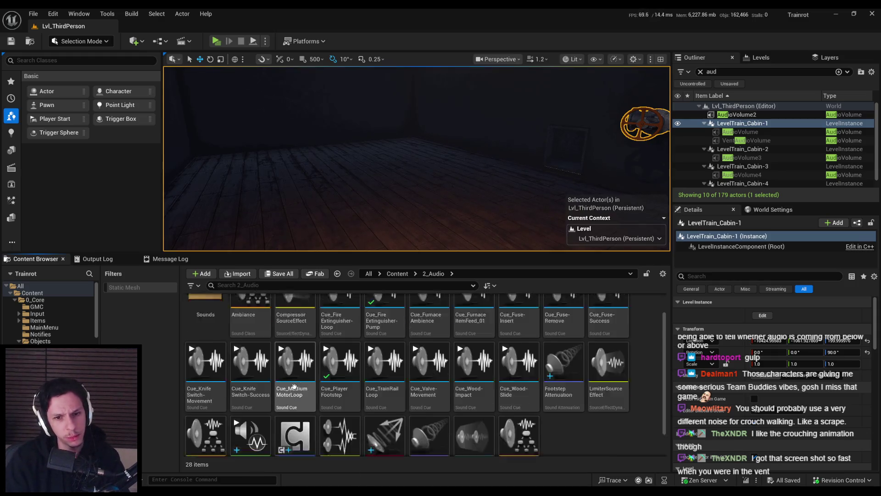
pyautogui.doubleClick(238, 438)
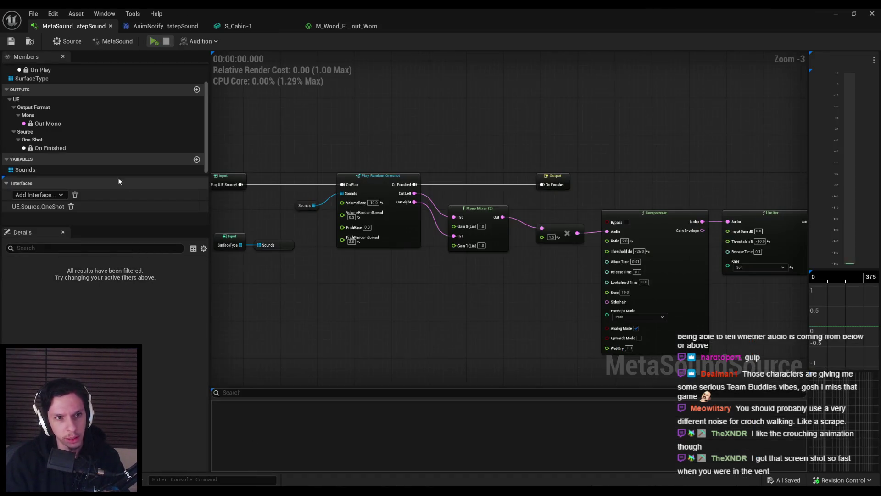
# Step: Assign the Ambiance sound class to the footstep MetaSound, minimize its editor, and start multiplayer PIE
pyautogui.click(67, 41)
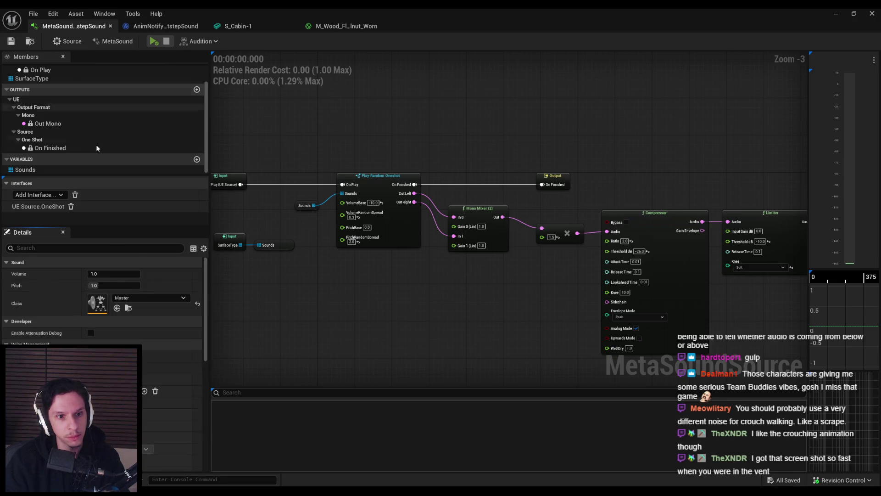
pyautogui.click(144, 299)
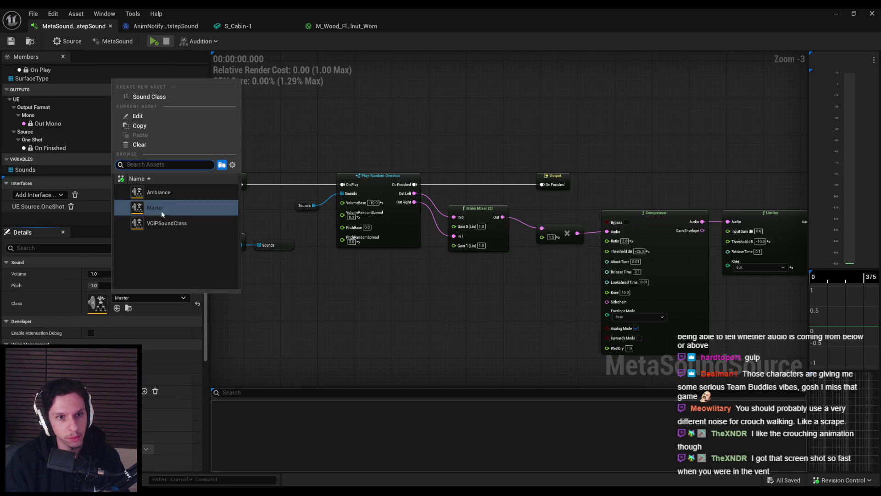
pyautogui.click(158, 192)
pyautogui.click(835, 17)
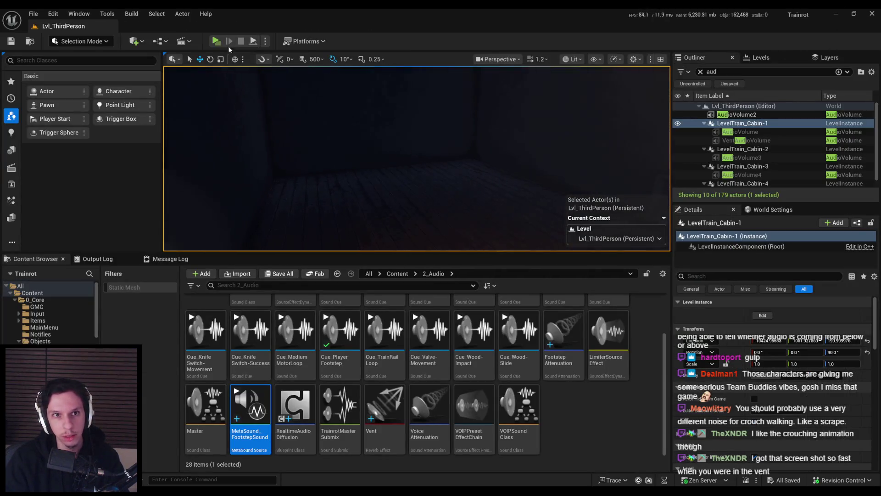
pyautogui.hotkey('alt', 'p')
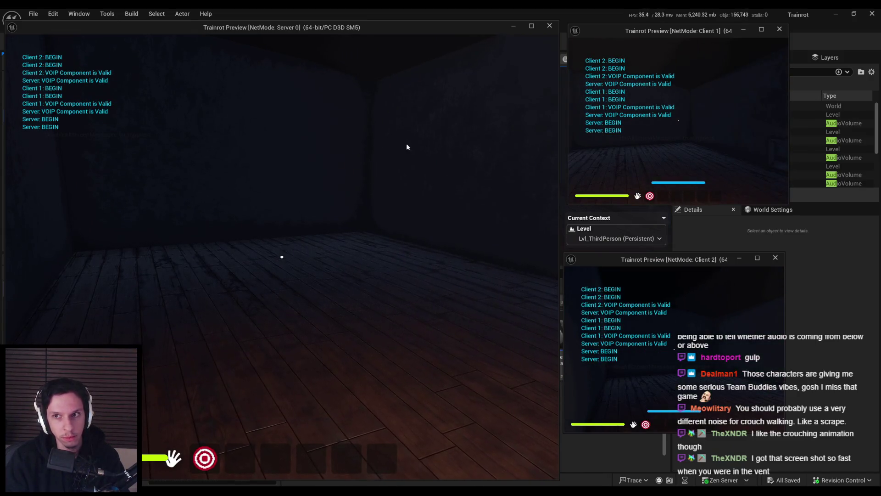
# Step: Walk the character around the cabin floor to hear footsteps, then end the session
pyautogui.press('w')
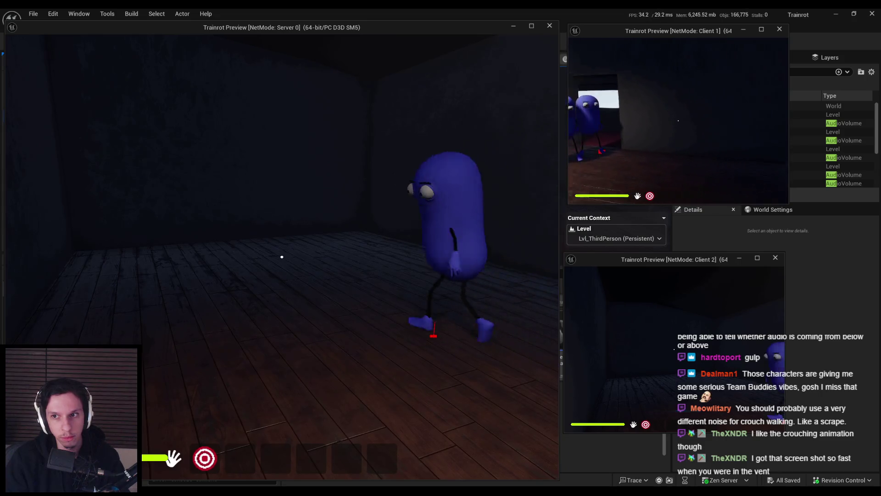
pyautogui.press('w')
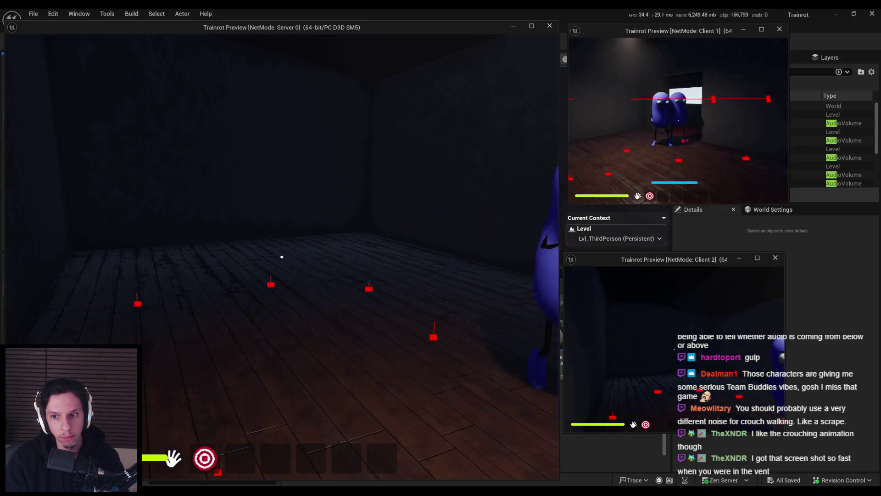
pyautogui.press('w')
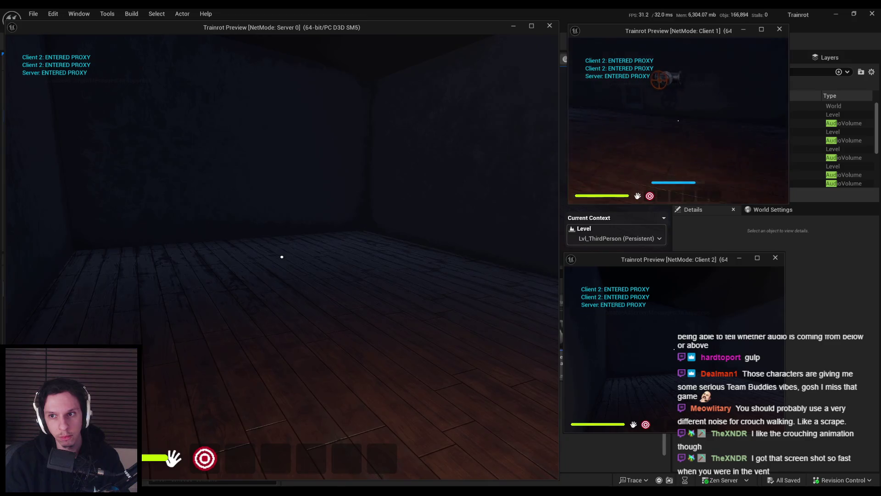
pyautogui.press('super')
pyautogui.press('super')
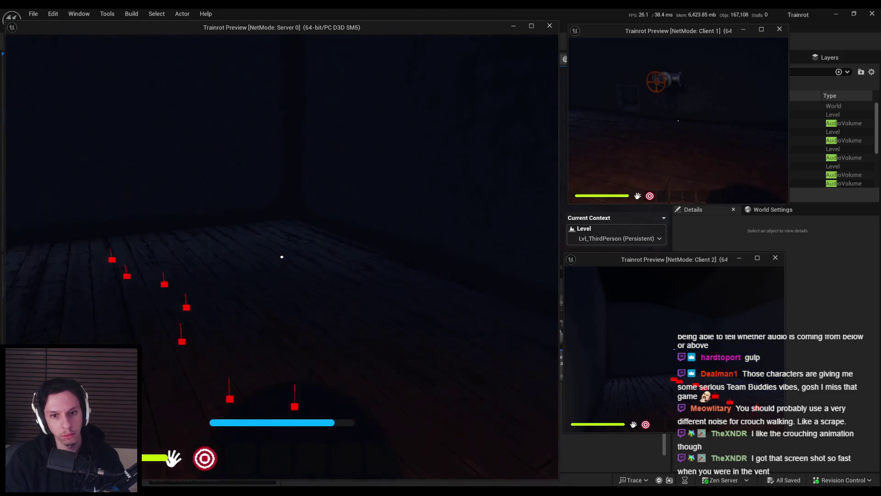
pyautogui.press('Escape')
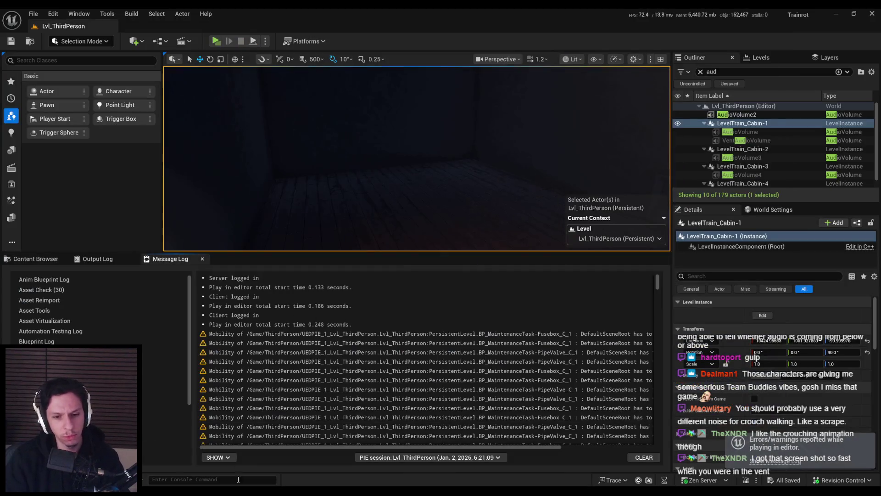
# Step: Set the AnimNotify_PlayFootstepSound Add node's Z offset to 30.0, then compile and save
pyautogui.hotkey('alt', 'Tab')
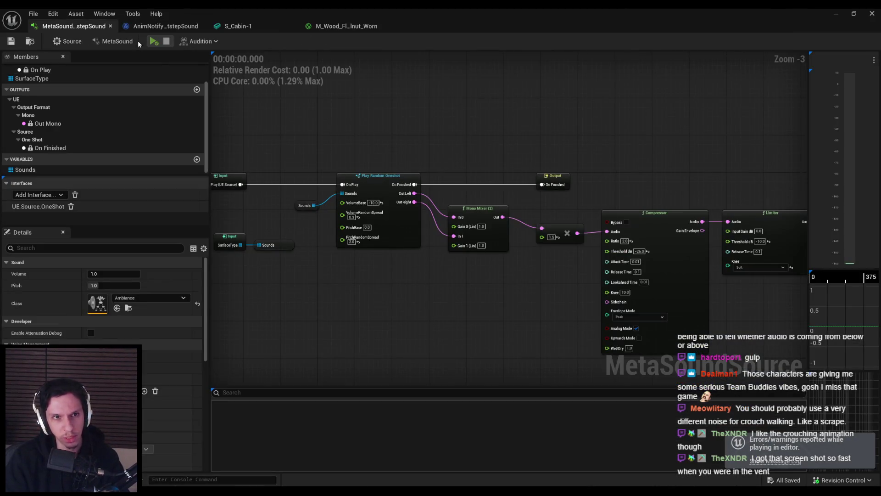
pyautogui.click(158, 26)
pyautogui.scroll(5, 323, 228)
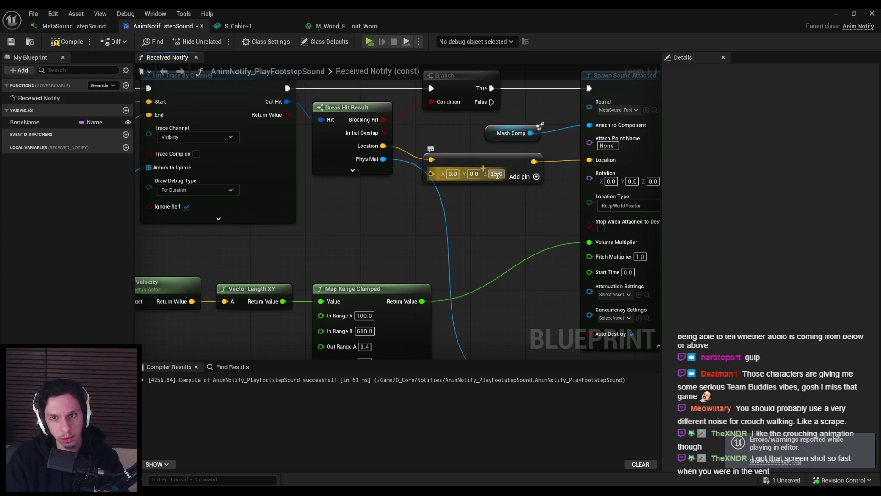
pyautogui.click(11, 42)
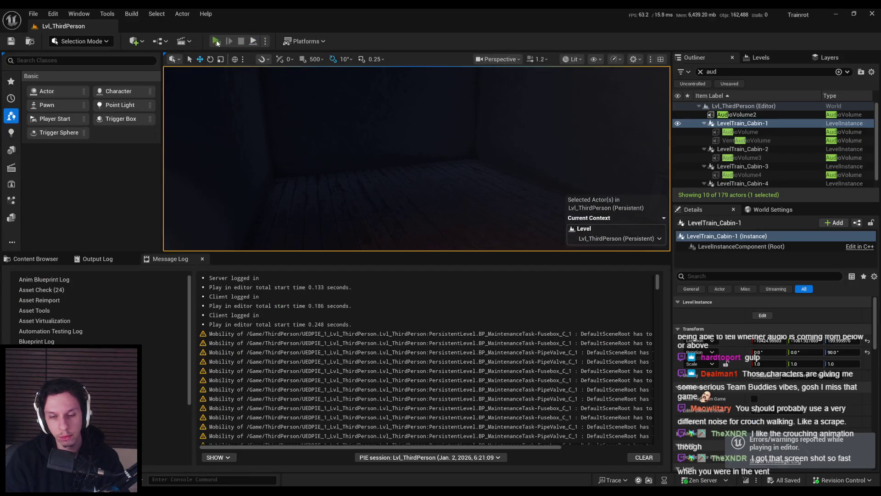
pyautogui.click(217, 42)
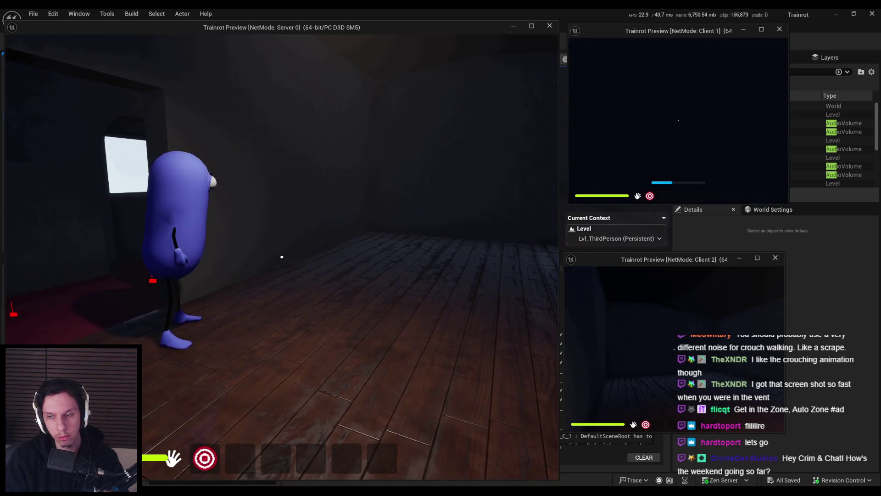
pyautogui.press('Escape')
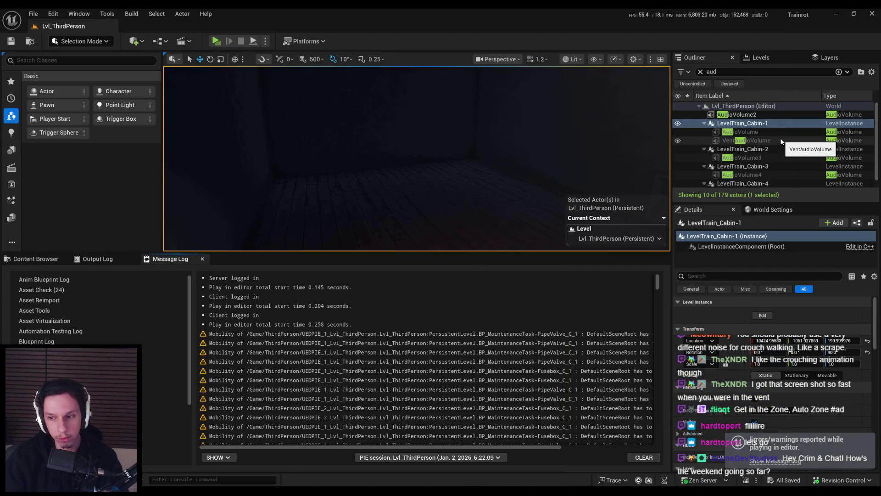
# Step: Set play mode to Selected Viewport and walk out of the cabin onto the train roof
pyautogui.click(264, 42)
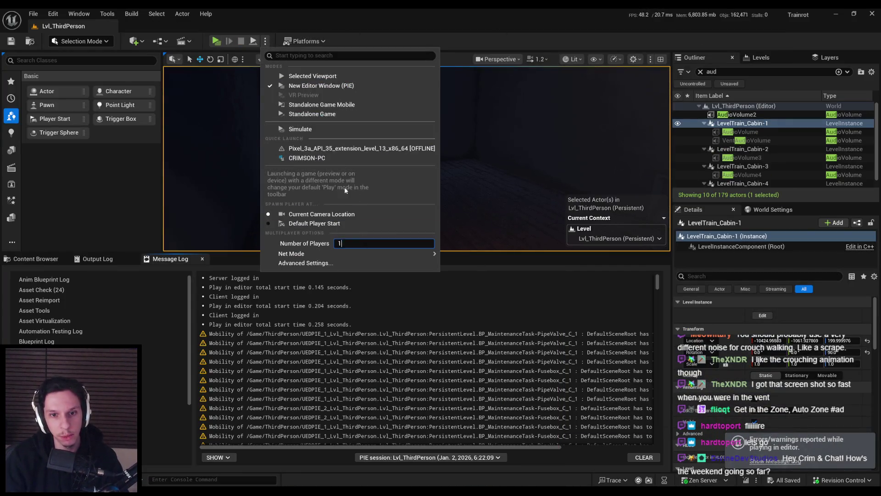
pyautogui.click(306, 76)
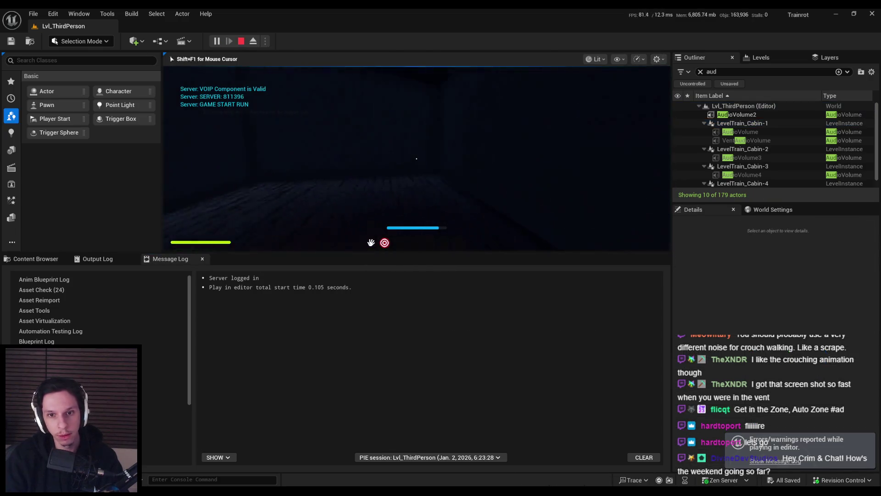
pyautogui.press('w')
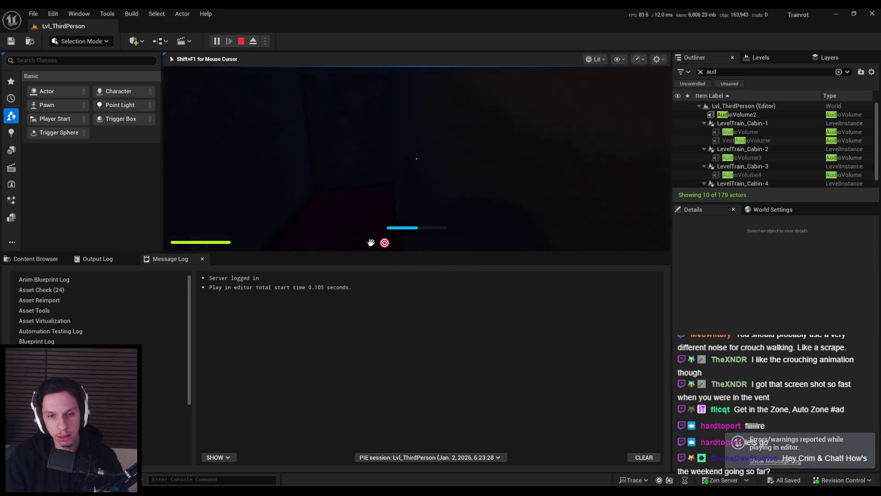
pyautogui.press('w')
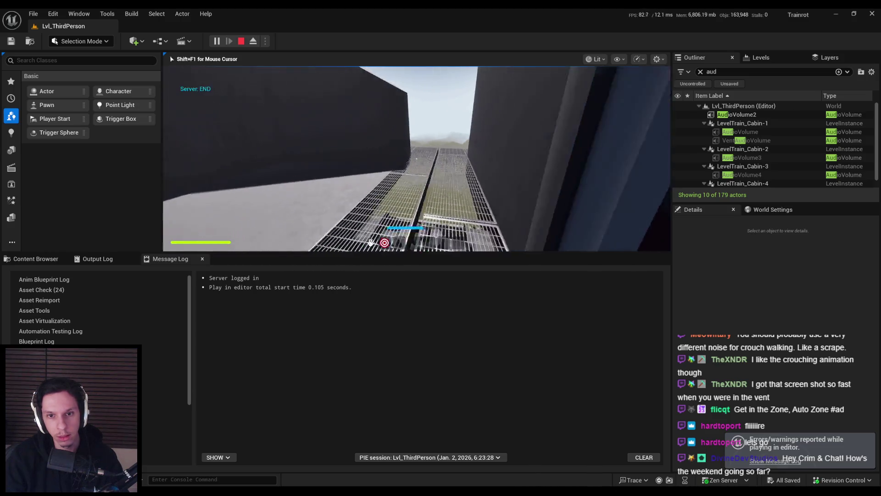
pyautogui.press('w')
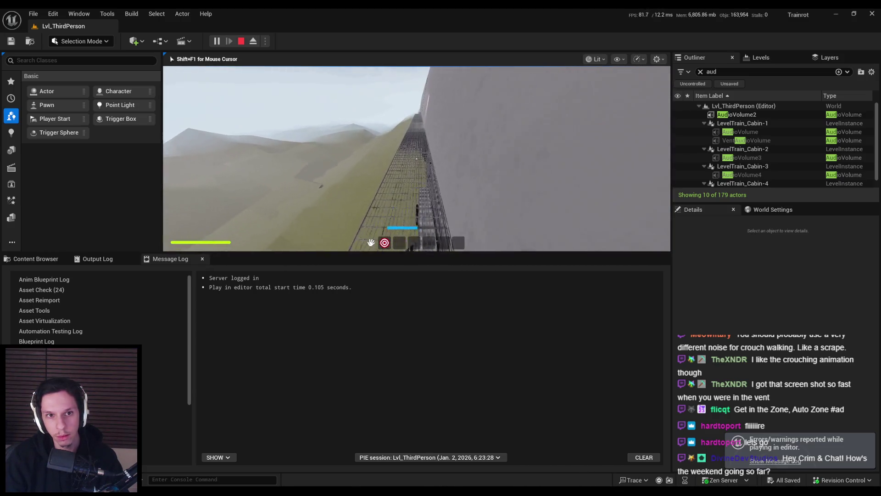
pyautogui.press('w')
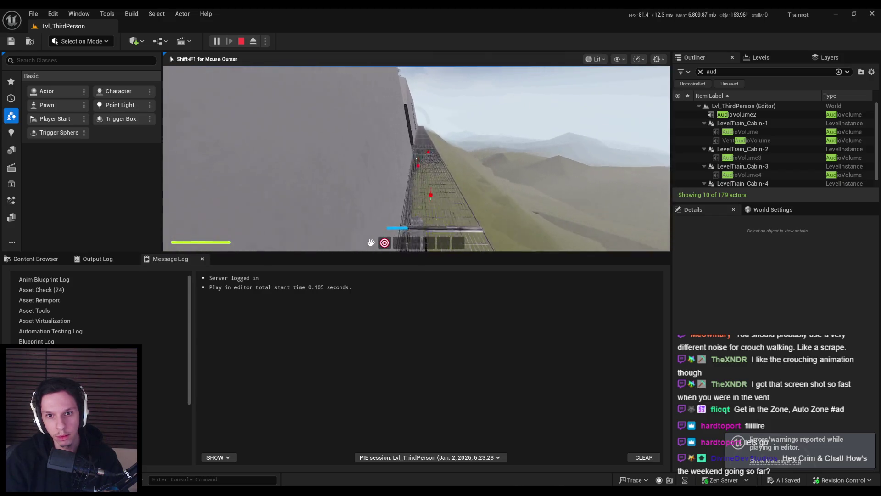
# Step: Walk through the arch into the tunnel, pick up and use the fire extinguisher, then stop
pyautogui.press('w')
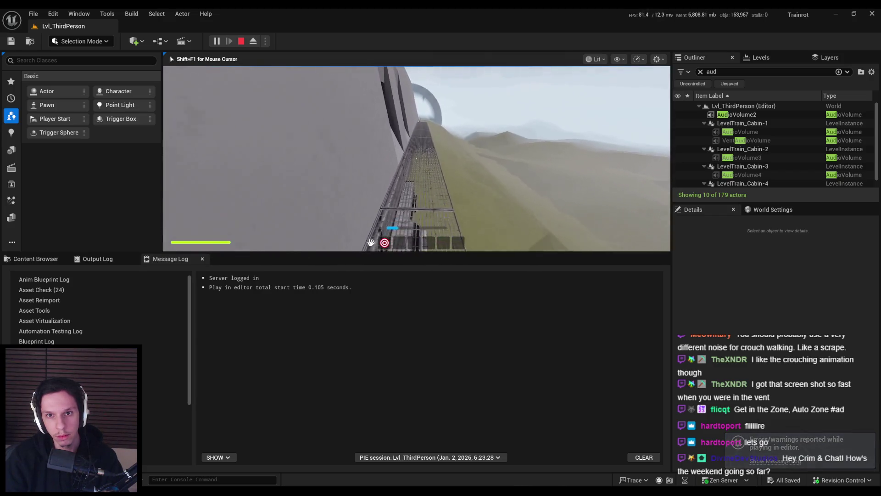
pyautogui.press('w')
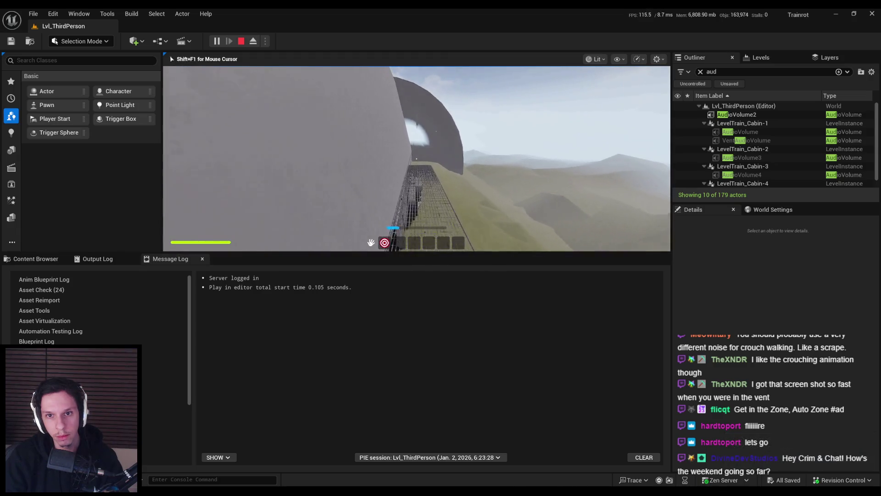
pyautogui.press('w')
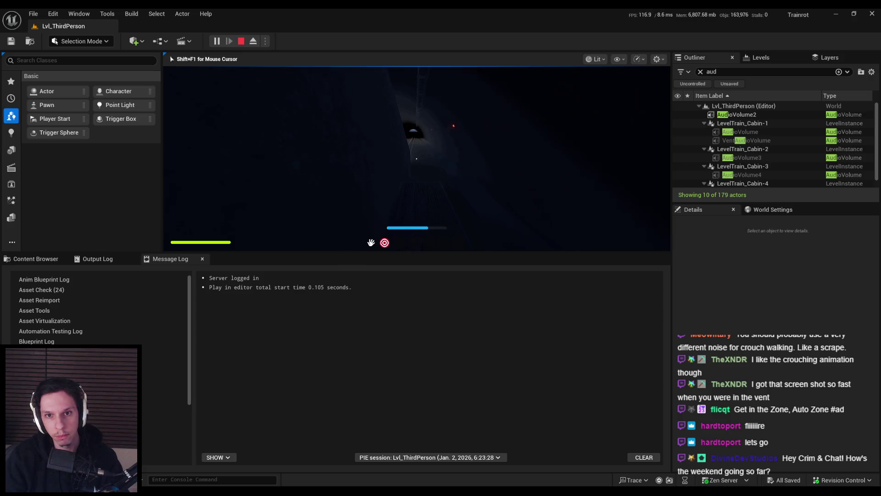
pyautogui.press('w')
pyautogui.press('w')
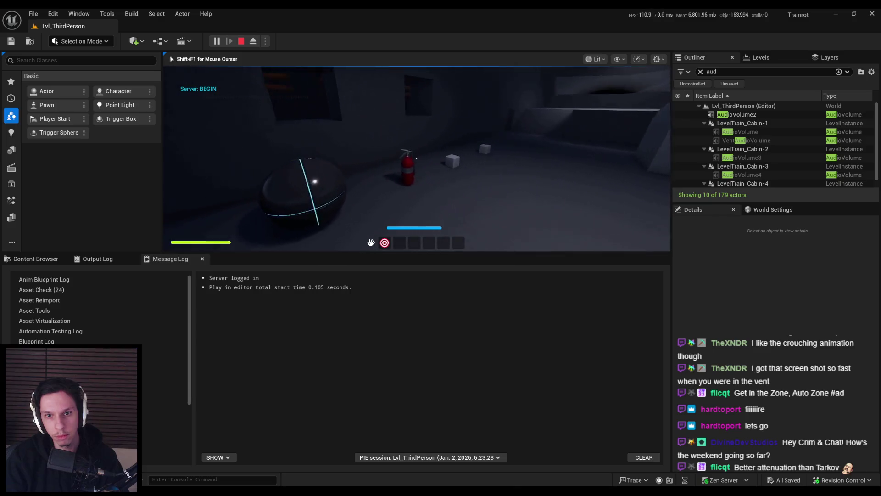
pyautogui.press('e')
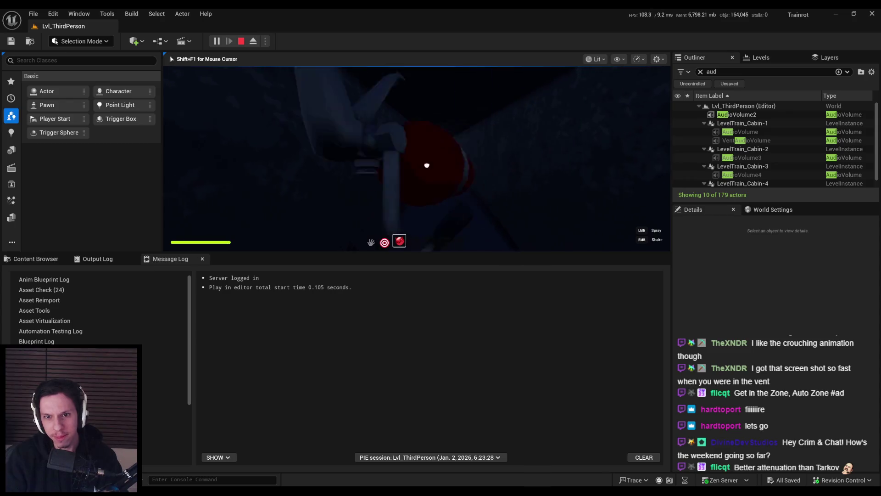
pyautogui.click(416, 159)
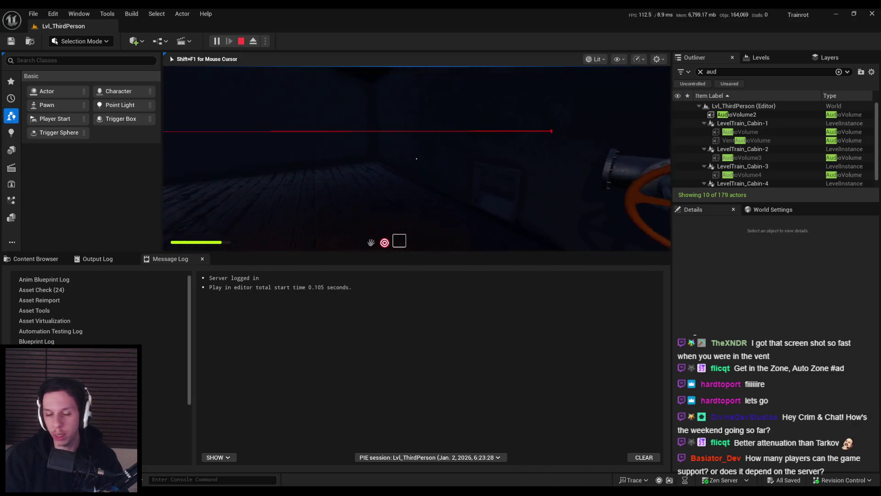
pyautogui.press('Escape')
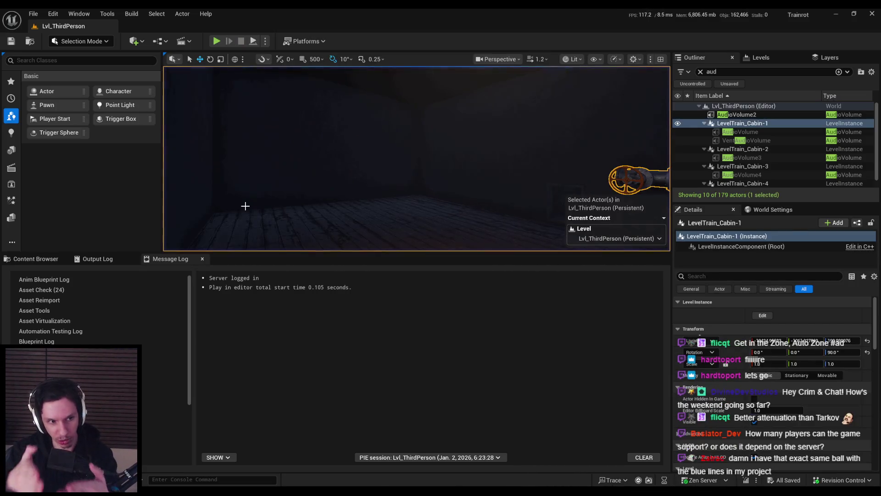
# Step: Frame LevelTrain_Cabin-1 in the viewport and show the 2_Audio assets in the Content Browser
pyautogui.moveTo(272, 212); pyautogui.dragTo(349, 210)
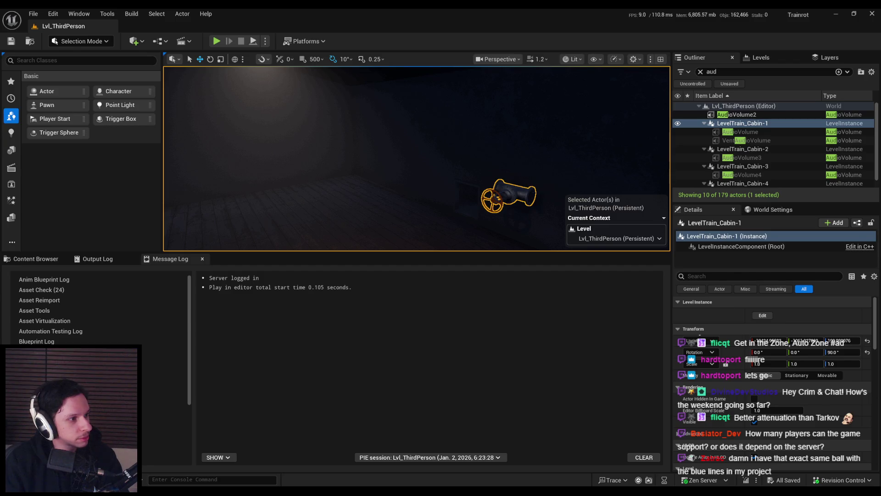
pyautogui.moveTo(174, 177); pyautogui.dragTo(329, 192)
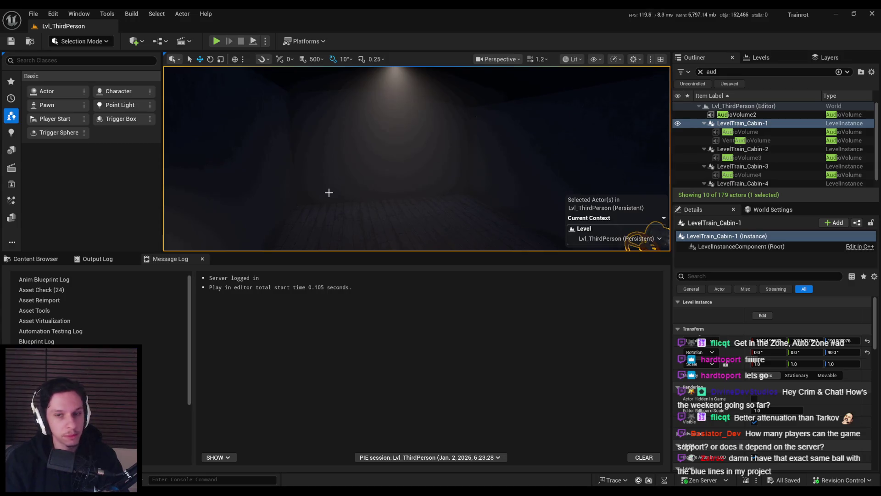
pyautogui.press('f')
pyautogui.scroll(3, 334, 198)
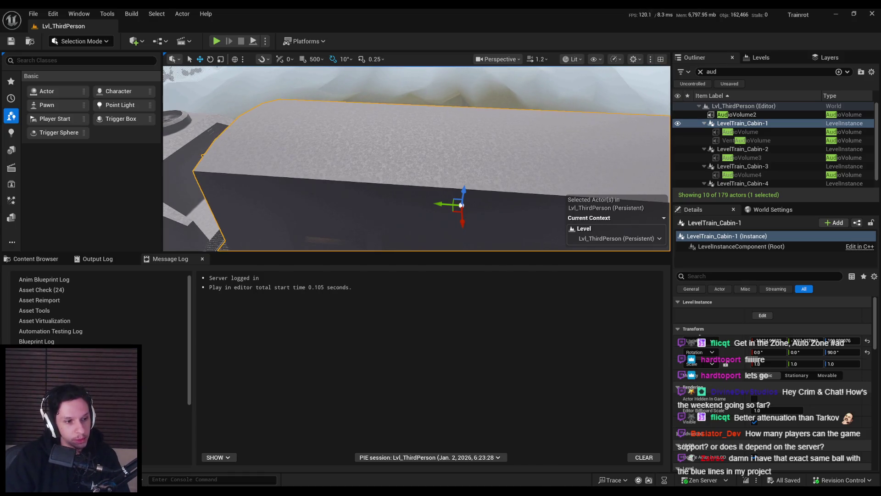
pyautogui.click(36, 259)
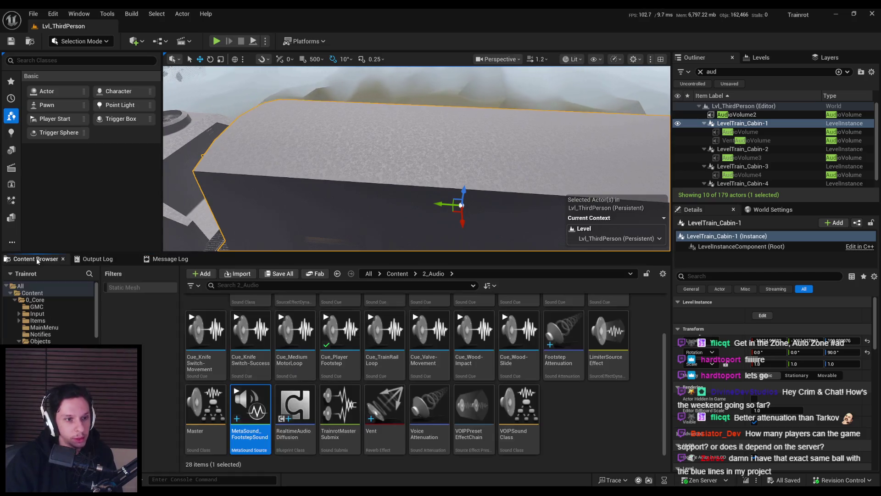